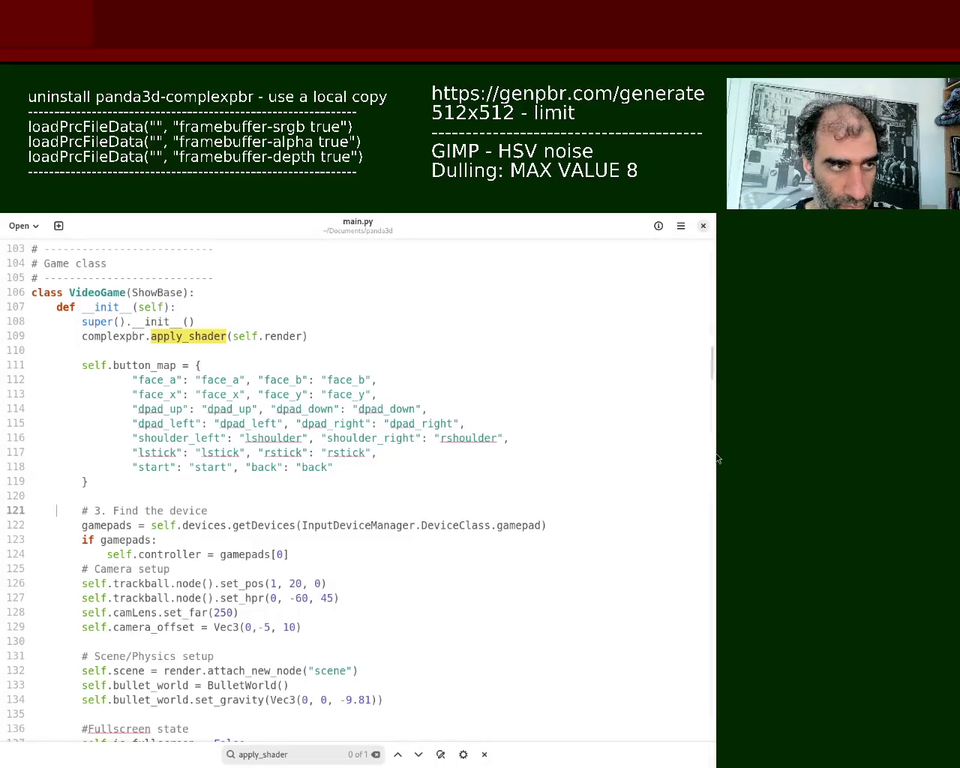
- Insert an empty line in main.py right after line 124, self.controller = gamepads[0]
scroll(713, 369, "down", 2)
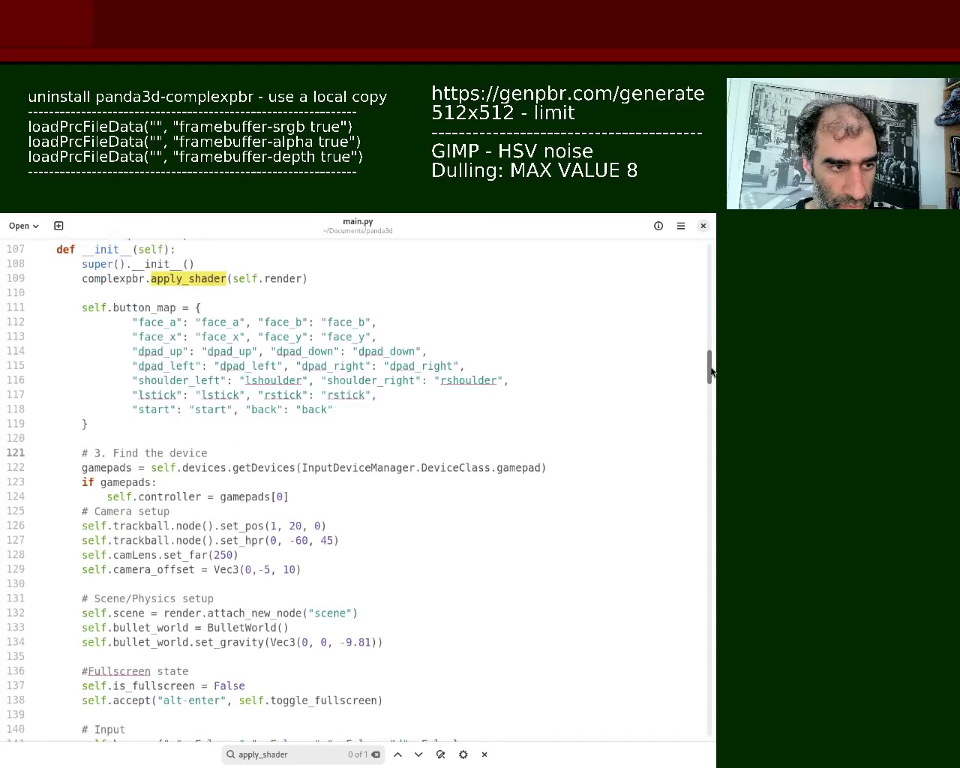
scroll(713, 366, "down", 1)
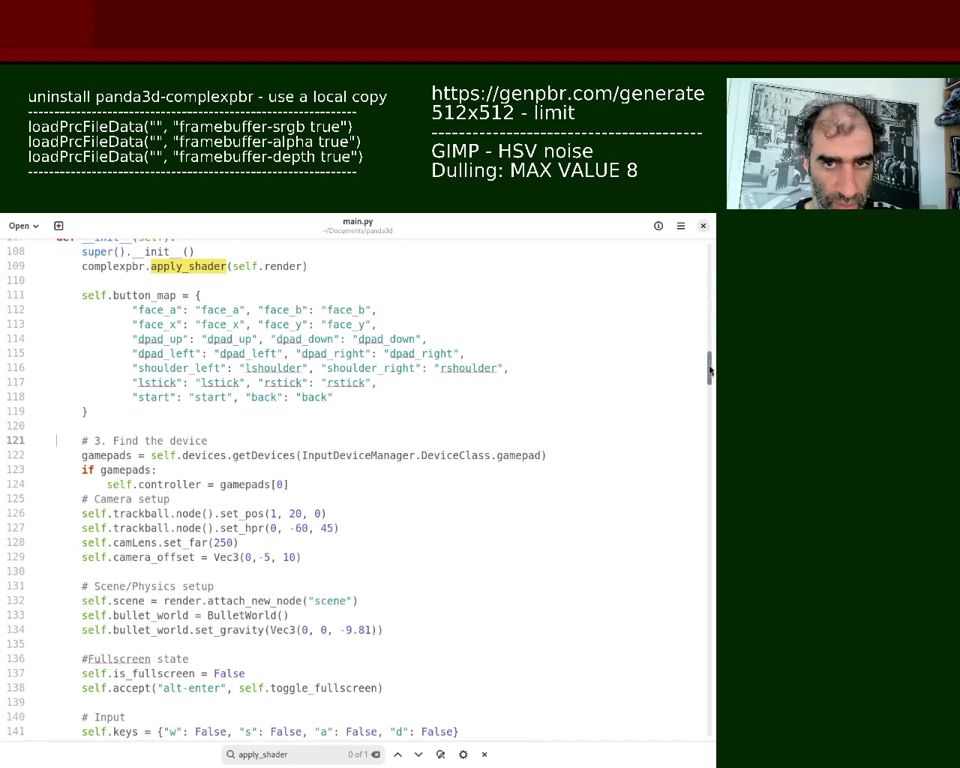
scroll(713, 363, "up", 4)
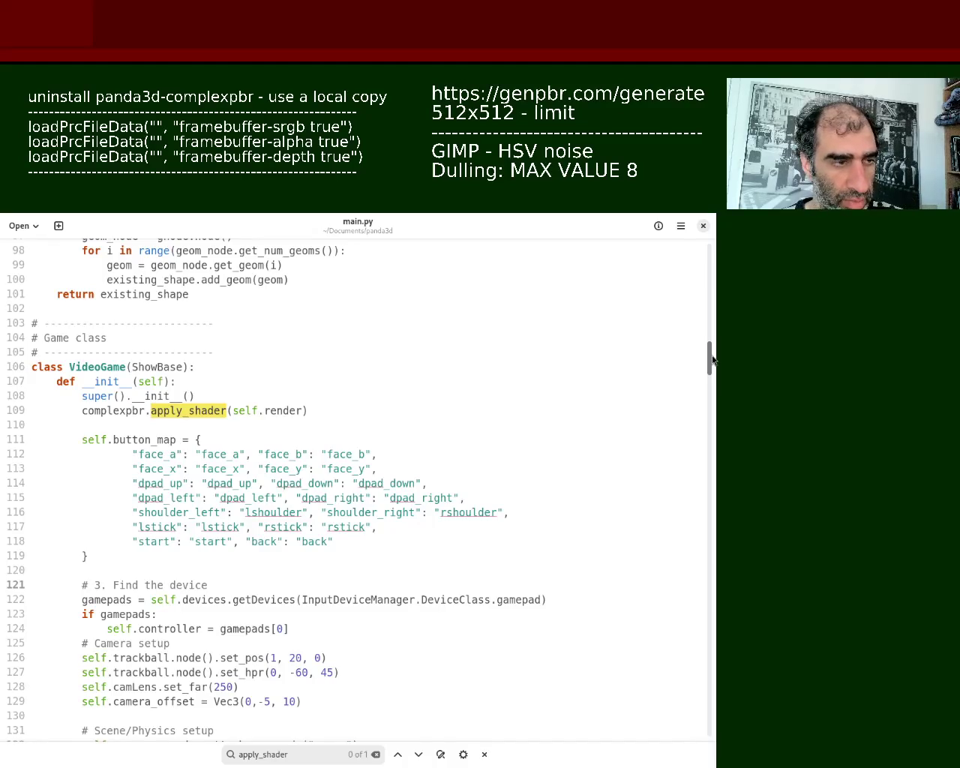
scroll(712, 361, "down", 3)
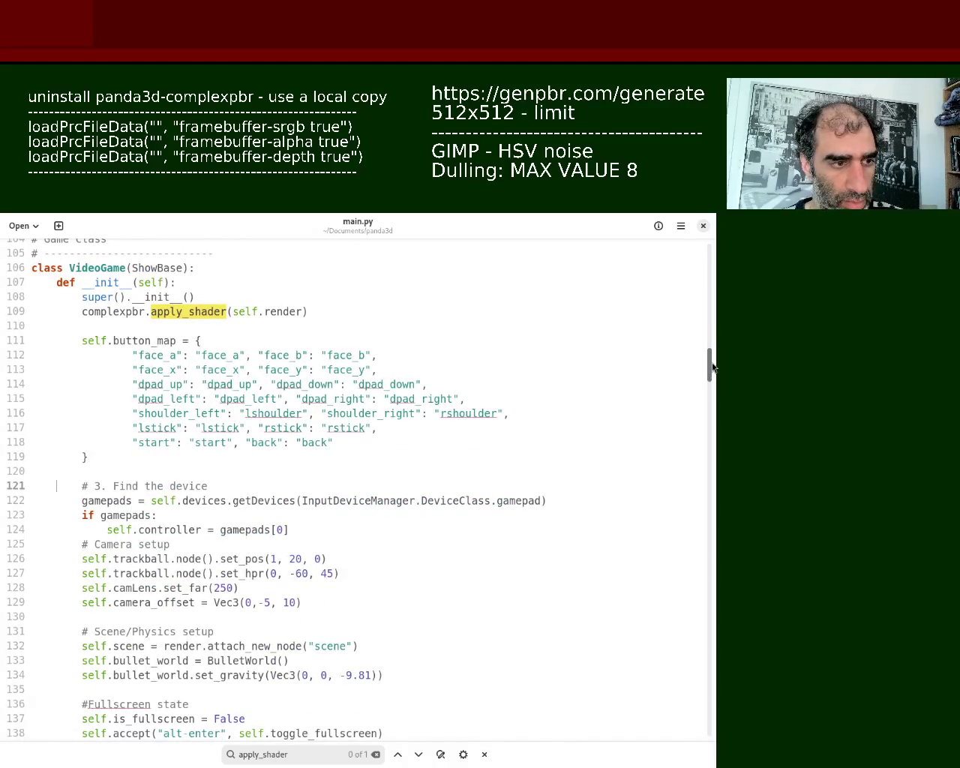
left_click(311, 530)
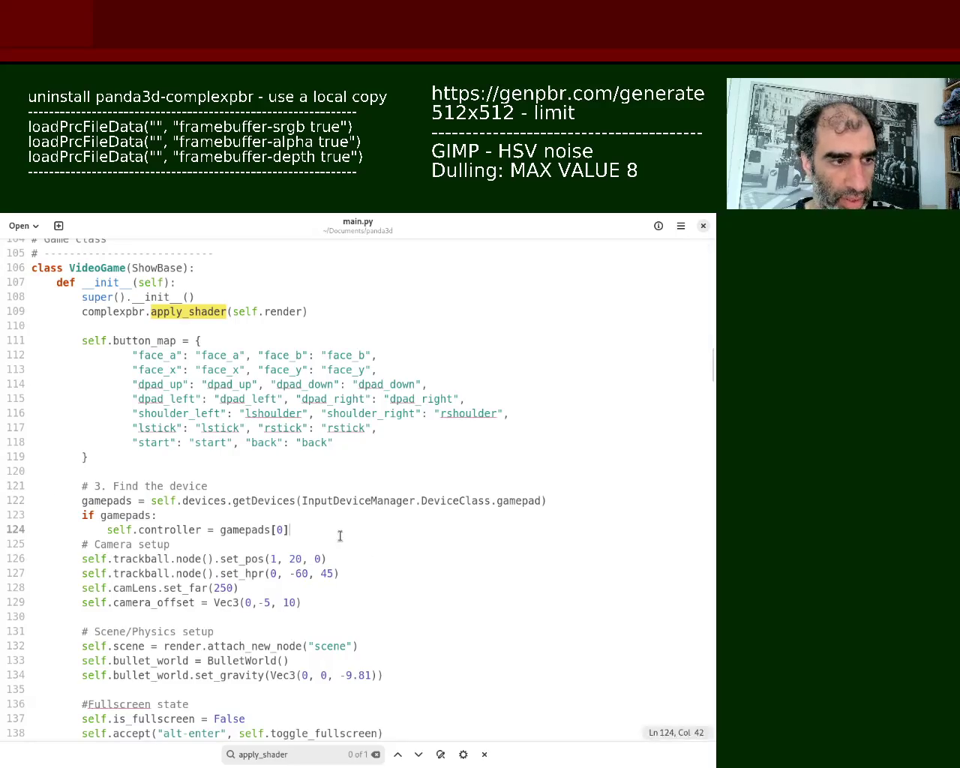
key("Return")
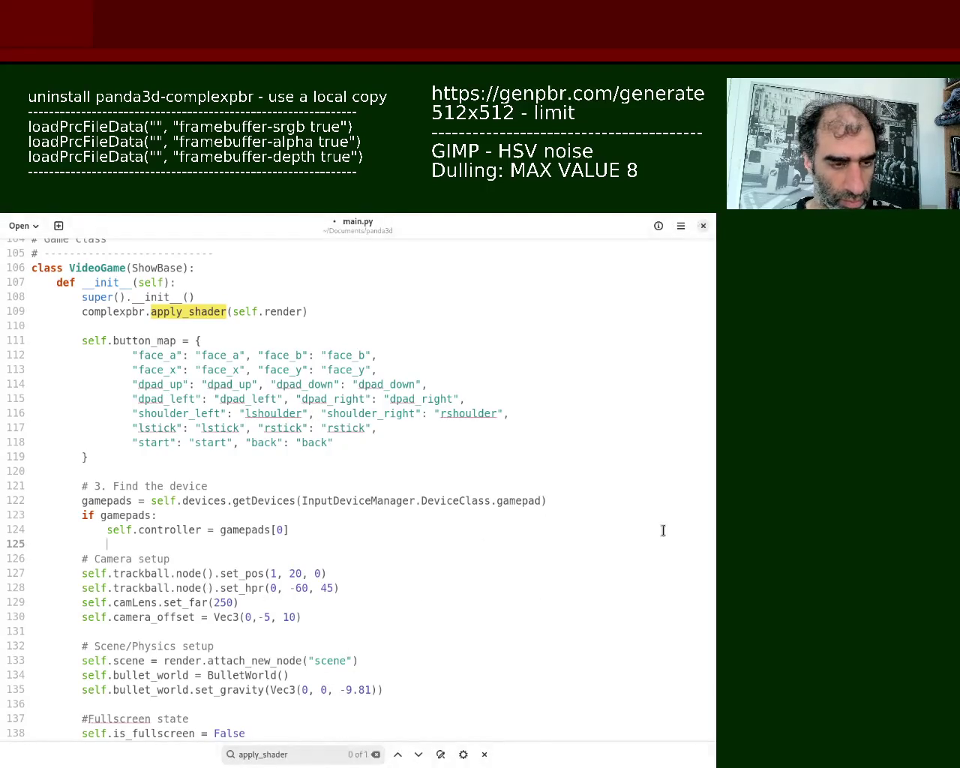
left_click_drag(710, 362, 713, 499)
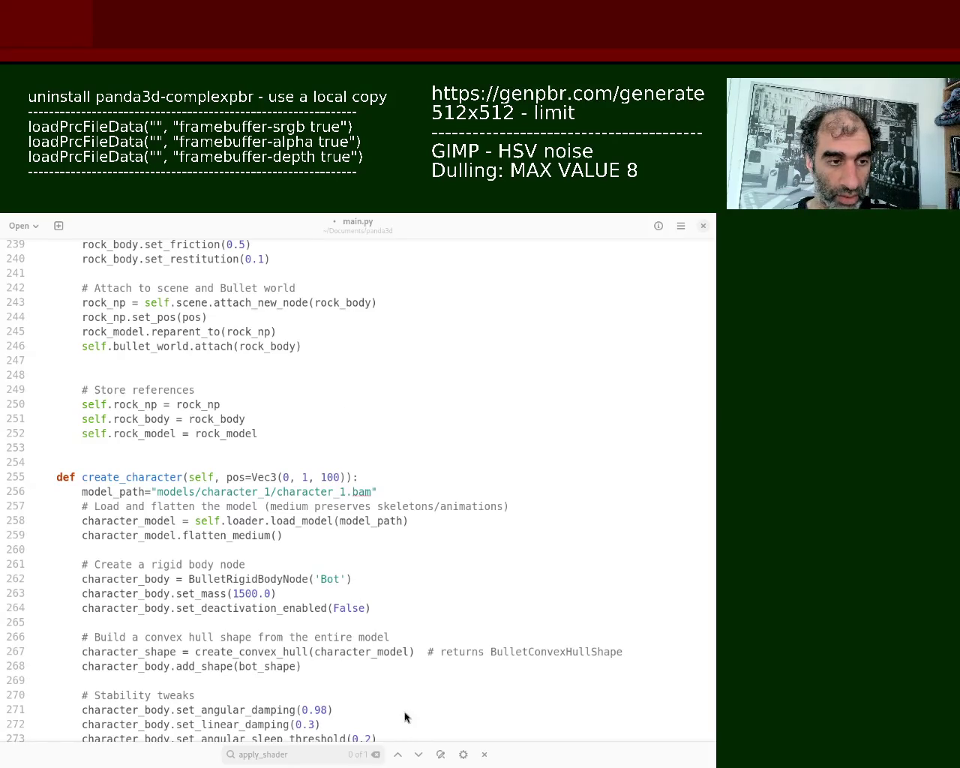
- Paste the update_keys method onto empty line 253 above create_character, then undo the paste
left_click(147, 450)
type("def update_keys(self, task):     # Safe check: if no controller is connected, skip this frame     if not self.controller:         return task.cont      # Update the boolean table     for my_key, panda_name in self.button_map.items():         button_obj = self.controller.findButton(panda_name)         if button_obj:             # This sets self.keys[\"face_a\"] to True or False             self.keys[my_key] = button_obj.pressed      return task.cont")
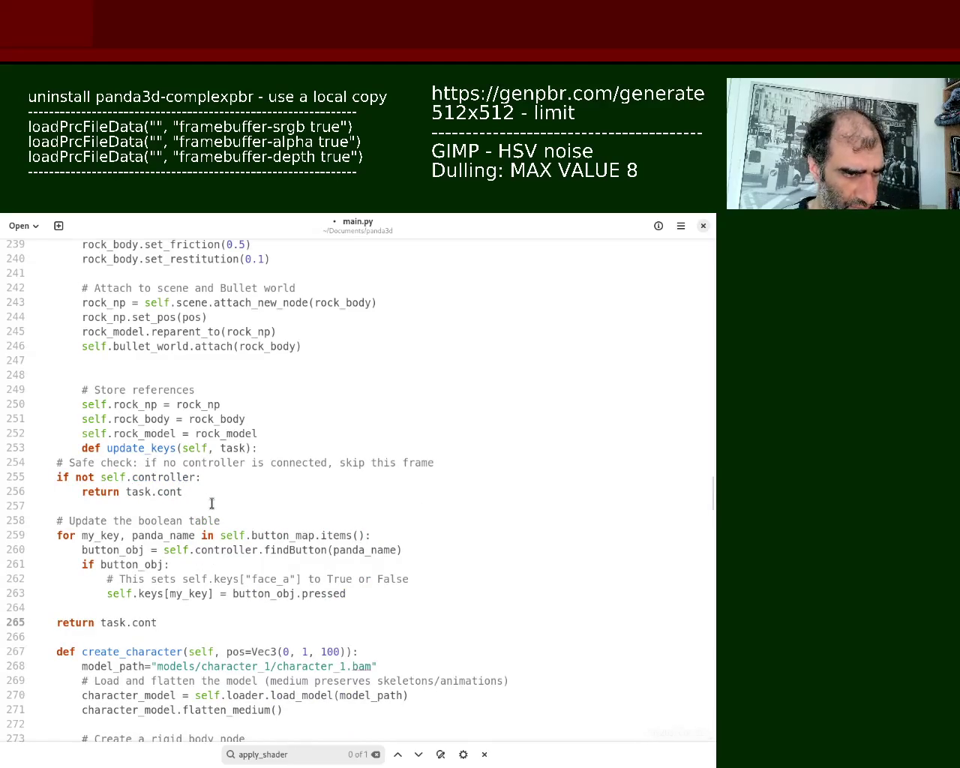
key("ctrl+z")
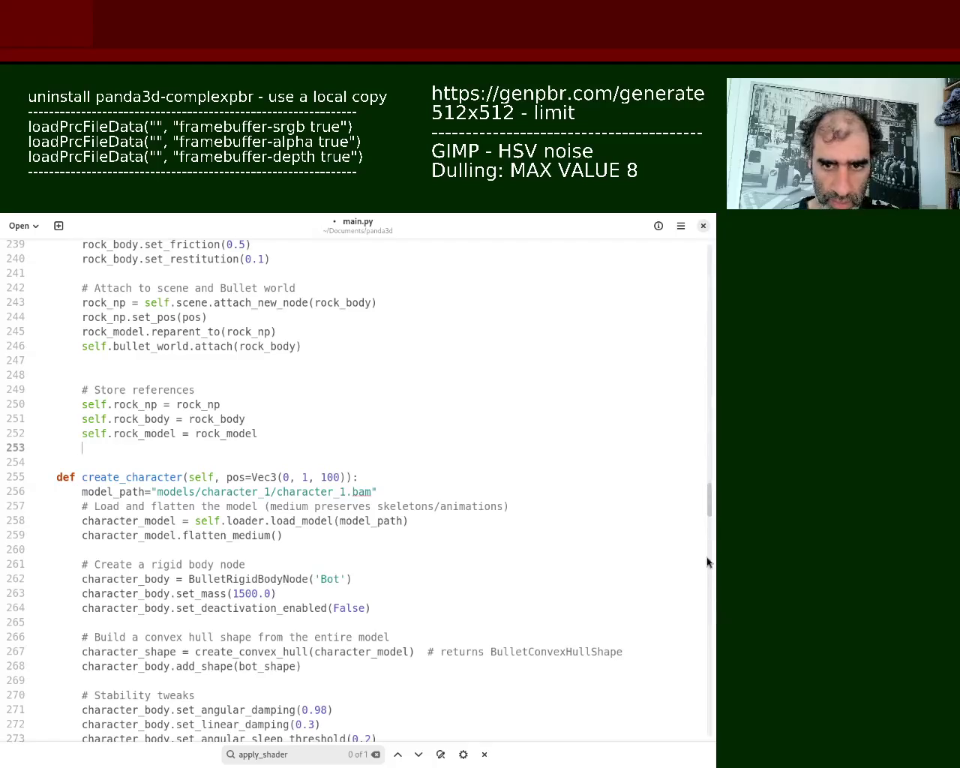
mouse_move(711, 504)
left_mouse_down()
mouse_move(713, 258)
mouse_move(715, 729)
mouse_move(718, 634)
left_mouse_up()
- Paste the new update_keys code over the old body and indent lines 381–393 into the class
mouse_move(208, 542)
left_mouse_down()
mouse_move(2, 480)
mouse_move(2, 396)
left_mouse_up()
type("def update_keys(self, task):     # Safe check: if no controller is connected, skip this frame     if not self.controller:         return task.cont      # Update the boolean table     for my_key, panda_name in self.button_map.items():         button_obj = self.controller.findButton(panda_name)         if button_obj:             # This sets self.keys[\"face_a\"] to True or False             self.keys[my_key] = button_obj.pressed      return task.cont")
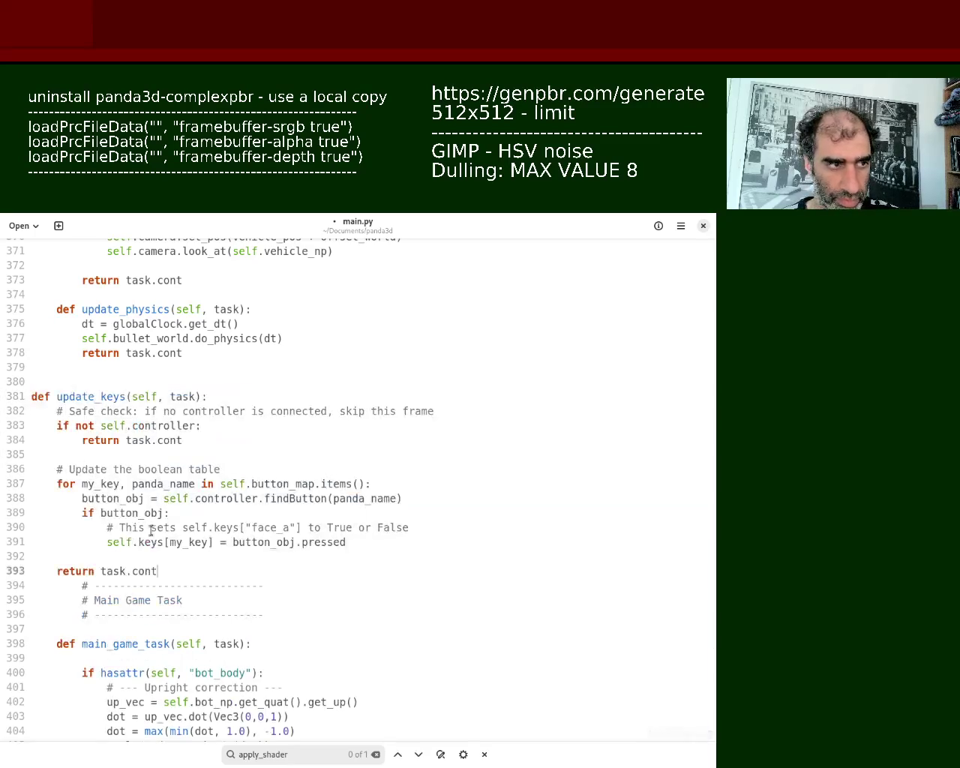
mouse_move(157, 571)
left_mouse_down()
mouse_move(7, 423)
mouse_move(3, 398)
left_mouse_up()
key("Tab")
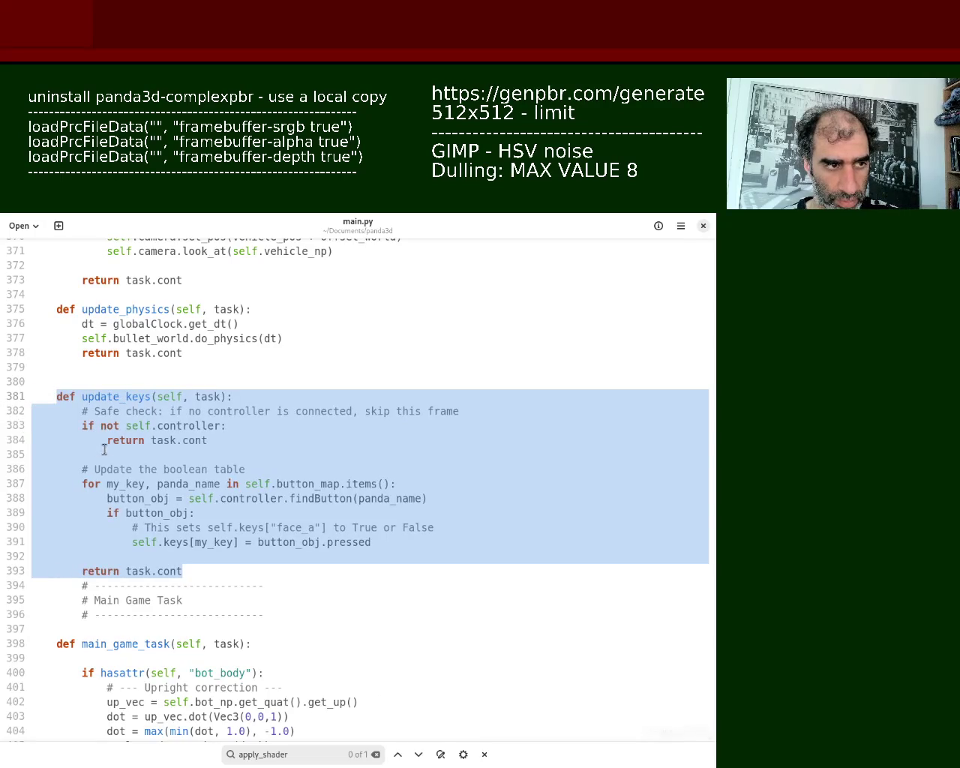
key("alt+Tab")
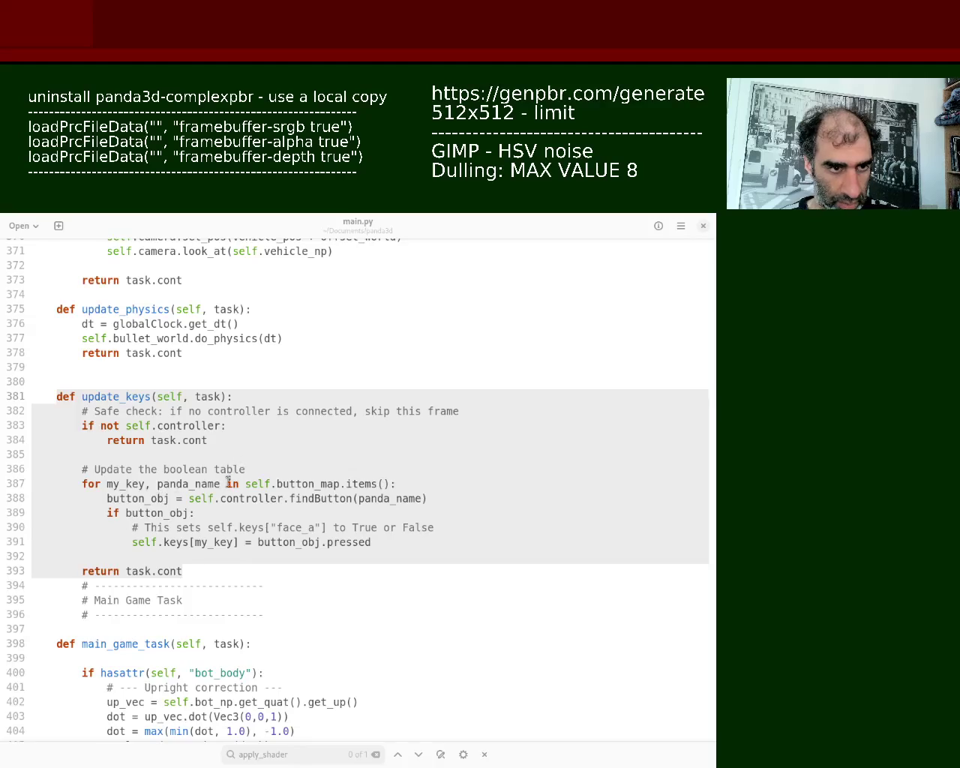
left_click(422, 535)
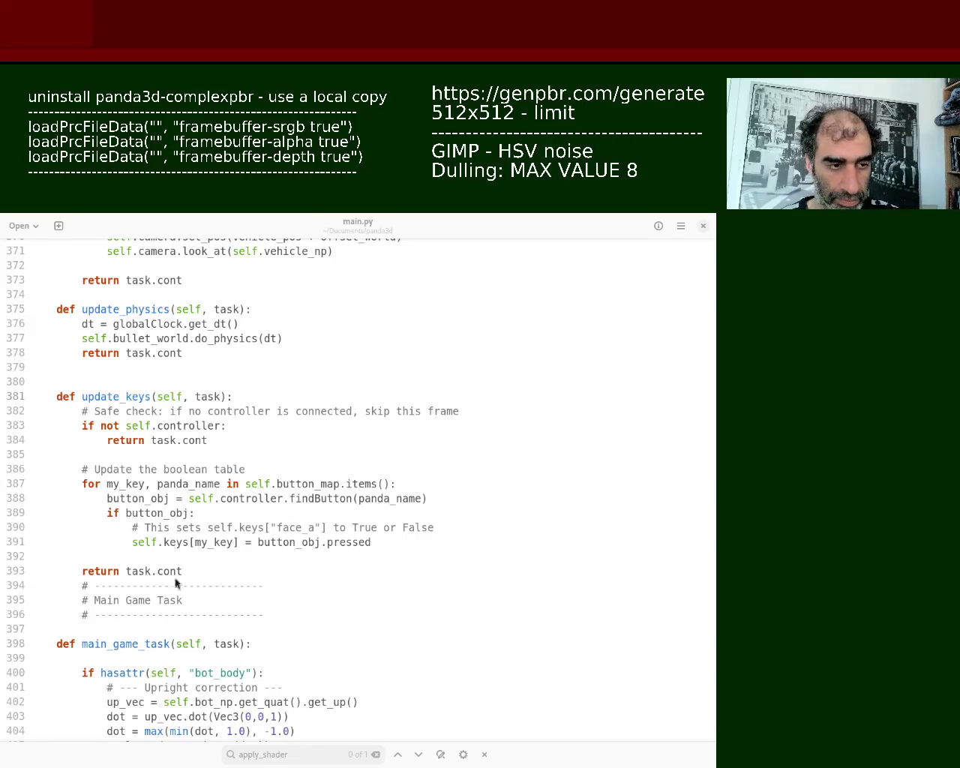
mouse_move(711, 631)
left_mouse_down()
mouse_move(718, 276)
mouse_move(714, 295)
left_mouse_up()
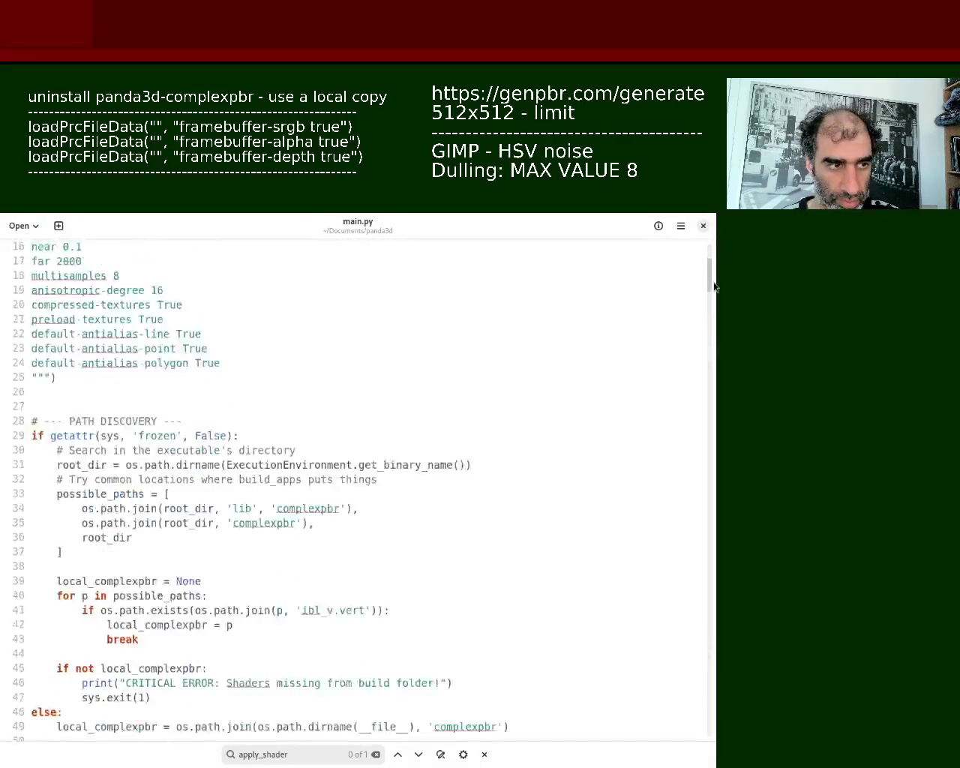
- Replace line 122 with the InputDevice.DeviceClass.gamepad lookup, indent it two levels, and save main.py
left_click_drag(713, 299, 712, 365)
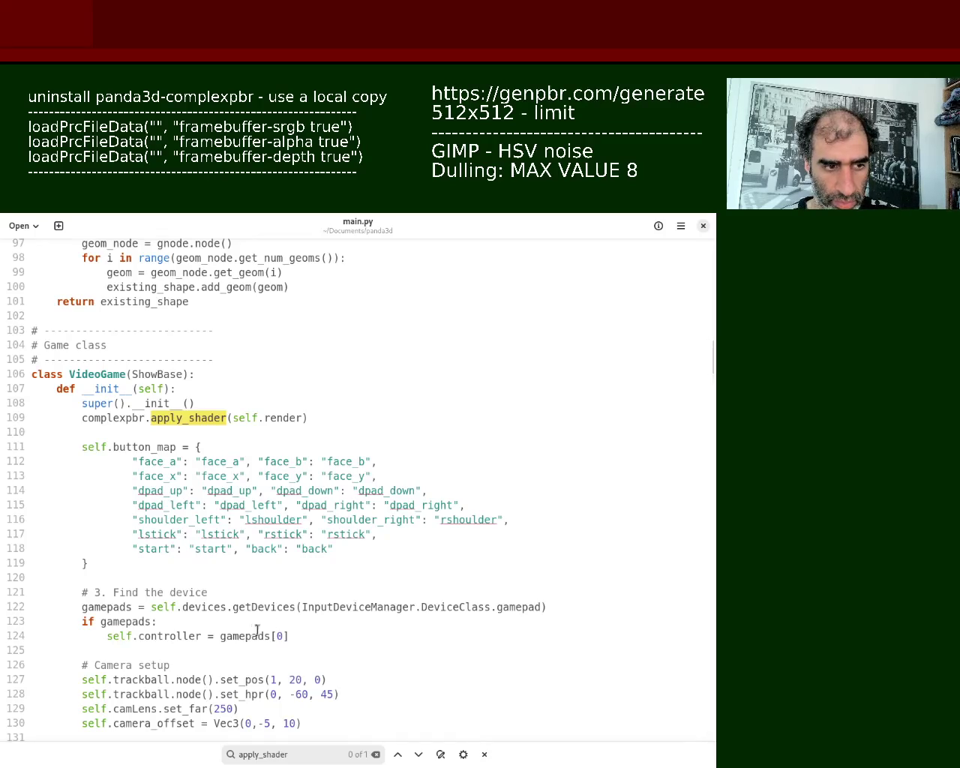
triple_click(188, 612)
type("gamepads = self.devices.getDevices(InputDevice.DeviceClass.gamepad)")
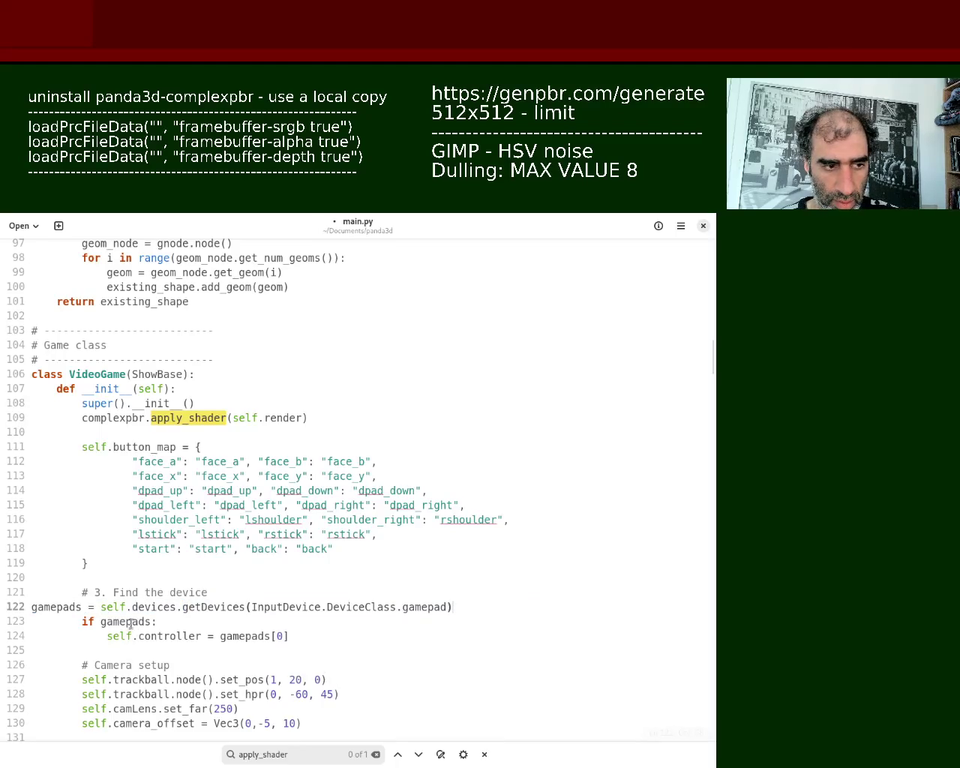
left_click(31, 607)
key("Tab")
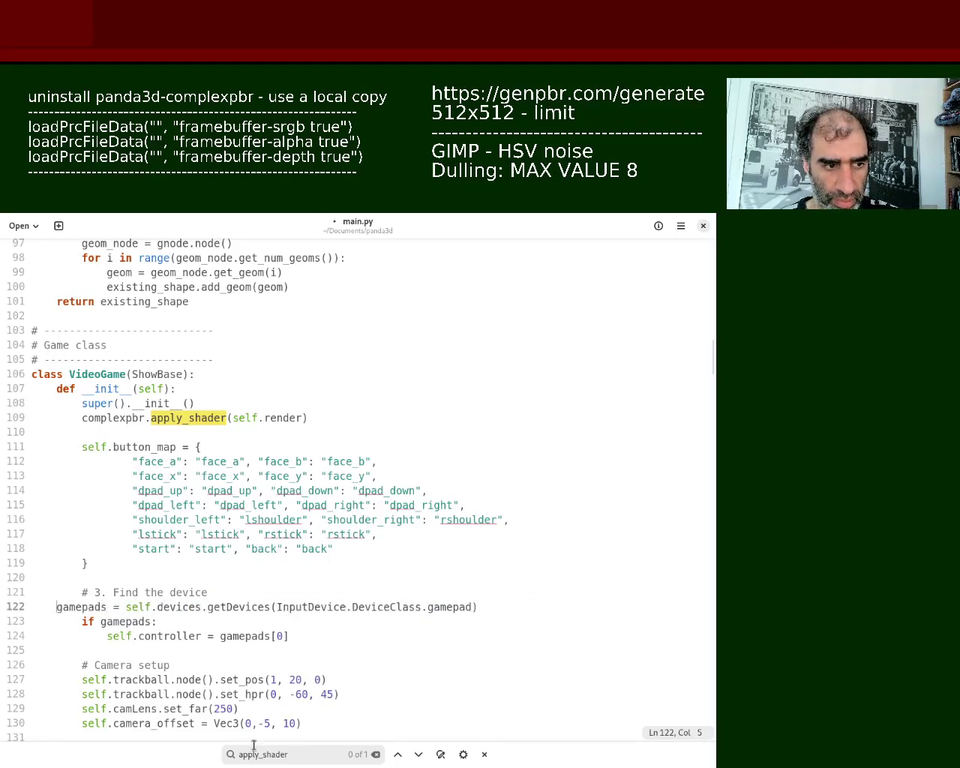
key("Tab")
key("ctrl+s")
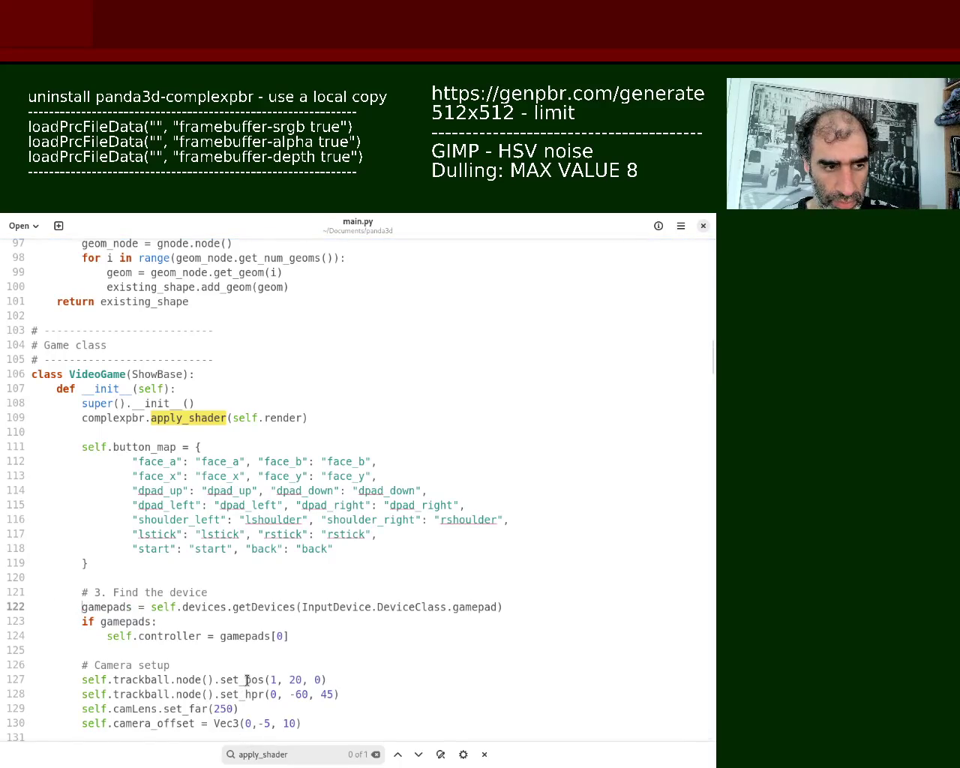
key("alt+Tab")
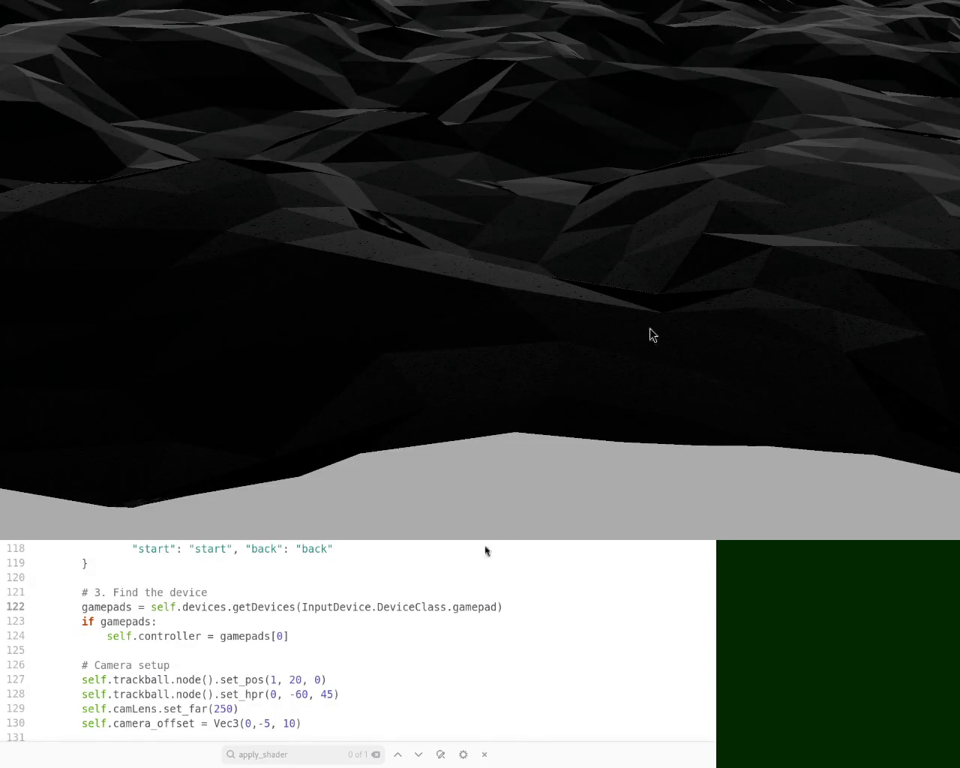
- Move and resize the Panda3D window, then tilt the camera to a low side angle
left_click_drag(520, 179, 519, 406, "super")
mouse_move(769, 297)
middle_mouse_down("super")
mouse_move(654, 347)
mouse_move(507, 446)
mouse_move(570, 405)
middle_mouse_up("super")
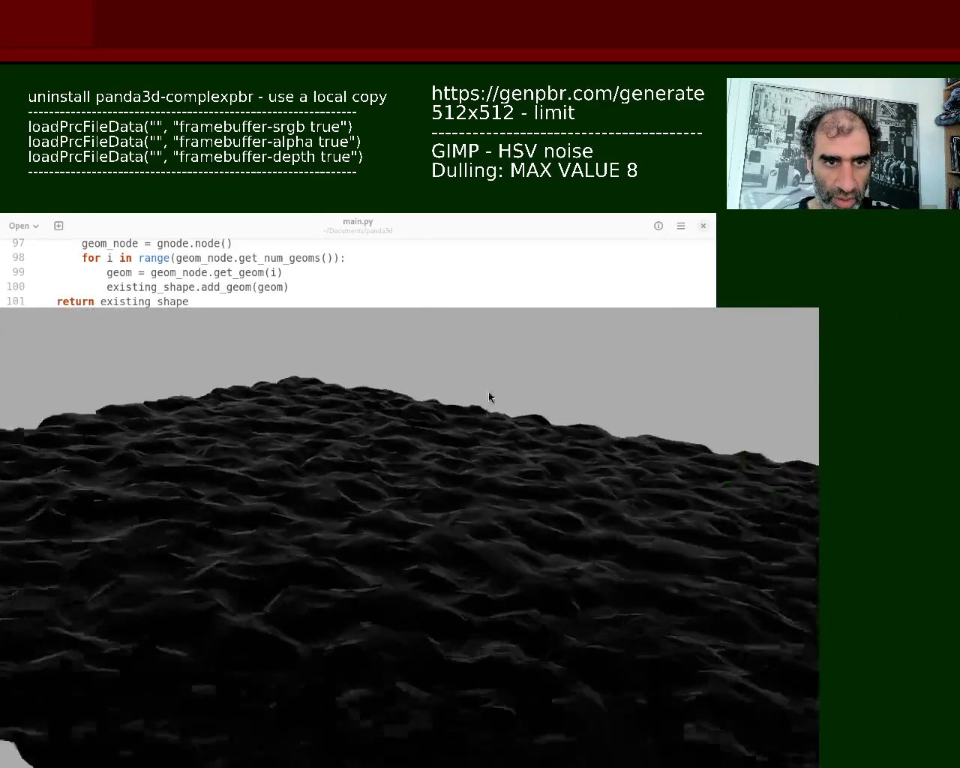
mouse_move(489, 398)
middle_mouse_down()
mouse_move(485, 370)
mouse_move(508, 545)
mouse_move(399, 572)
mouse_move(430, 328)
mouse_move(473, 452)
mouse_move(522, 502)
mouse_move(629, 449)
mouse_move(468, 553)
mouse_move(493, 567)
middle_mouse_up()
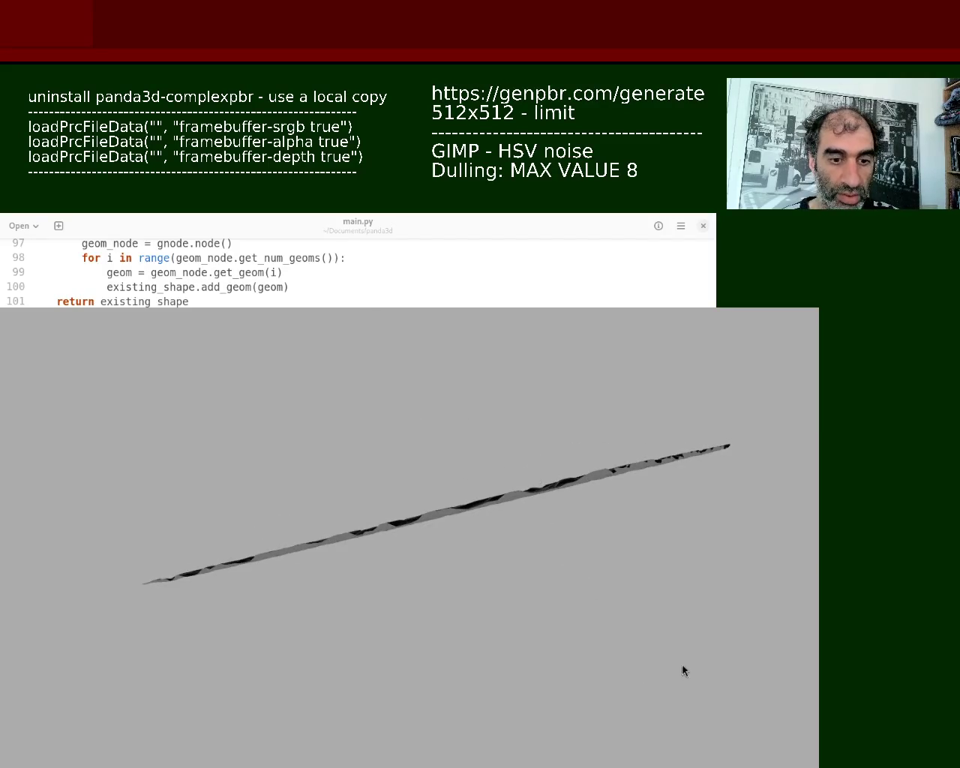
mouse_move(518, 585)
middle_mouse_down()
mouse_move(495, 592)
mouse_move(482, 555)
middle_mouse_up()
right_click_drag(482, 555, 494, 607)
mouse_move(491, 606)
middle_mouse_down()
mouse_move(526, 623)
mouse_move(572, 575)
mouse_move(585, 589)
mouse_move(591, 577)
mouse_move(540, 585)
mouse_move(568, 584)
mouse_move(555, 545)
middle_mouse_up()
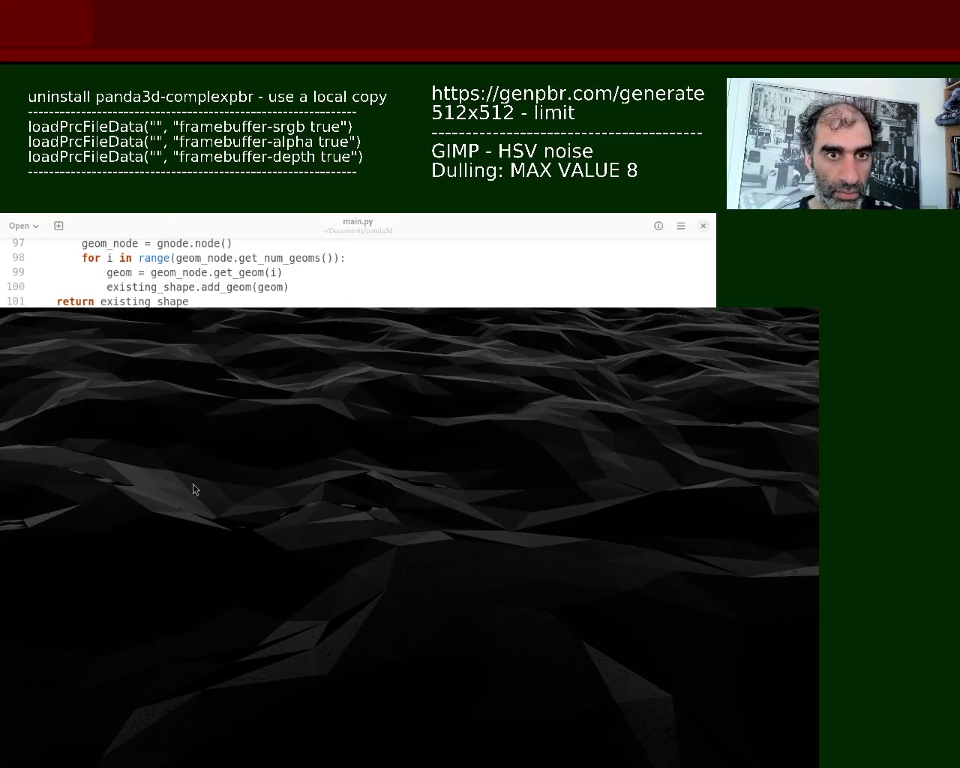
- Orbit the camera around and settle it low and close over the rocky terrain surface
mouse_move(489, 514)
left_mouse_down()
mouse_move(476, 515)
mouse_move(520, 508)
mouse_move(434, 507)
mouse_move(435, 536)
mouse_move(442, 474)
mouse_move(453, 487)
mouse_move(366, 544)
mouse_move(622, 563)
mouse_move(326, 607)
mouse_move(372, 546)
mouse_move(456, 607)
mouse_move(532, 590)
mouse_move(463, 532)
left_mouse_up()
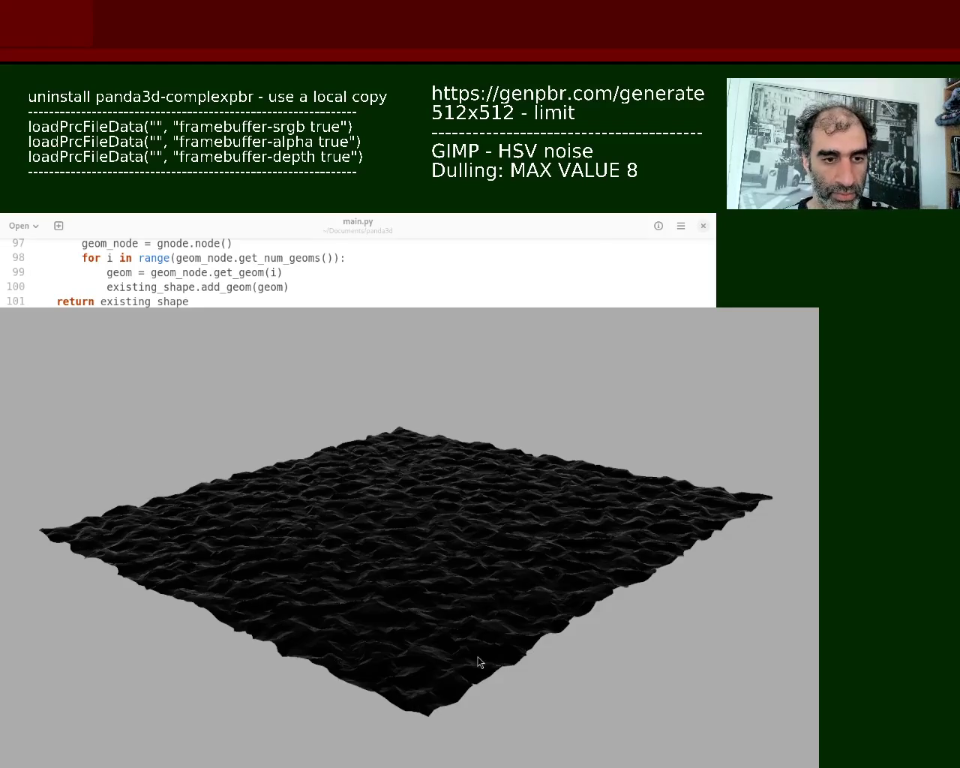
mouse_move(407, 583)
right_mouse_down()
mouse_move(396, 533)
mouse_move(410, 635)
mouse_move(410, 618)
right_mouse_up()
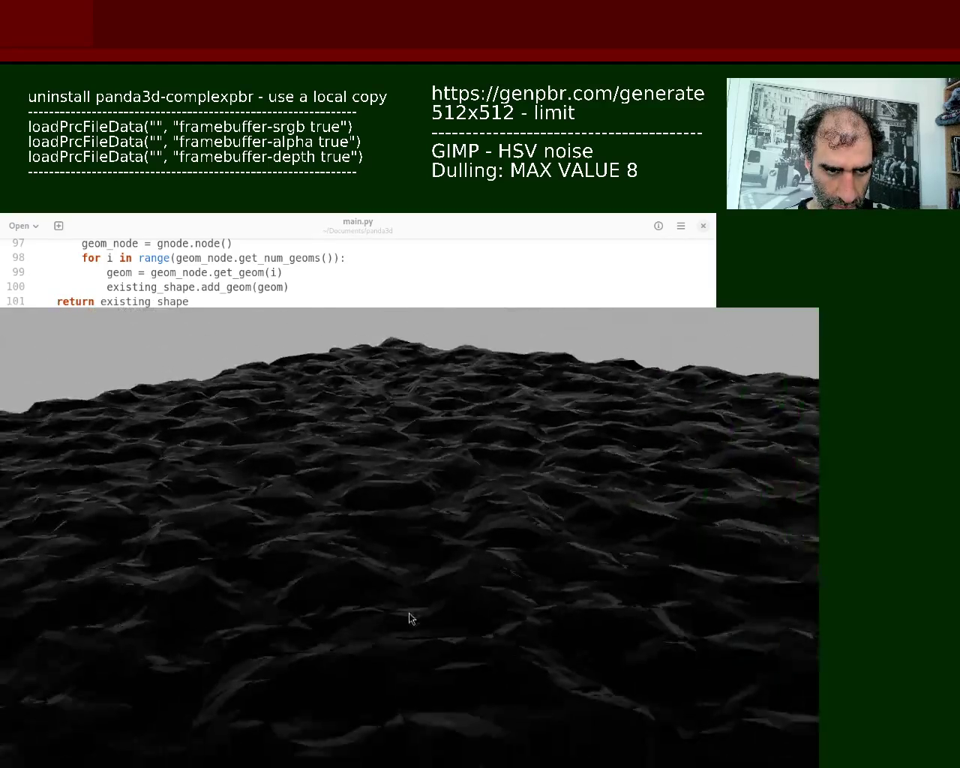
mouse_move(407, 618)
middle_mouse_down()
mouse_move(473, 583)
mouse_move(465, 665)
mouse_move(495, 620)
mouse_move(543, 605)
mouse_move(568, 617)
mouse_move(530, 648)
middle_mouse_up()
middle_click_drag(449, 616, 440, 595)
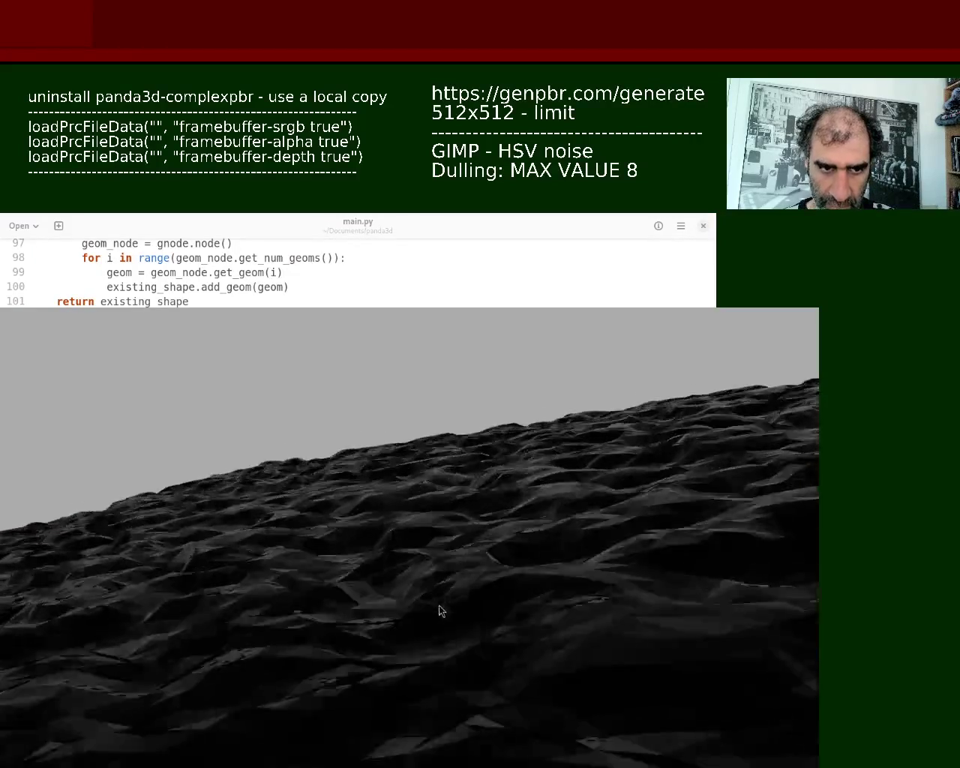
mouse_move(440, 595)
middle_mouse_down()
mouse_move(335, 698)
mouse_move(385, 628)
mouse_move(401, 628)
middle_mouse_up()
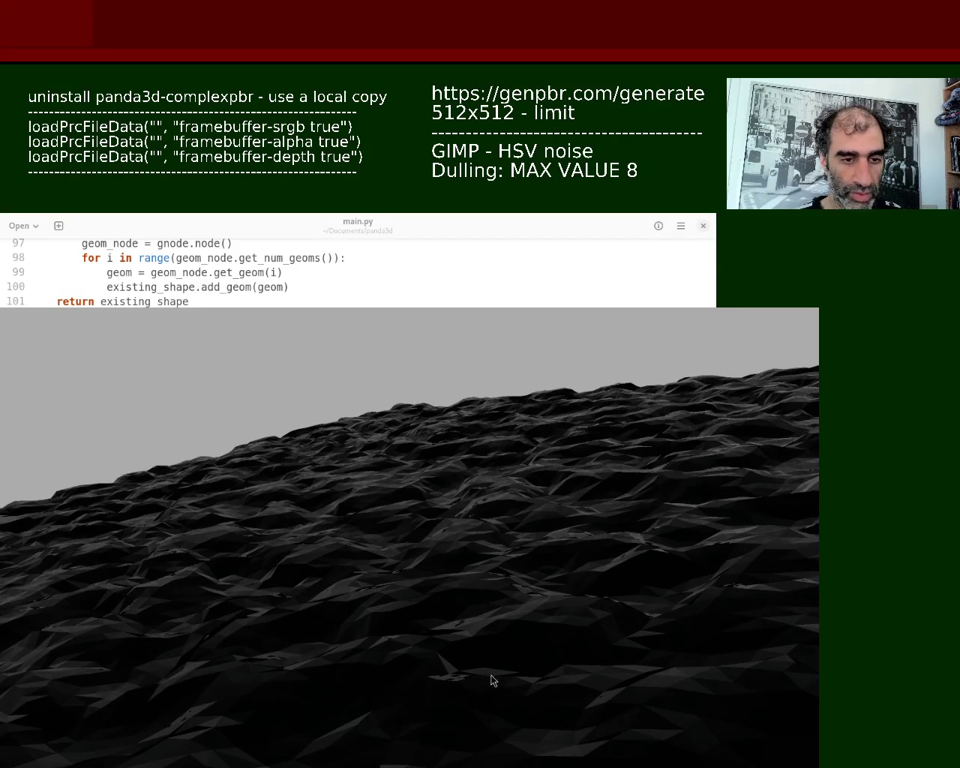
- Orbit the Panda3D camera down to a low side view of the terrain edge
right_click_drag(420, 579, 508, 619)
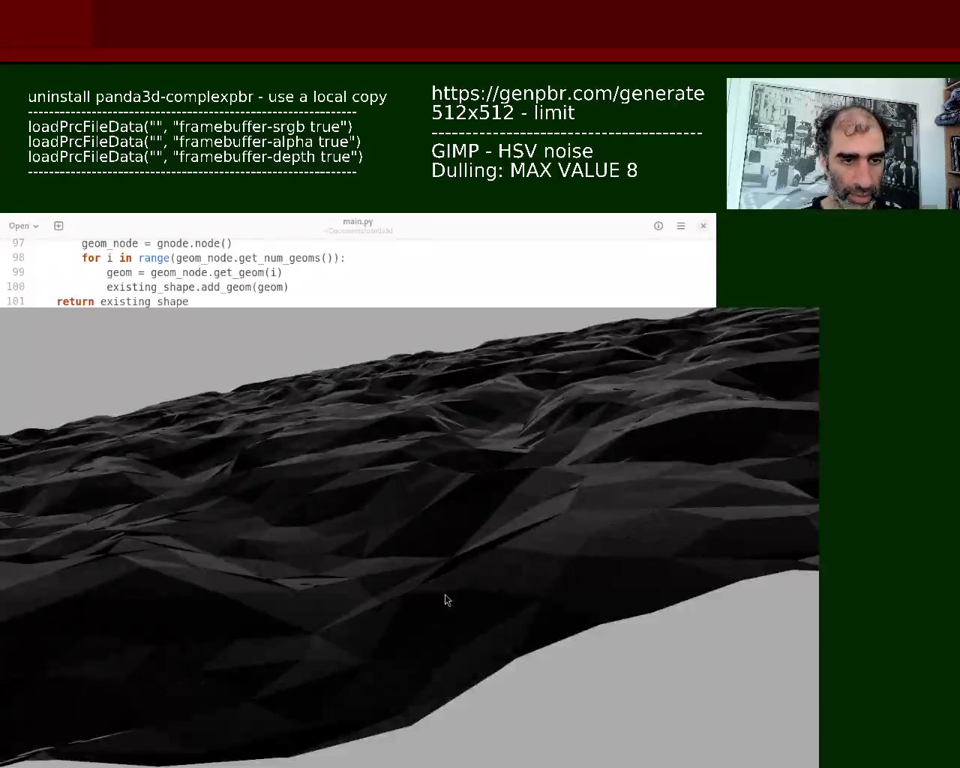
mouse_move(508, 619)
middle_mouse_down()
mouse_move(493, 568)
mouse_move(516, 575)
mouse_move(517, 567)
mouse_move(521, 587)
mouse_move(473, 591)
mouse_move(476, 582)
middle_mouse_up()
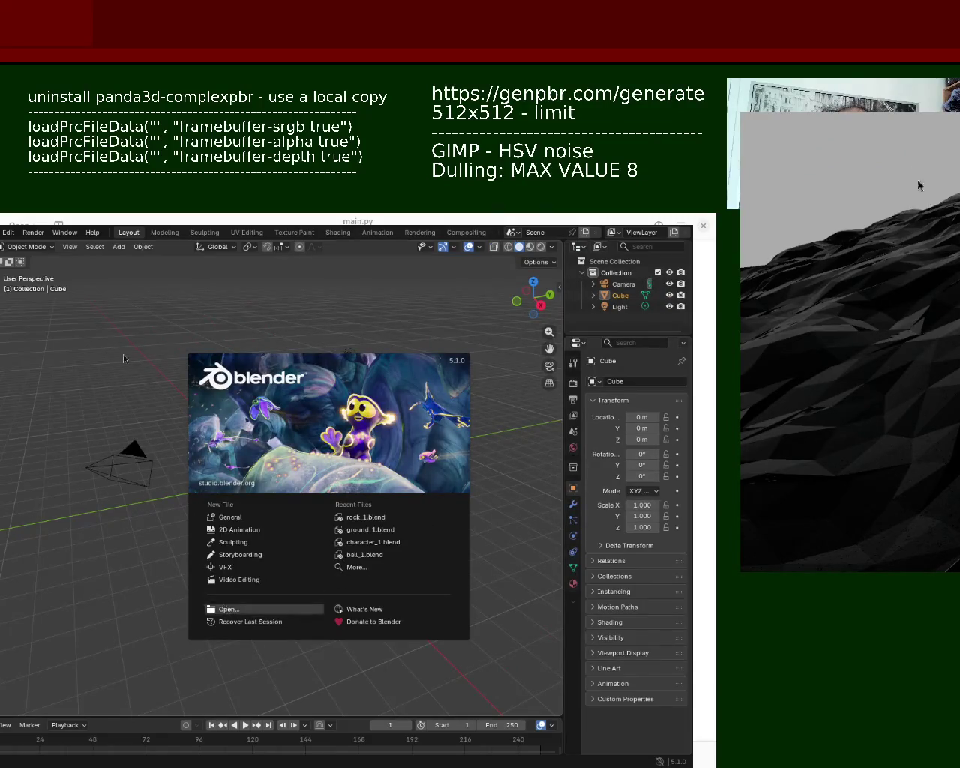
- Open ground_1.blend and show the terrain in Solid shading
left_click(2, 232)
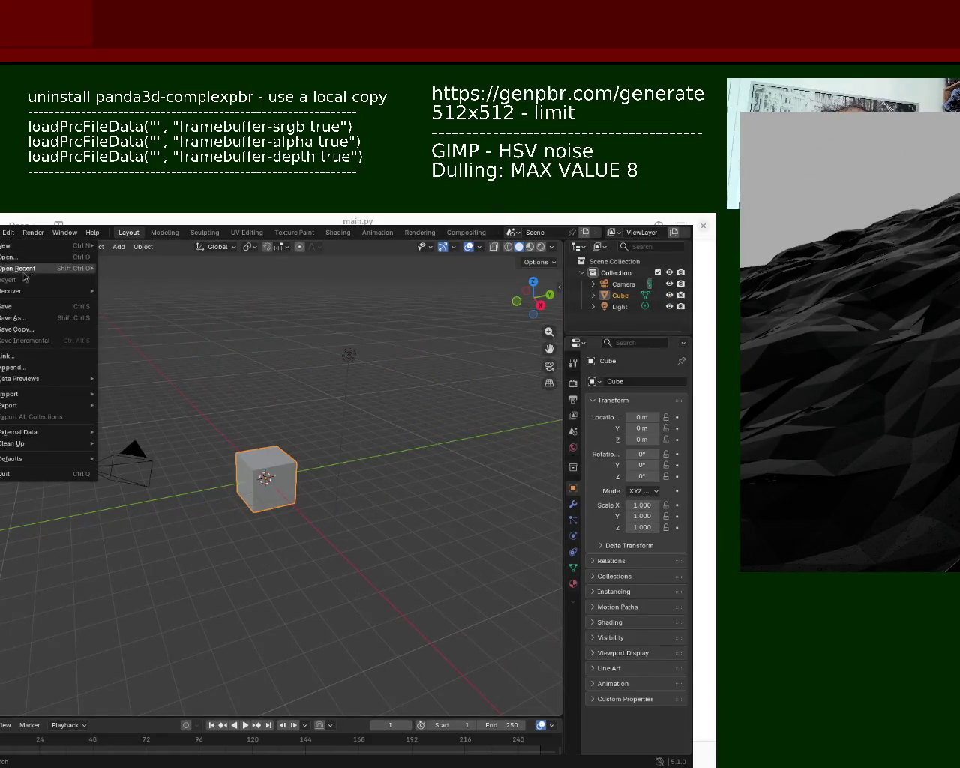
mouse_move(18, 268)
left_click(186, 285)
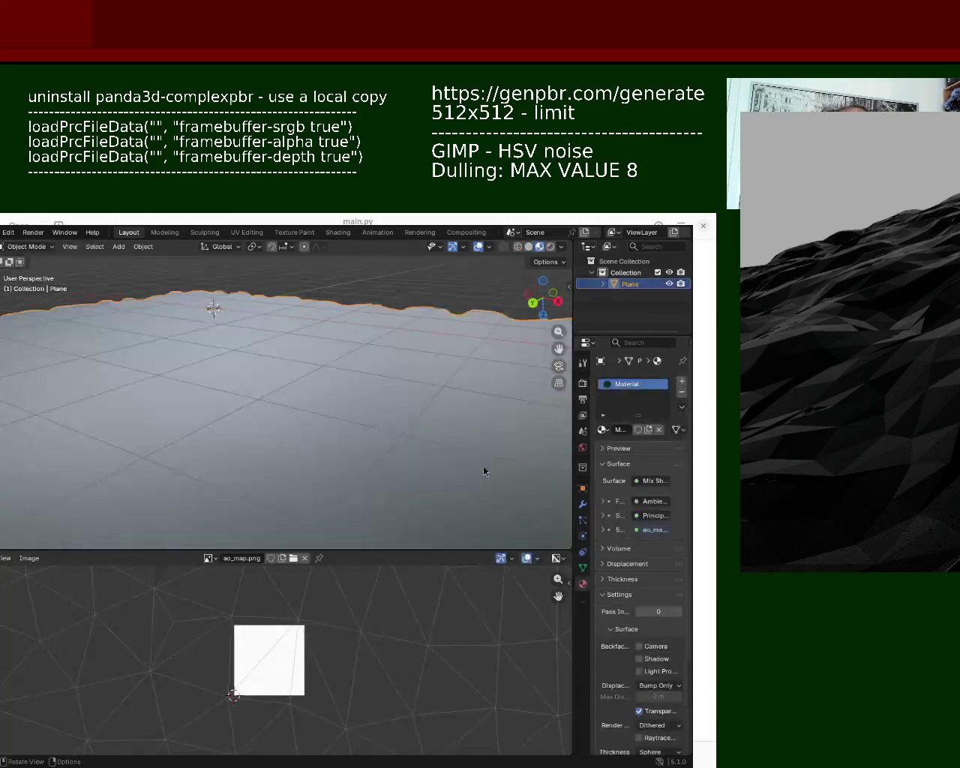
left_click(529, 246)
- Subdivide all edges of the terrain plane in Edit Mode, then orbit to inspect it
key("Tab")
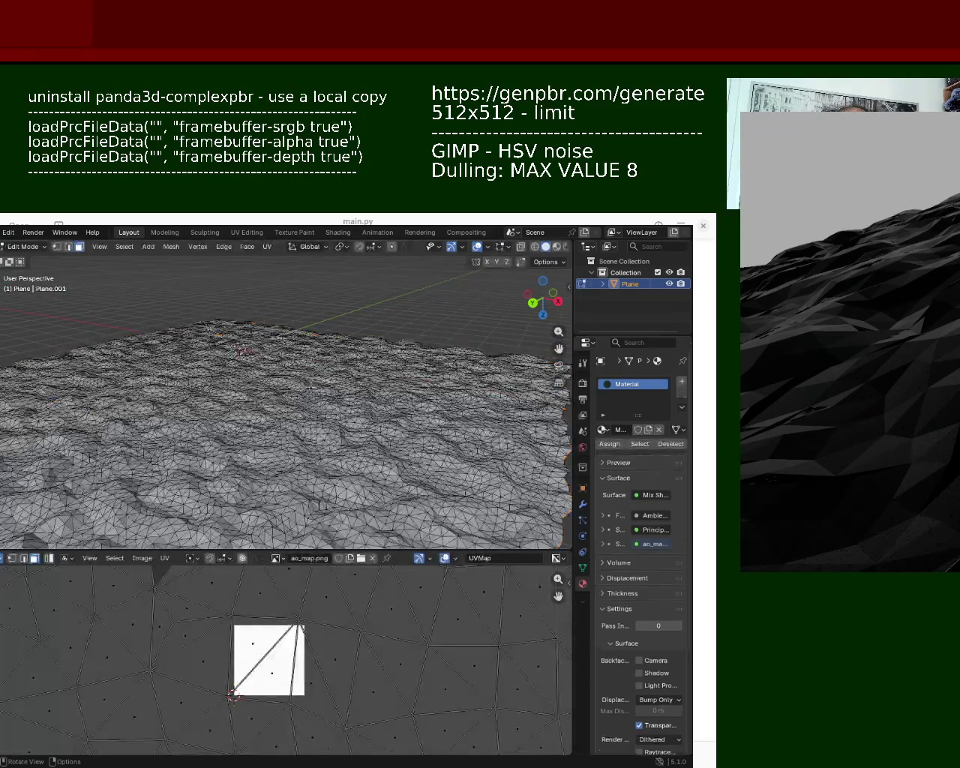
key("a")
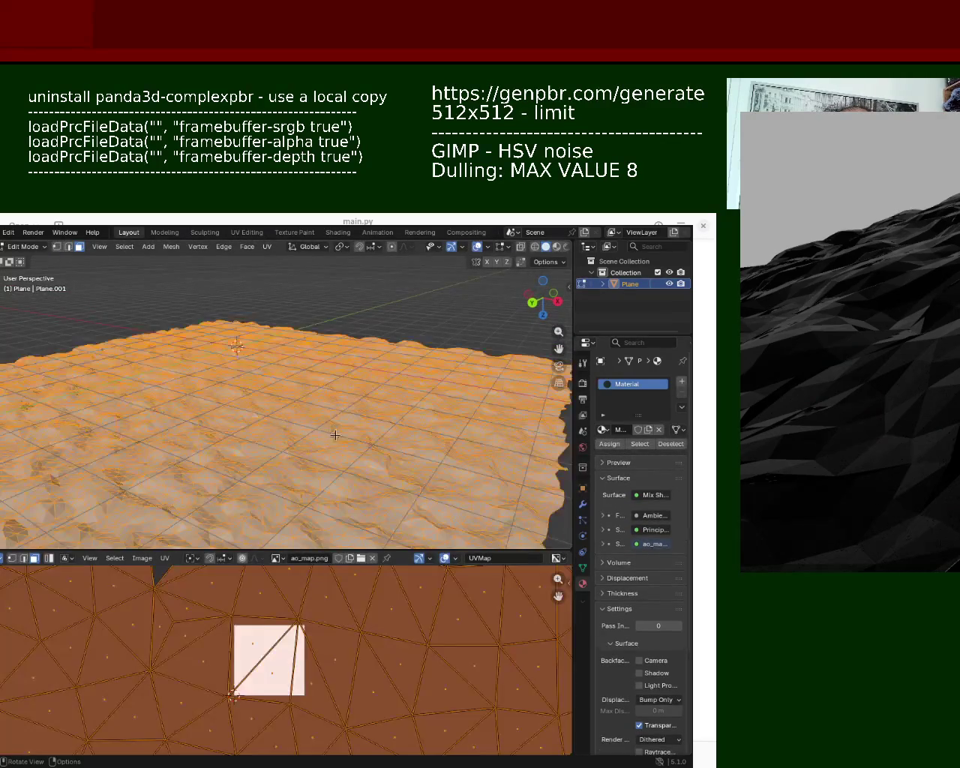
key("ctrl+e")
left_click(342, 434)
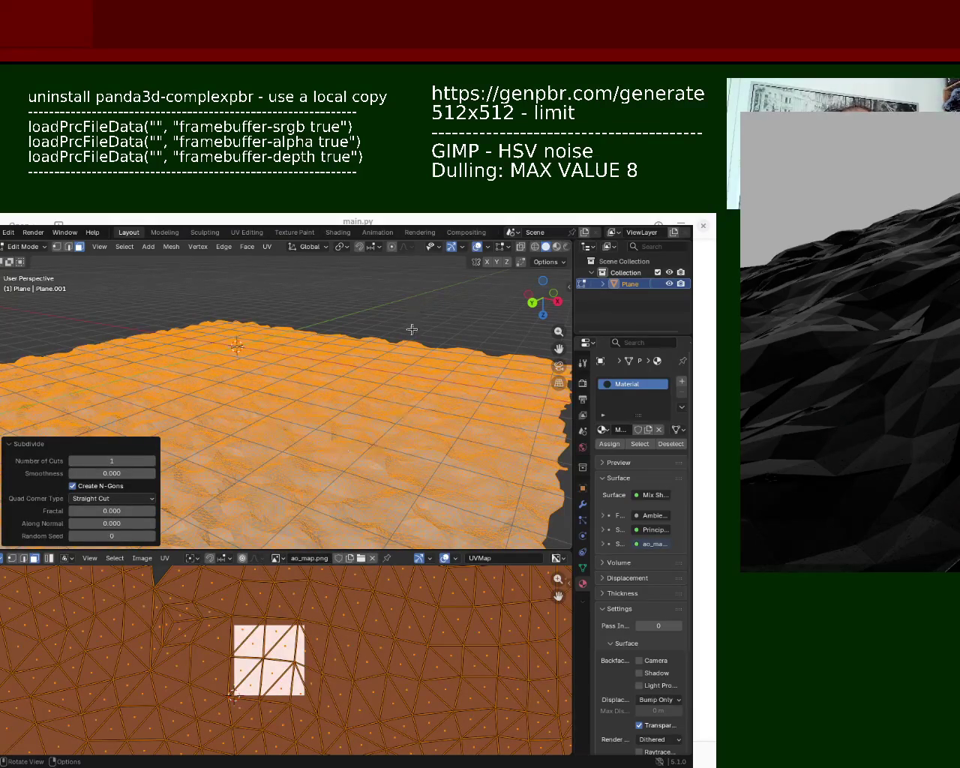
key("alt+a")
mouse_move(412, 329)
middle_mouse_down()
mouse_move(317, 378)
mouse_move(340, 381)
mouse_move(318, 383)
middle_mouse_up()
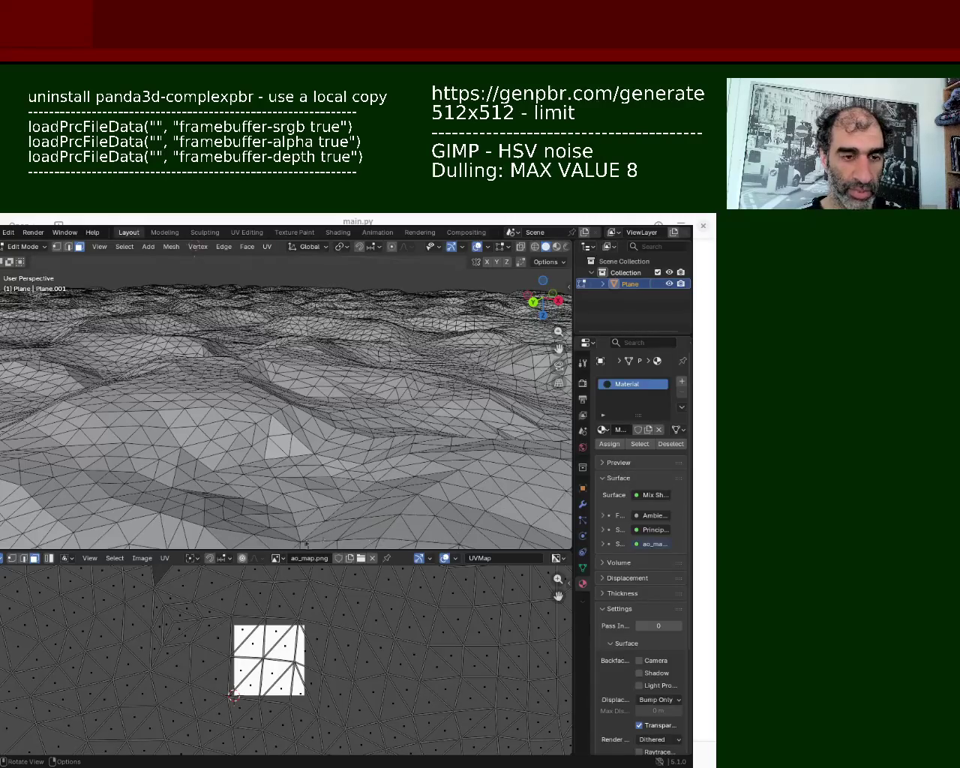
middle_click_drag(272, 438, 280, 440)
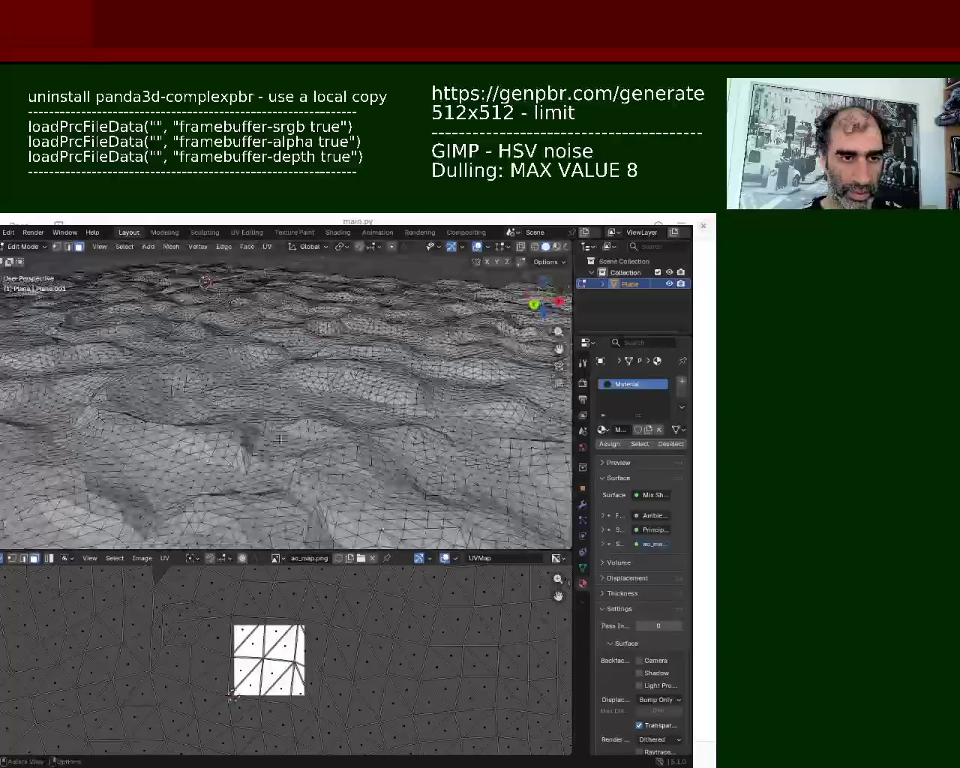
- Merge the whole terrain's vertices by distance, raising the merge distance to 0.0601 m
key("a")
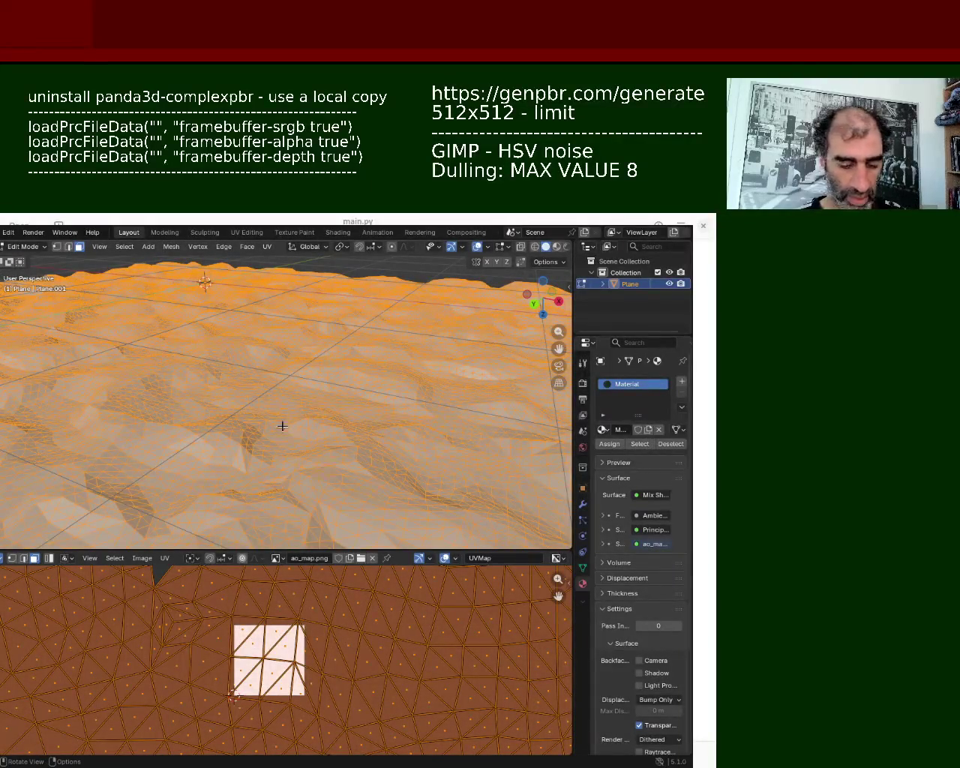
key("m")
left_click(278, 469)
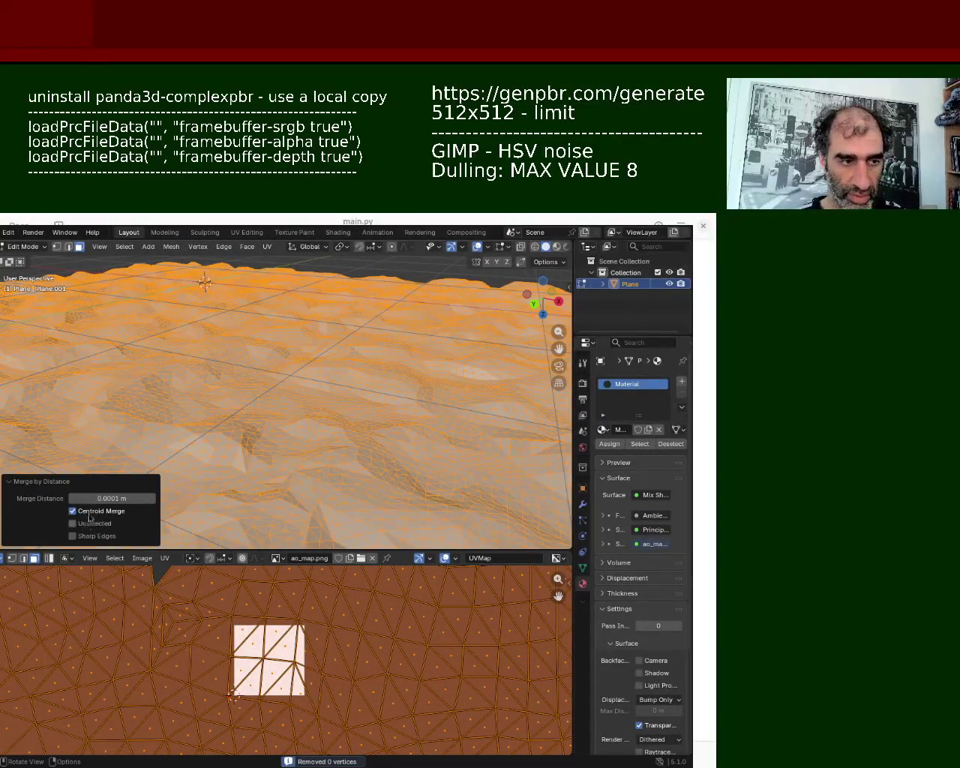
mouse_move(113, 498)
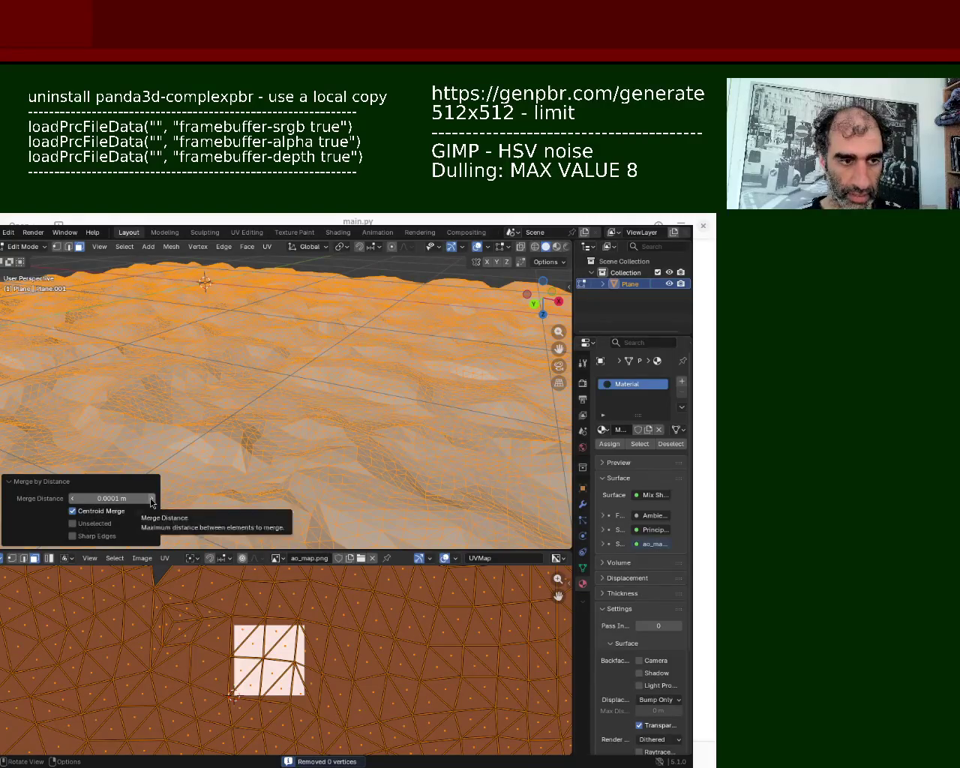
left_click(151, 498)
left_click(151, 498)
left_click(151, 498)
left_click(151, 498)
left_click(151, 499)
left_click(151, 498)
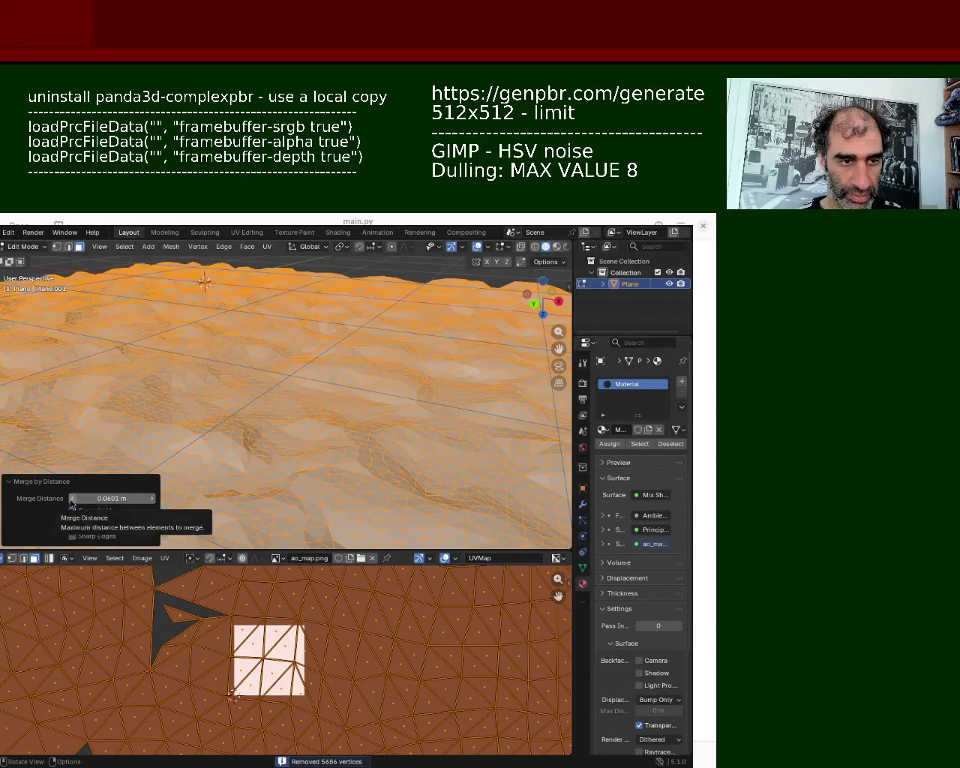
- Fine-tune the merge distance between 0.0301 and 0.0601 m, settling on 0.0501 m
left_click(72, 499)
left_click(72, 499)
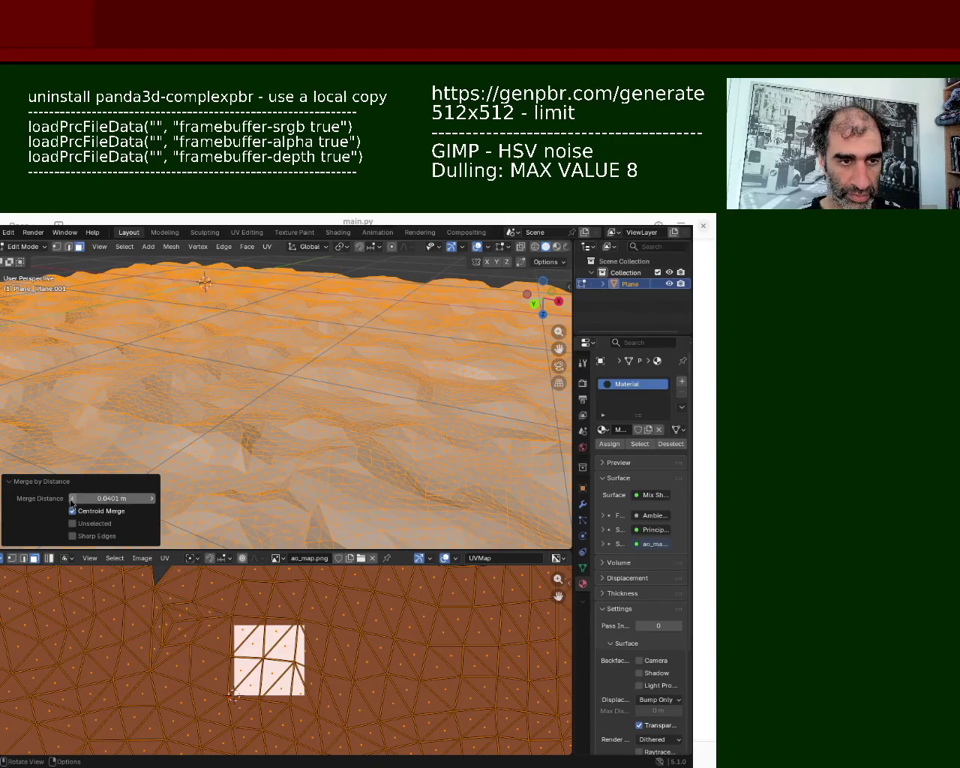
left_click(153, 499)
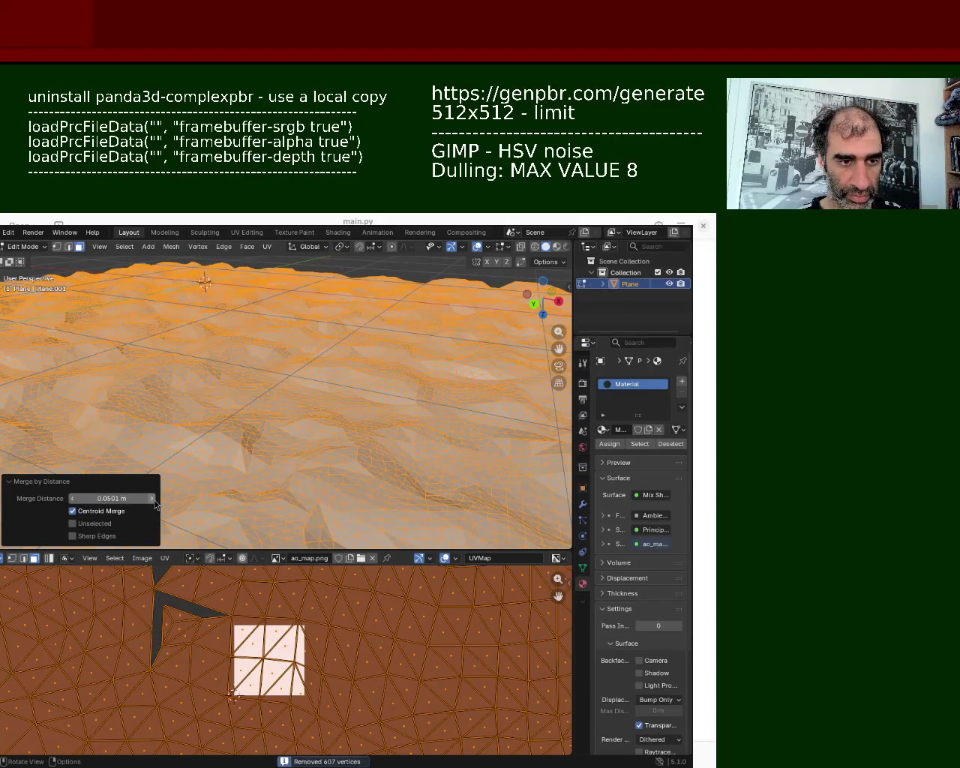
left_click(153, 499)
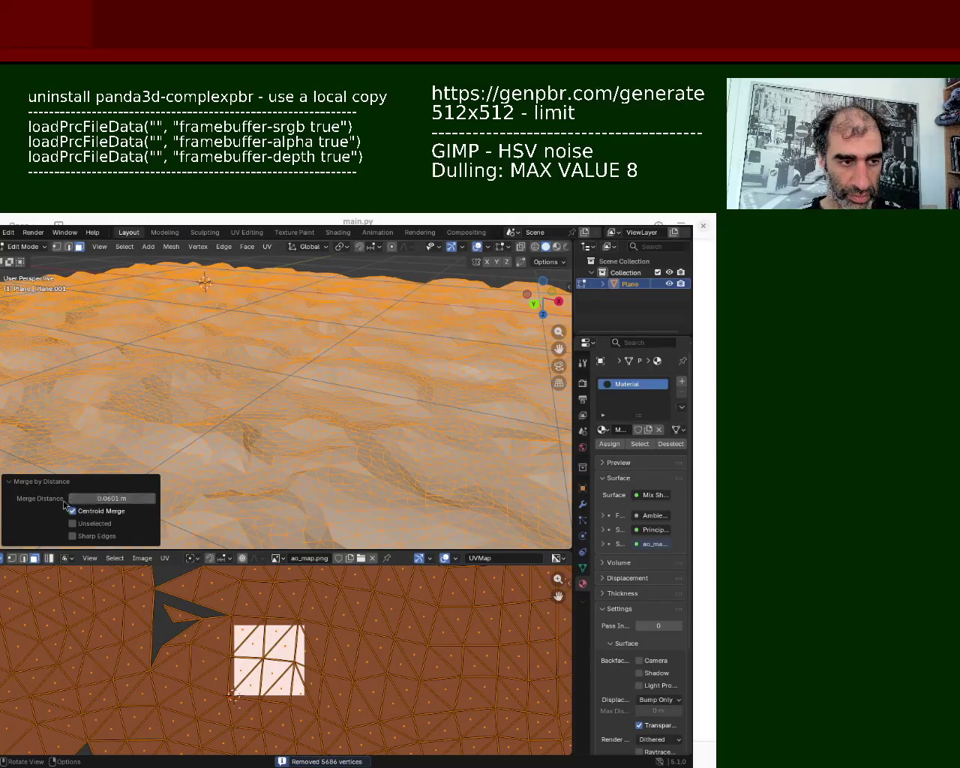
left_click(72, 499)
left_click(72, 499)
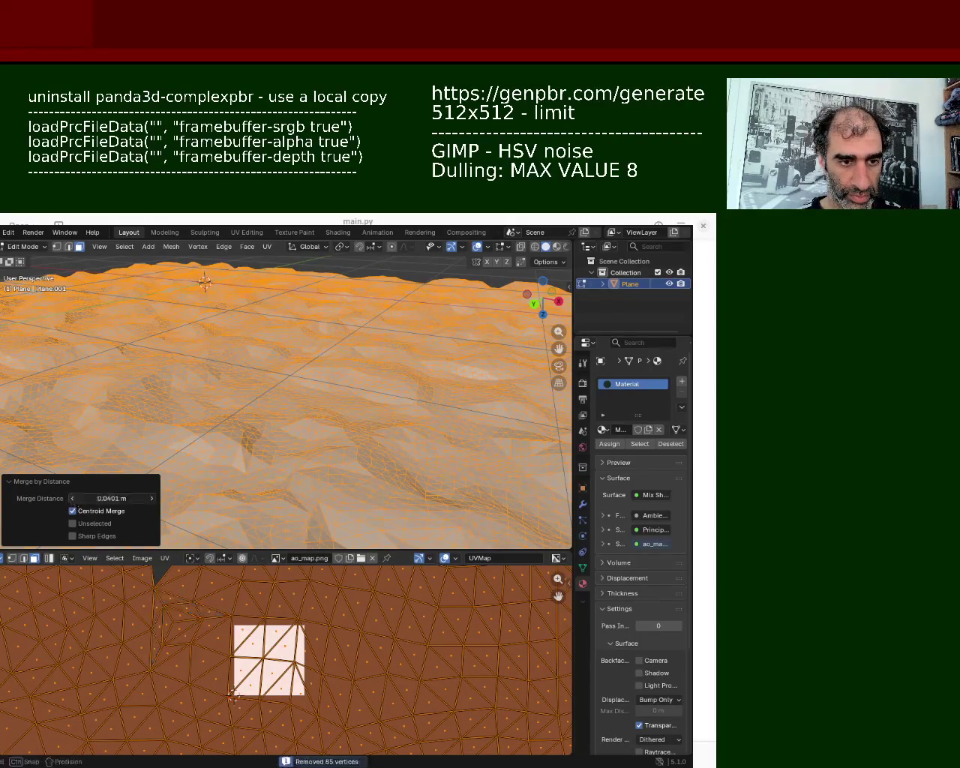
left_click(72, 499)
left_click(153, 499)
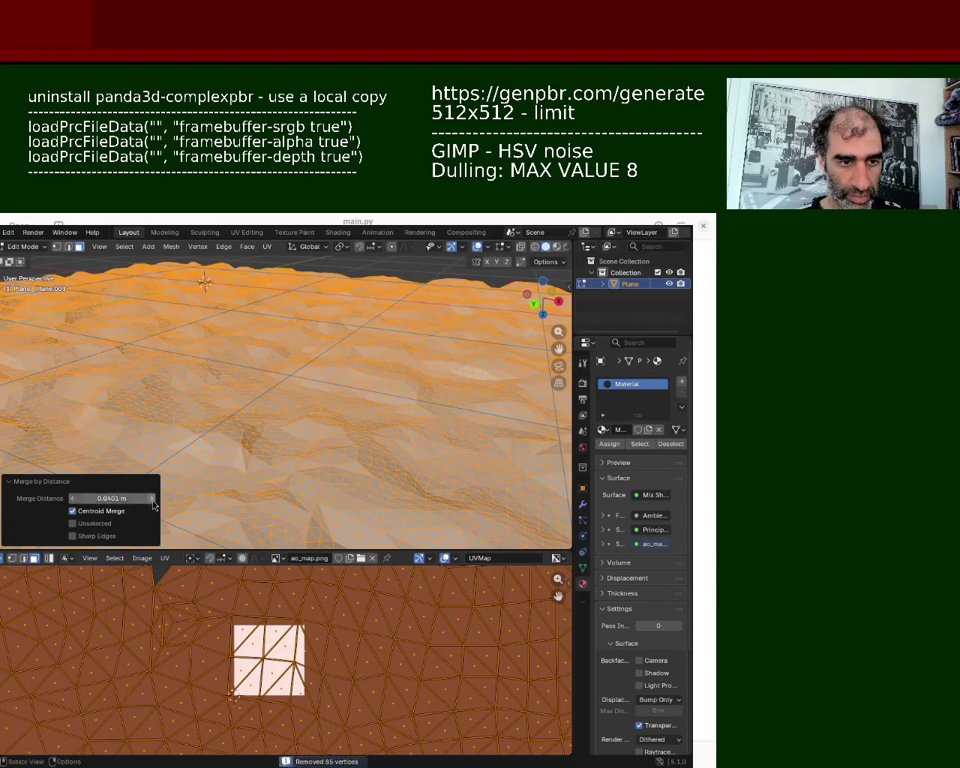
left_click(153, 499)
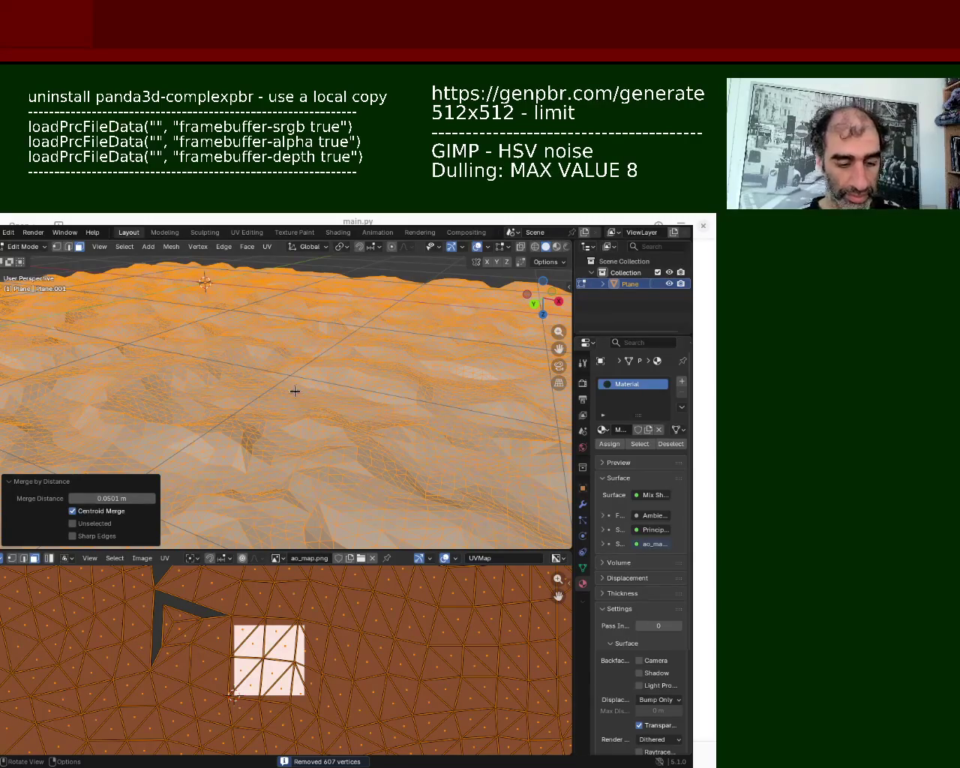
key("m")
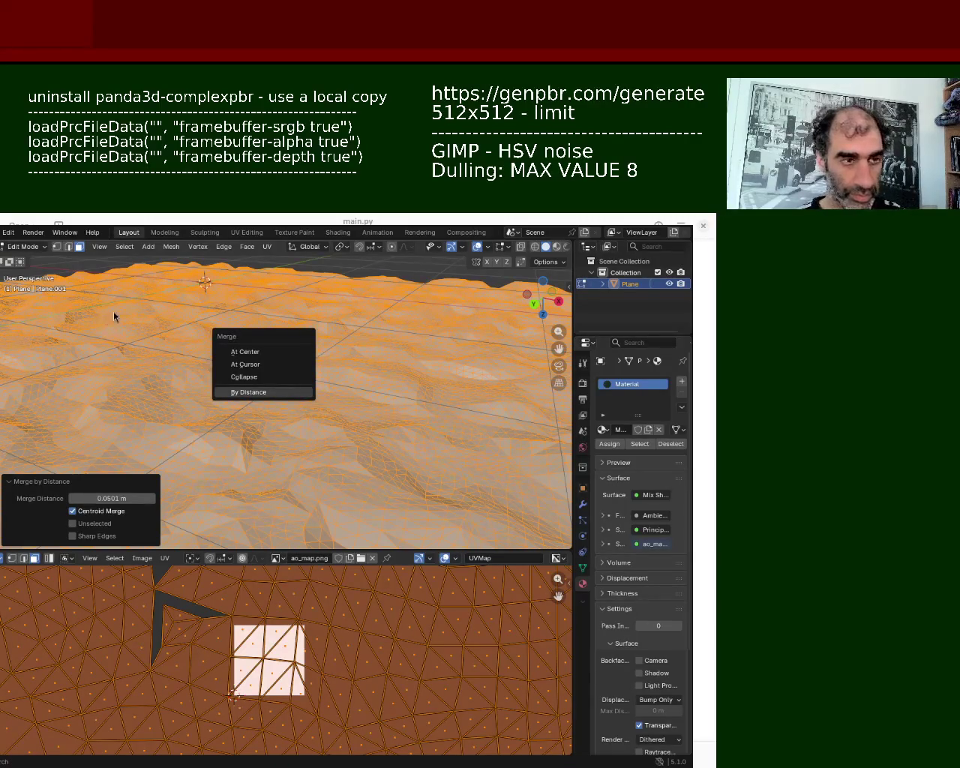
- Merge the selected vertices at center, collapsing the terrain to a single point
key("c")
left_click(312, 342)
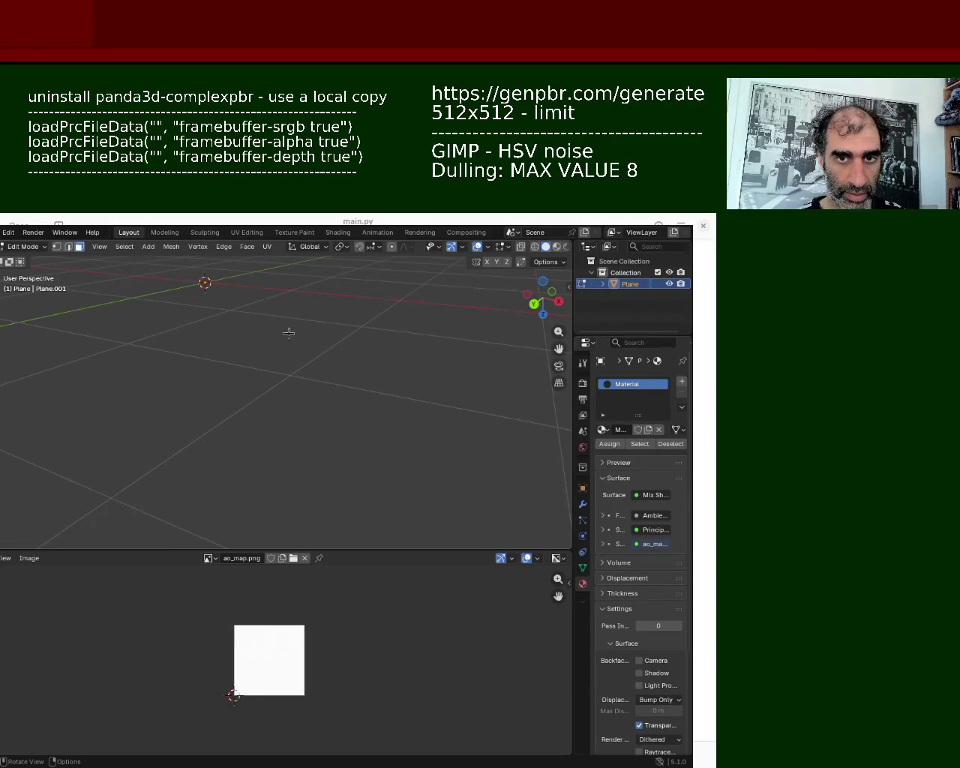
middle_click_drag(294, 353, 310, 396, "ctrl")
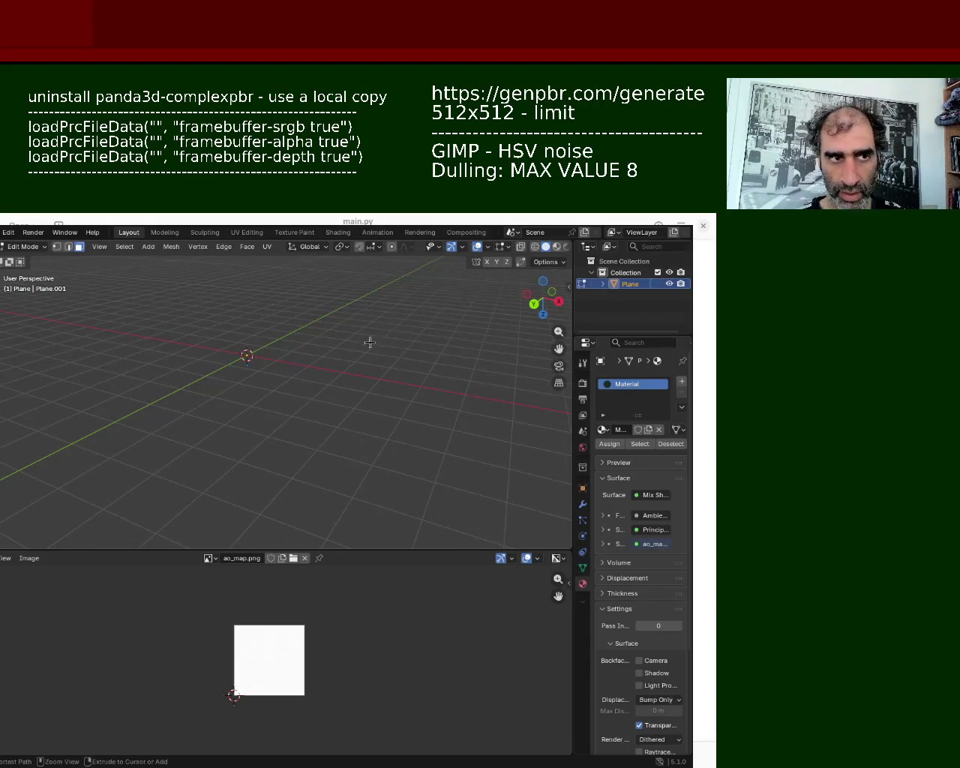
- Restore the subdivided terrain mesh via Edit > Undo History
key("alt+h")
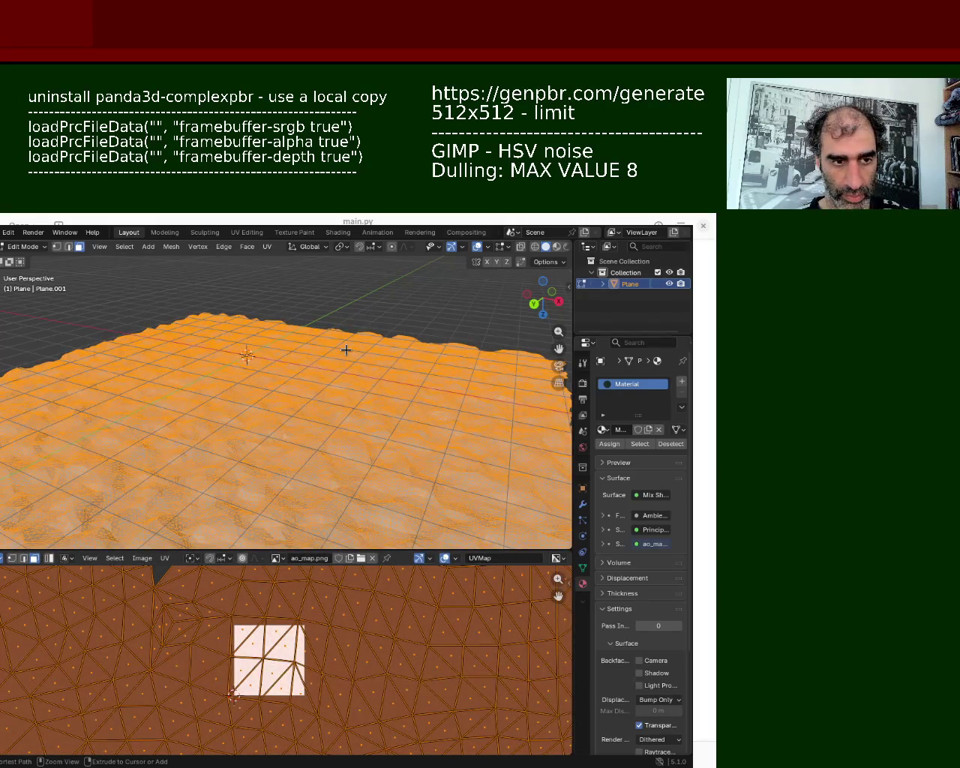
key("alt+a")
middle_click_drag(349, 365, 322, 378)
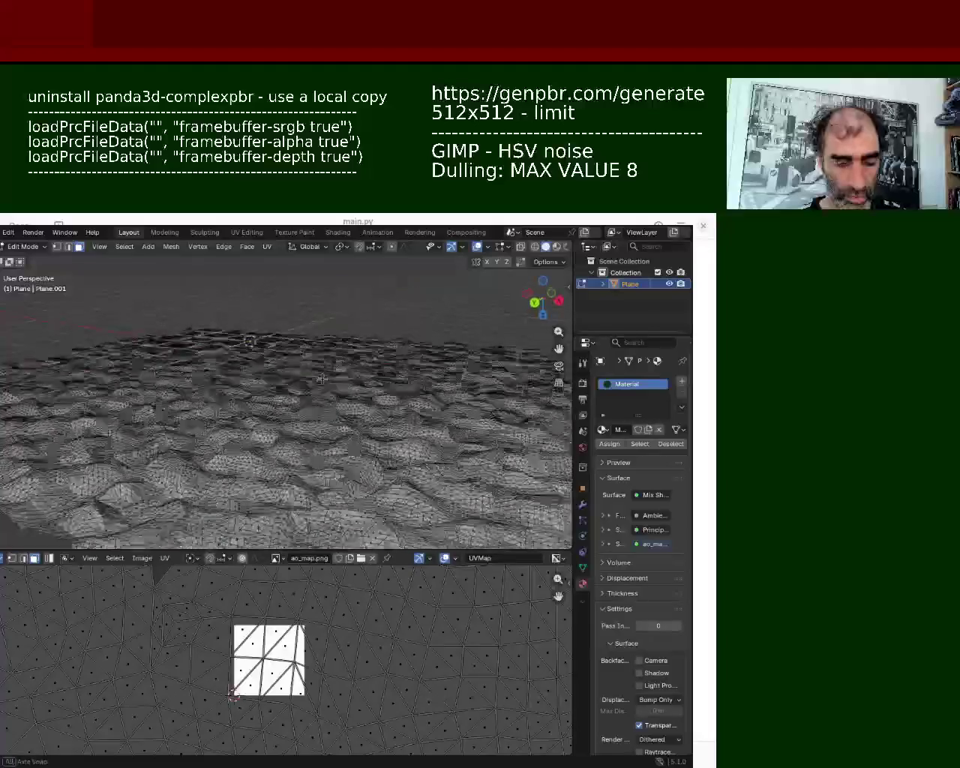
key("a")
key("alt+a")
key("a")
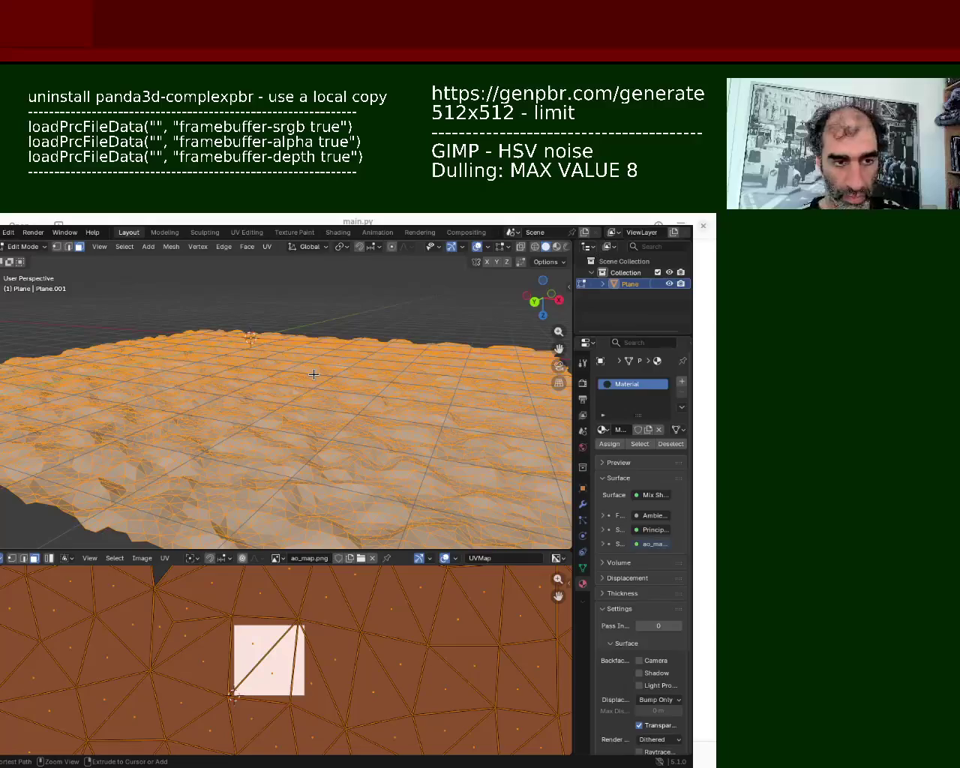
left_click(8, 232)
left_click(30, 263)
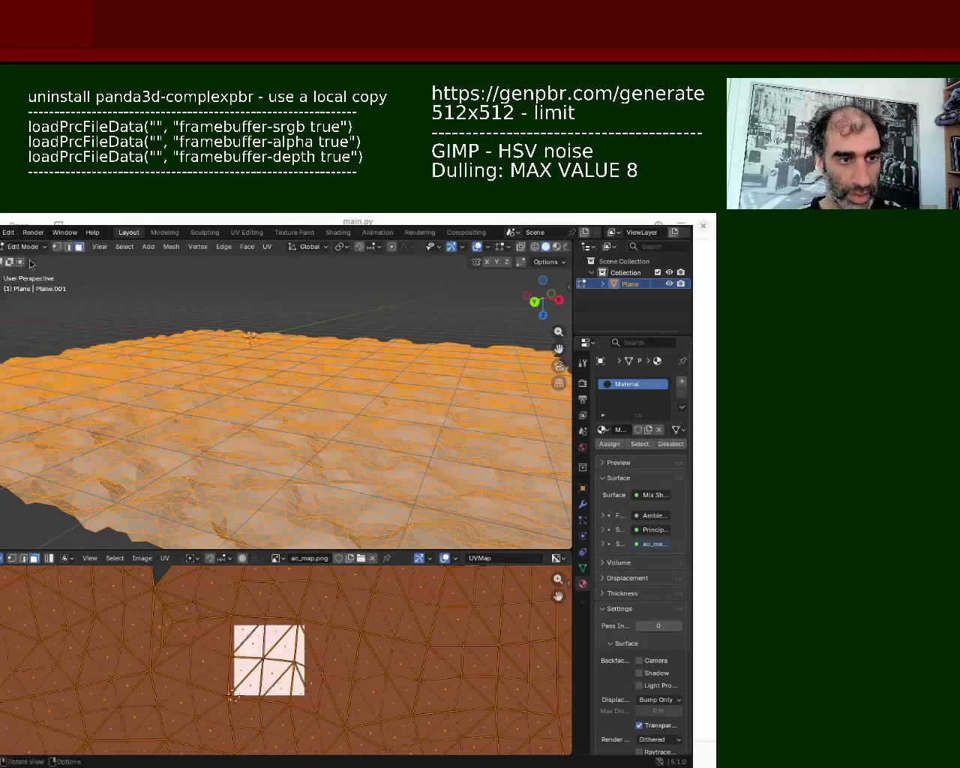
- Merge the terrain's vertices by distance, adjusting the merge distance to settle on 0.06 m
key("m")
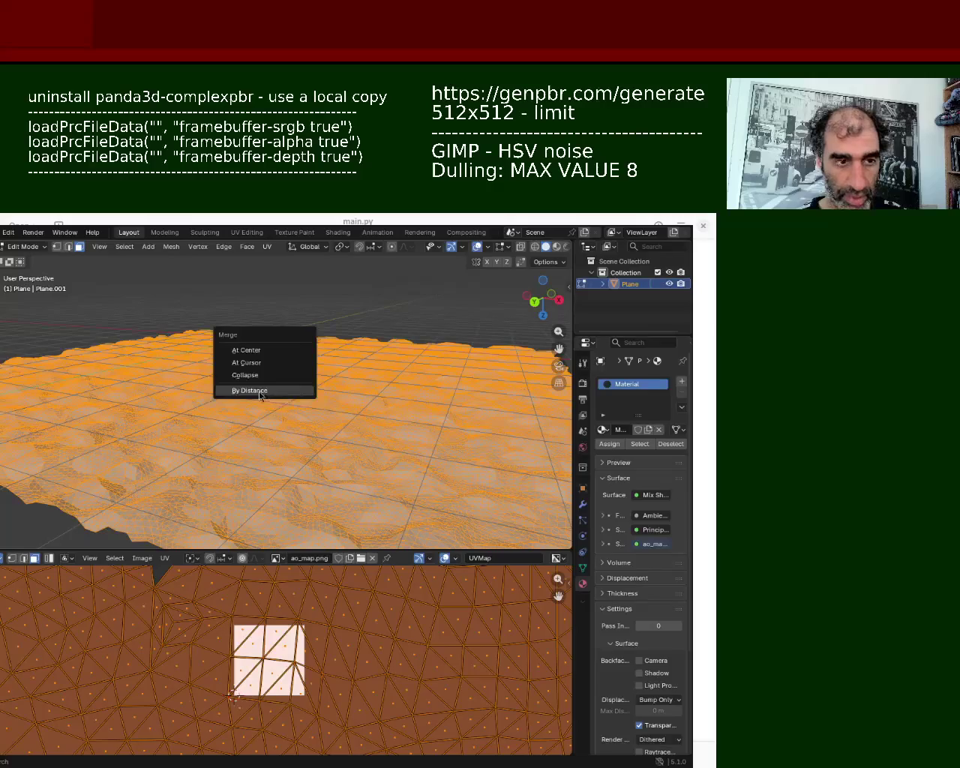
left_click(263, 398)
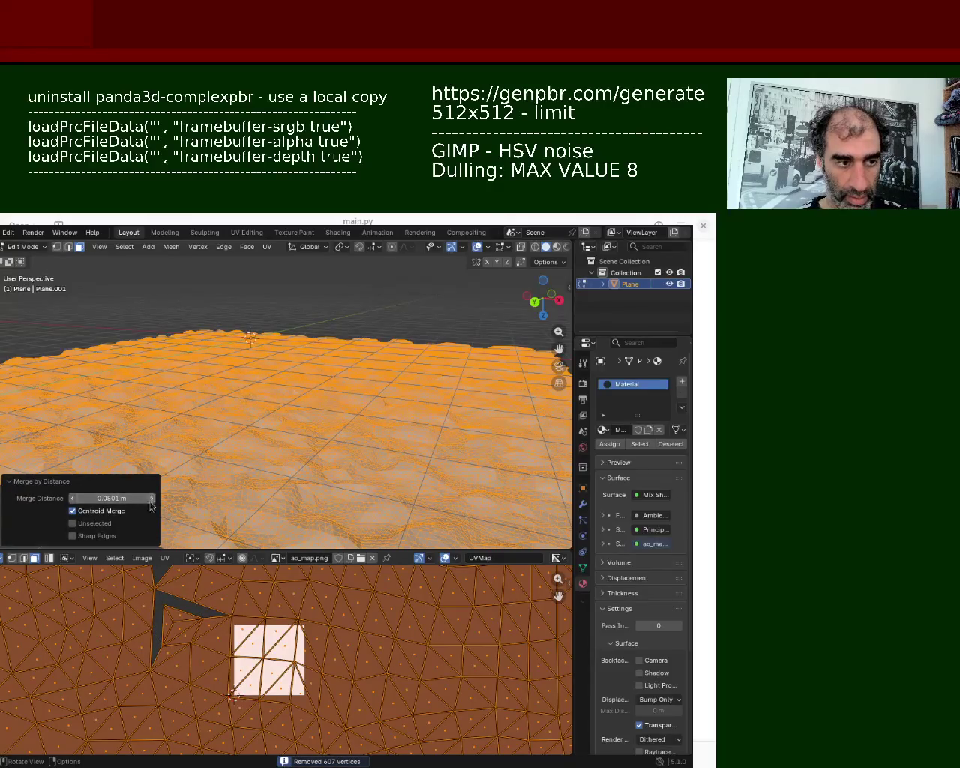
left_click_drag(68, 498, 30, 498)
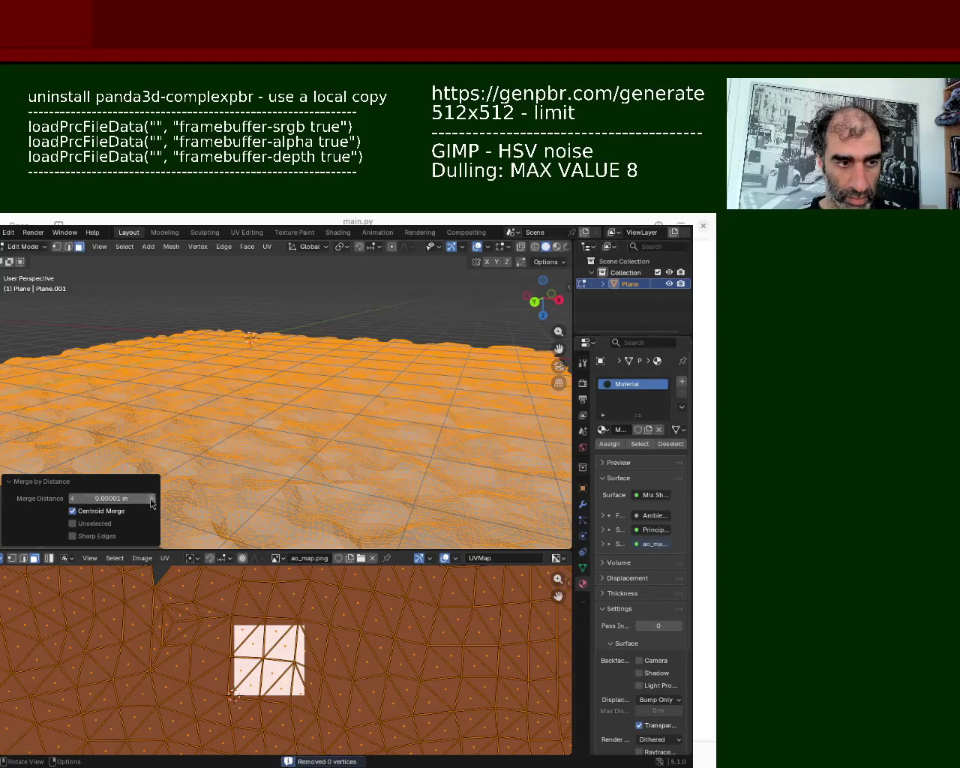
mouse_move(153, 503)
left_mouse_down()
mouse_move(180, 501)
mouse_move(154, 504)
left_mouse_up()
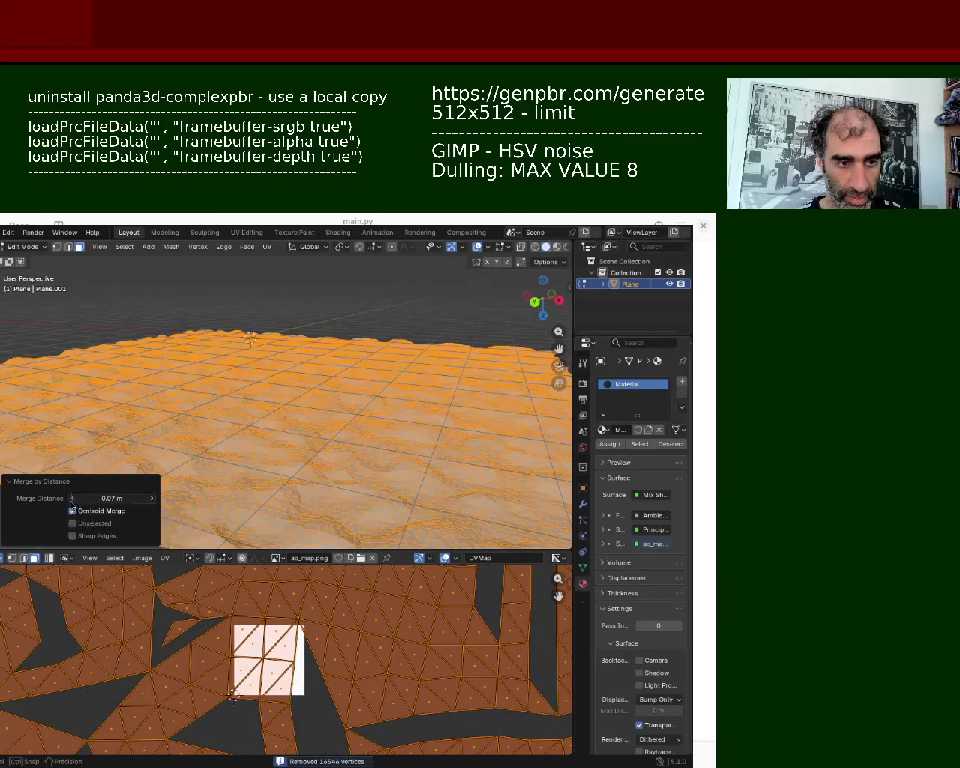
left_click(72, 499)
left_click(73, 498)
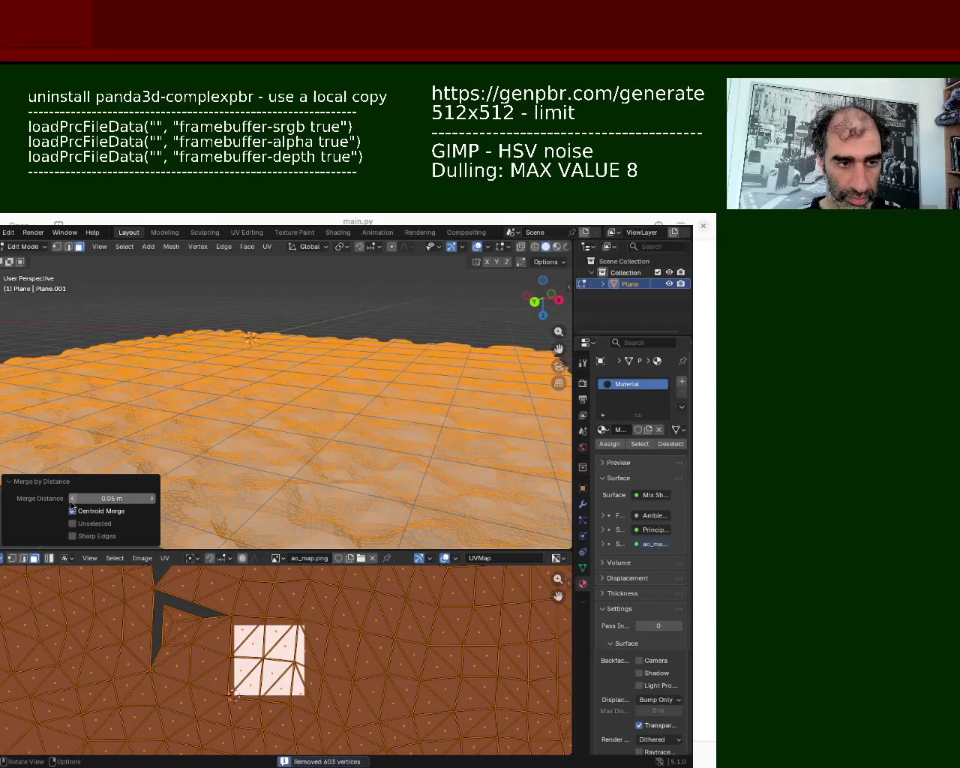
left_click(150, 501)
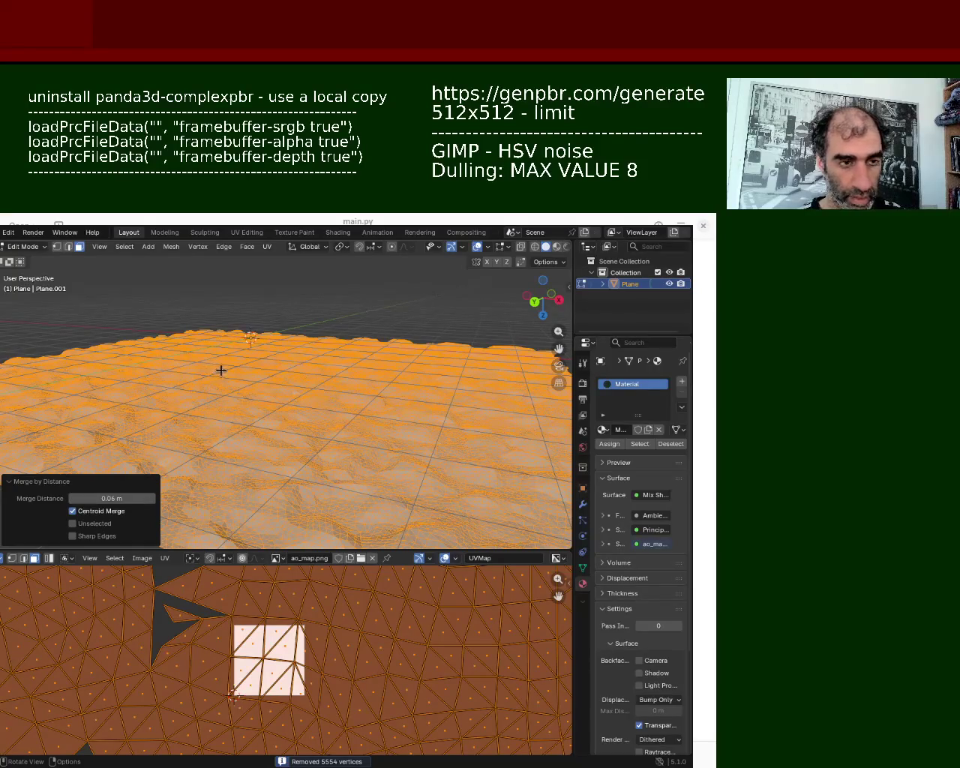
- Deselect all vertices and orbit across the coarser terrain, then open its modifier settings
key("ctrl+s")
key("alt+a")
mouse_move(259, 368)
middle_mouse_down()
mouse_move(231, 391)
mouse_move(284, 380)
mouse_move(323, 386)
middle_mouse_up()
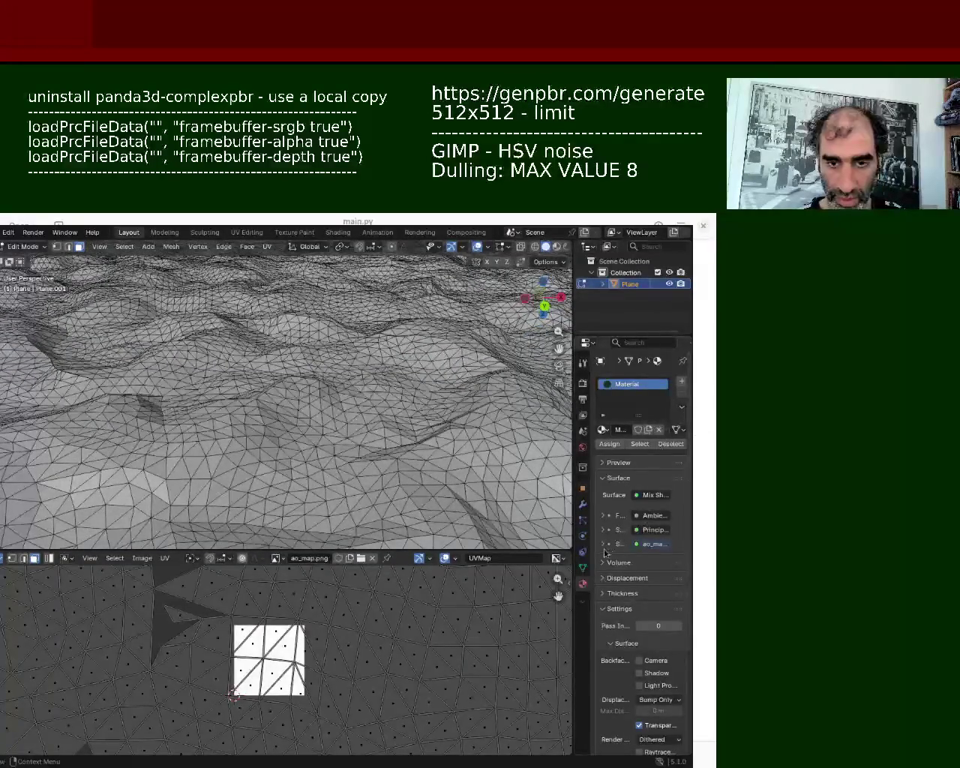
left_click(583, 506)
- Add a Triangulate modifier to the terrain and apply it in Object Mode
left_click(621, 381)
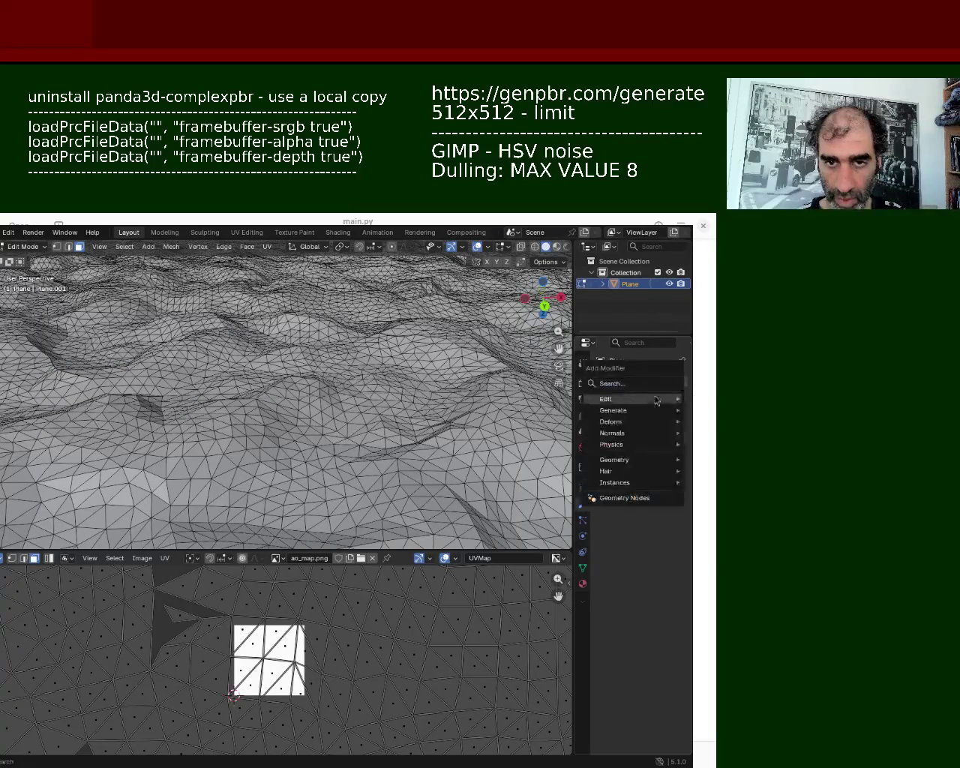
left_click(626, 384)
left_click(484, 407)
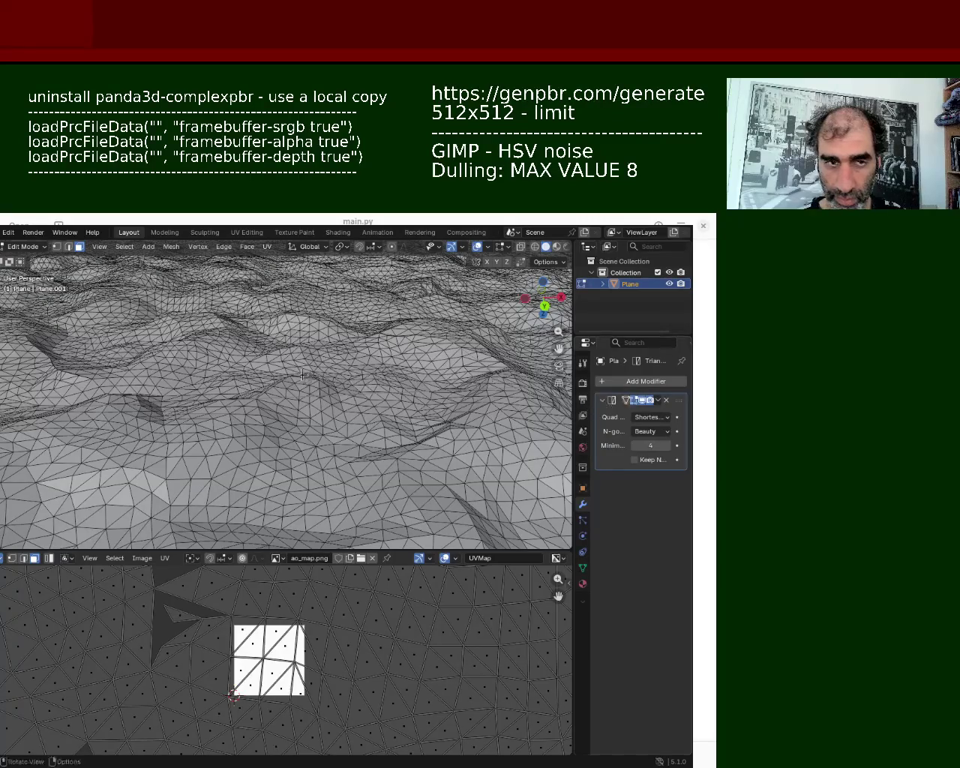
key("Tab")
left_click(659, 402)
left_click(604, 417)
mouse_move(324, 461)
middle_mouse_down()
mouse_move(420, 399)
mouse_move(472, 422)
mouse_move(528, 396)
mouse_move(356, 377)
mouse_move(559, 364)
mouse_move(531, 422)
mouse_move(525, 391)
mouse_move(395, 345)
middle_mouse_up()
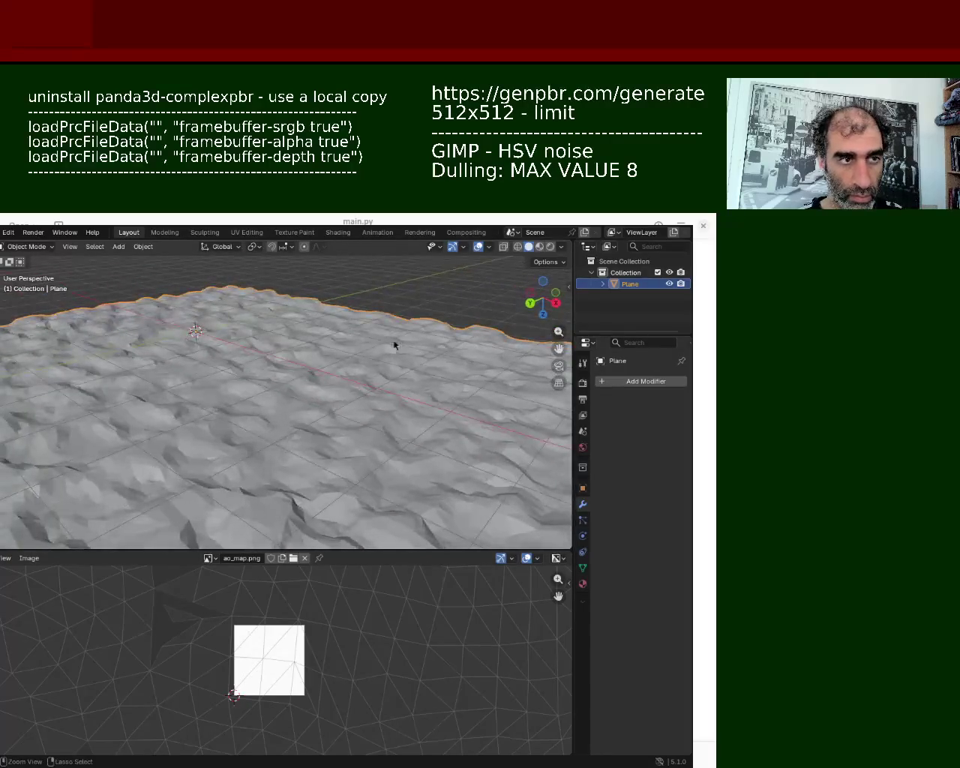
- Save the file as ground_1.blend and place the Panda3D preview window over Blender
key("ctrl+s")
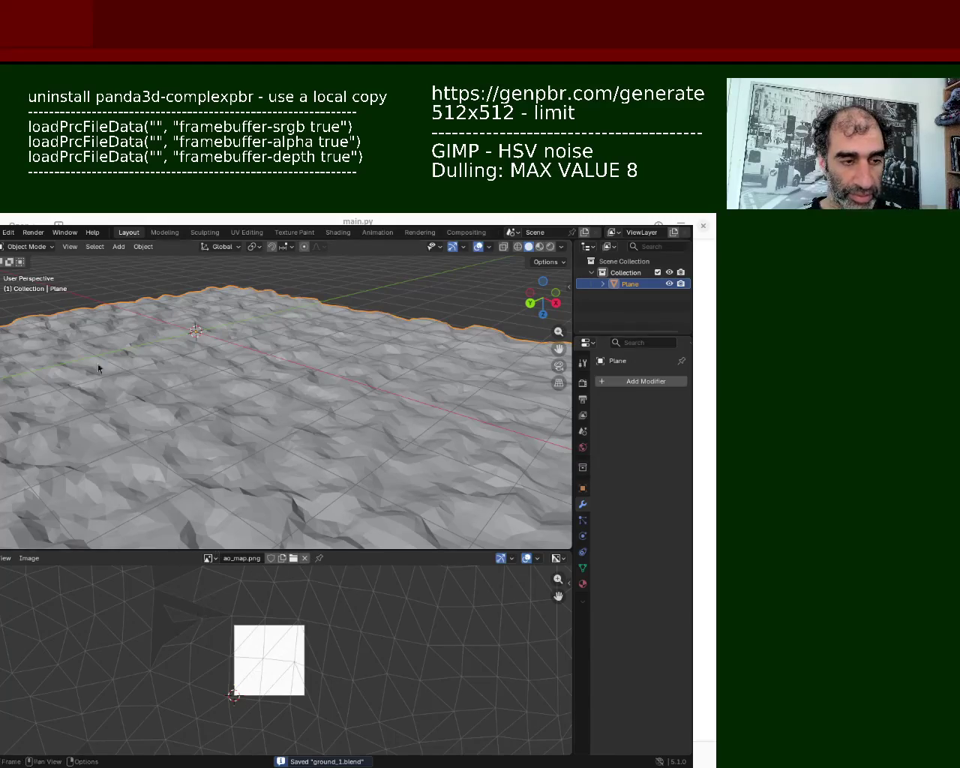
left_click(1, 232)
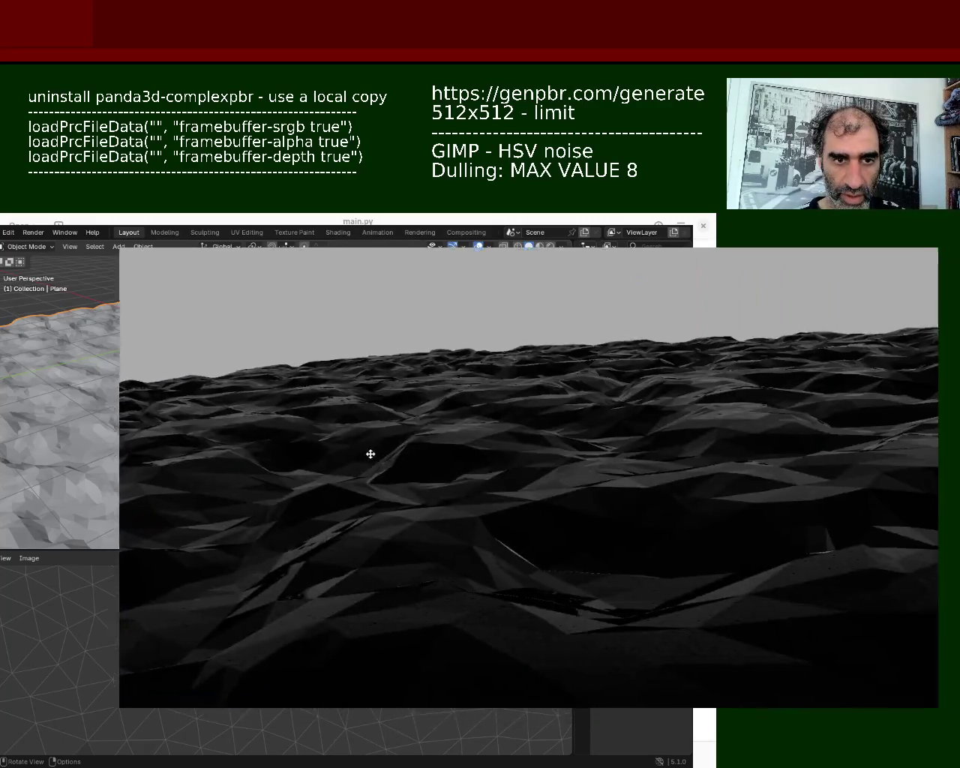
mouse_move(370, 455)
left_mouse_down("alt")
mouse_move(122, 472)
mouse_move(169, 488)
mouse_move(183, 483)
left_mouse_up("alt")
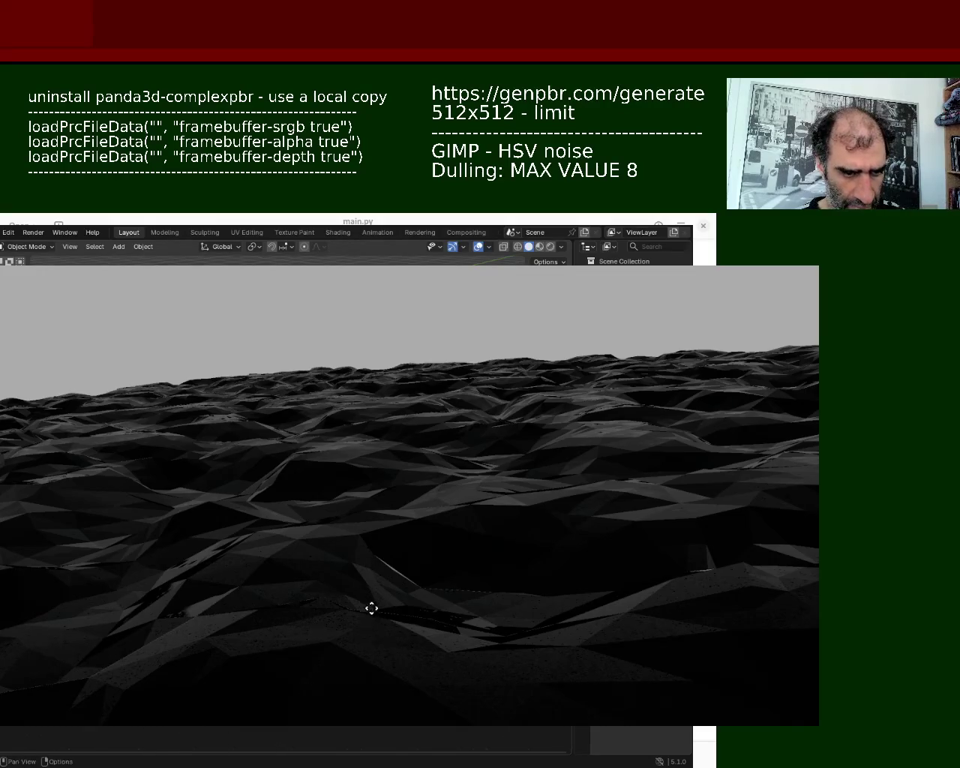
- Pan the material nodes to the image textures and move the Panda3D camera closer over the terrain
mouse_move(207, 667)
middle_mouse_down()
mouse_move(249, 692)
mouse_move(247, 615)
mouse_move(277, 654)
mouse_move(277, 692)
middle_mouse_up()
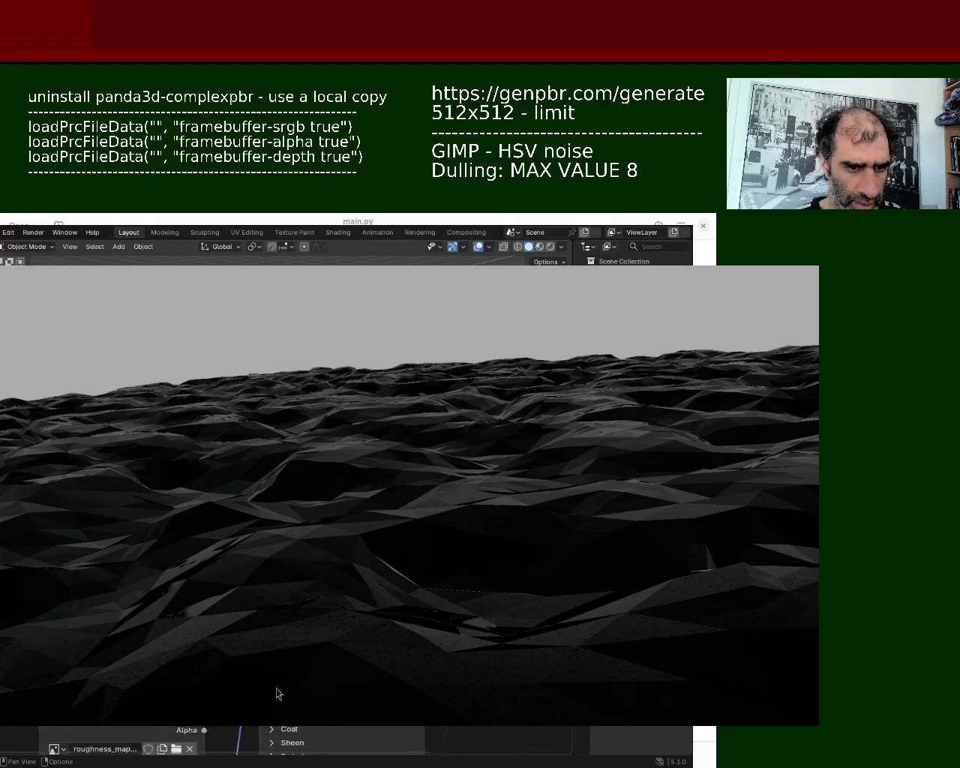
mouse_move(328, 628)
middle_mouse_down()
mouse_move(313, 643)
mouse_move(296, 710)
mouse_move(412, 658)
middle_mouse_up()
mouse_move(368, 741)
middle_mouse_down()
mouse_move(441, 725)
mouse_move(412, 620)
mouse_move(322, 746)
mouse_move(375, 686)
mouse_move(422, 602)
mouse_move(280, 701)
mouse_move(290, 637)
mouse_move(301, 647)
mouse_move(315, 688)
mouse_move(283, 690)
mouse_move(215, 643)
middle_mouse_up()
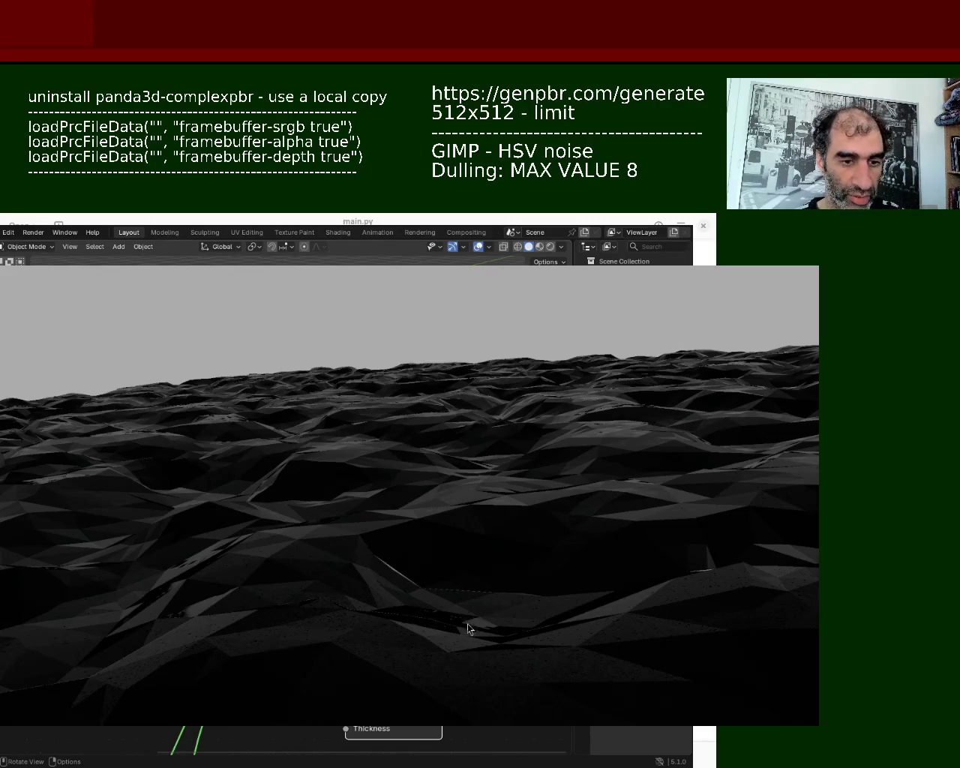
mouse_move(511, 628)
left_mouse_down()
mouse_move(495, 515)
mouse_move(547, 553)
mouse_move(495, 562)
mouse_move(415, 517)
mouse_move(382, 535)
mouse_move(337, 536)
mouse_move(270, 574)
mouse_move(315, 551)
mouse_move(415, 537)
mouse_move(452, 601)
mouse_move(453, 545)
mouse_move(463, 528)
mouse_move(404, 383)
mouse_move(489, 365)
mouse_move(420, 518)
mouse_move(521, 560)
mouse_move(522, 573)
mouse_move(568, 385)
mouse_move(491, 557)
mouse_move(500, 461)
mouse_move(527, 409)
mouse_move(512, 452)
mouse_move(517, 390)
mouse_move(409, 606)
mouse_move(465, 595)
mouse_move(468, 660)
mouse_move(468, 640)
mouse_move(539, 651)
mouse_move(510, 650)
mouse_move(516, 698)
mouse_move(604, 674)
mouse_move(621, 685)
mouse_move(630, 736)
mouse_move(658, 690)
mouse_move(557, 675)
mouse_move(490, 652)
mouse_move(497, 644)
mouse_move(499, 655)
mouse_move(520, 657)
left_mouse_up()
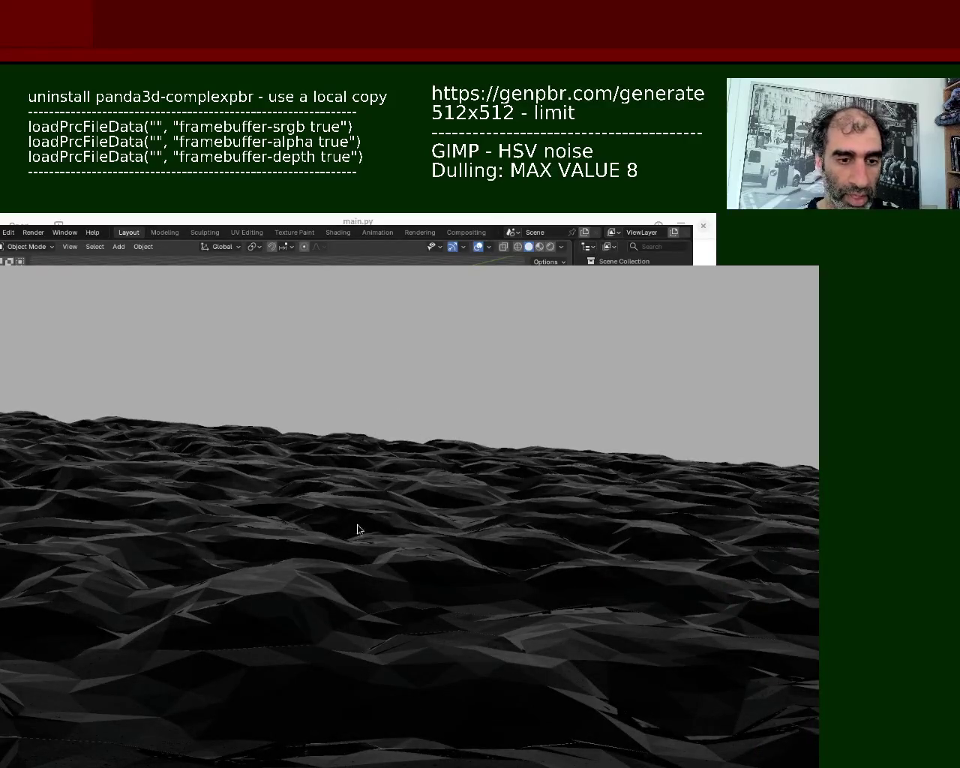
key("super+shift+Right")
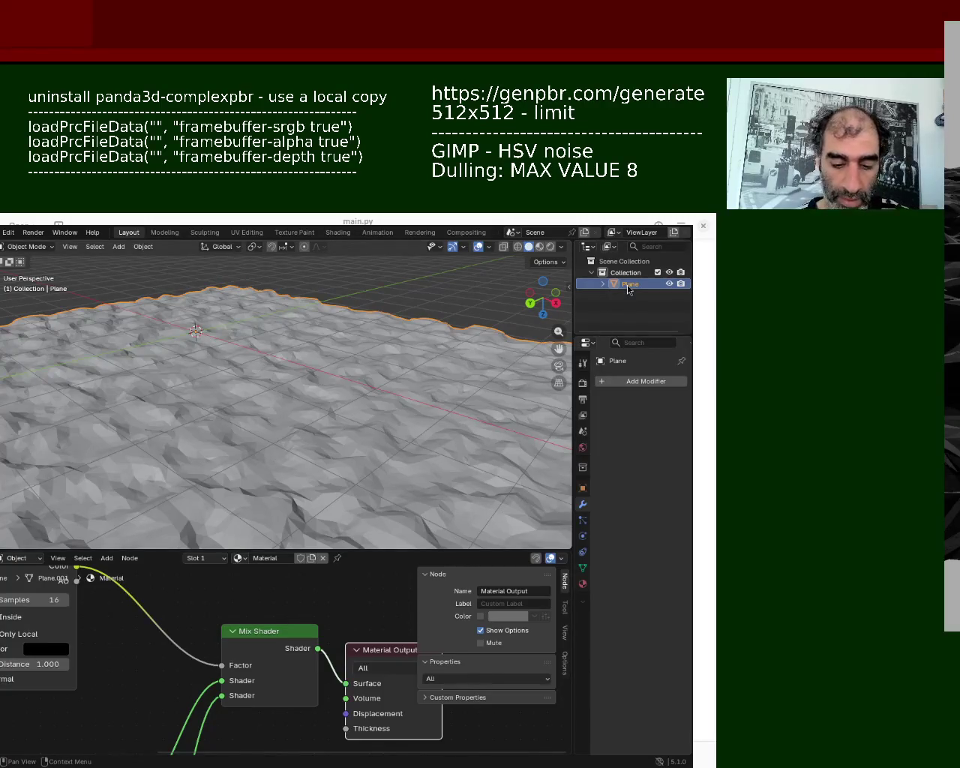
- Delete the terrain plane, leaving an empty Collection, and bring up the Add menu
key("Delete")
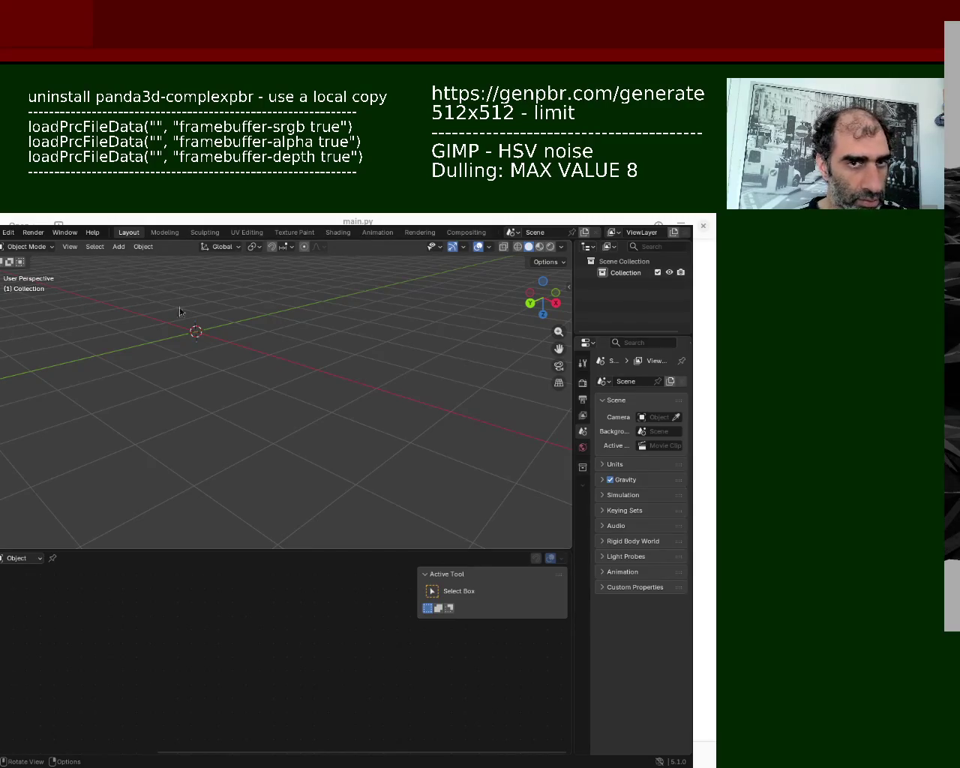
left_click(96, 247)
left_click(94, 247)
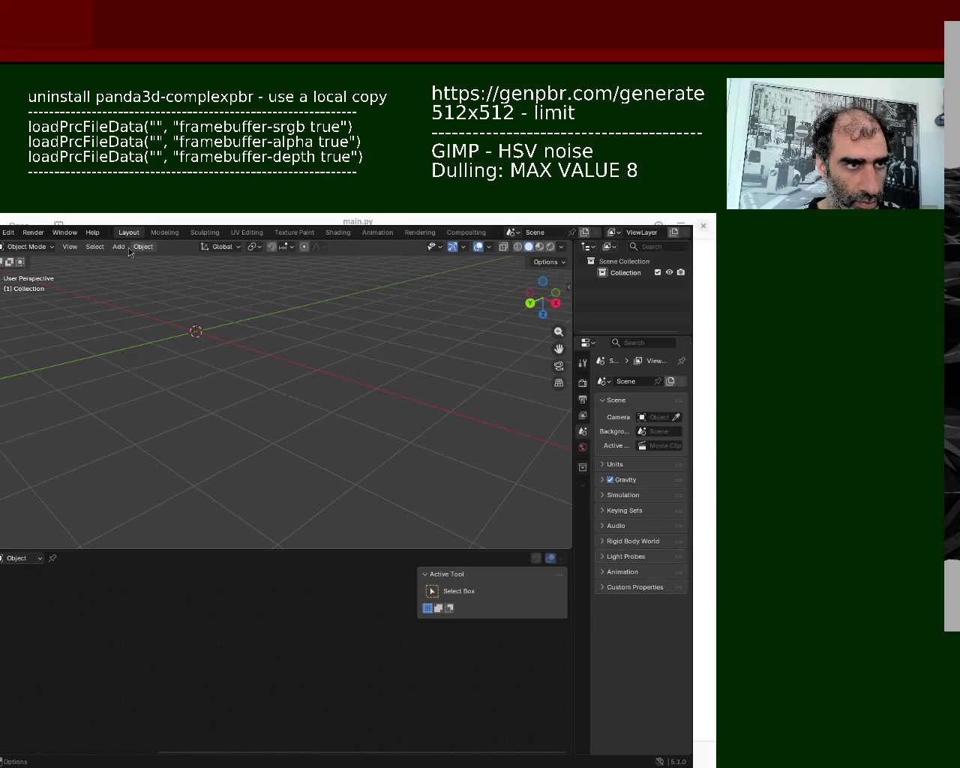
left_click(118, 248)
mouse_move(150, 260)
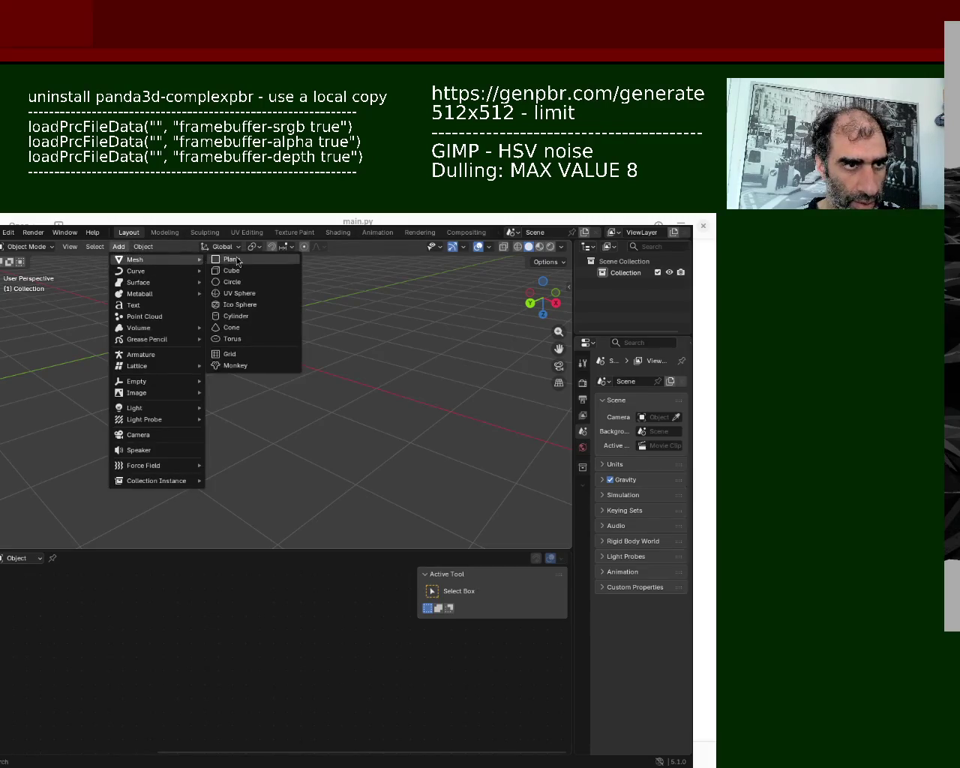
- Add a new Plane mesh to the scene
left_click(225, 260)
middle_click_drag(234, 378, 168, 408)
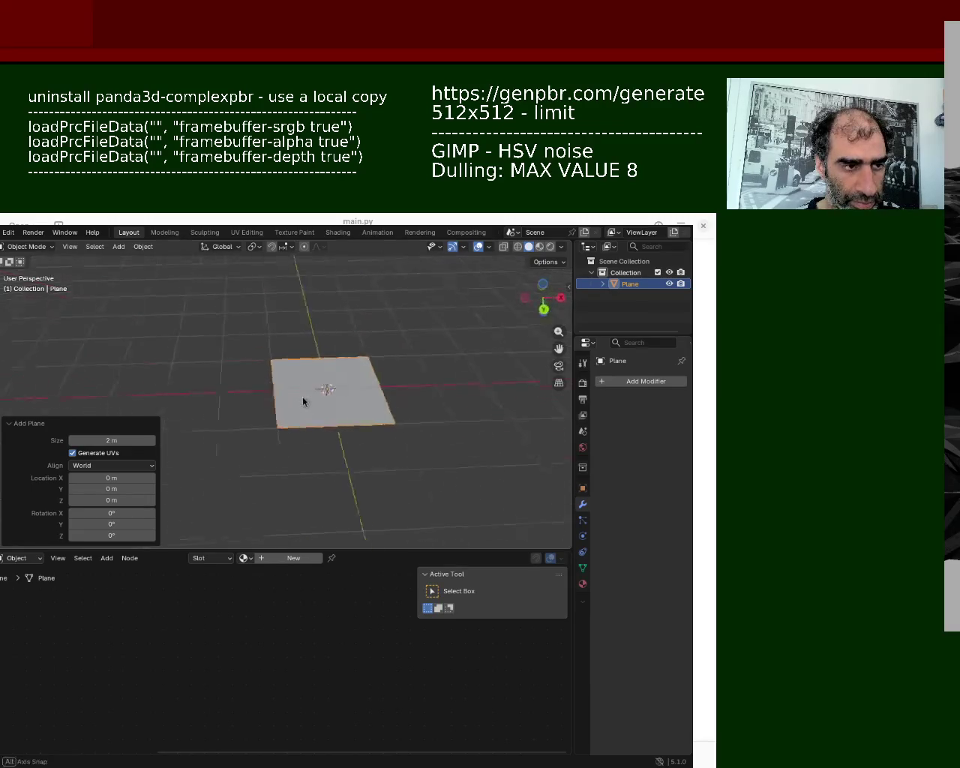
left_click(12, 426)
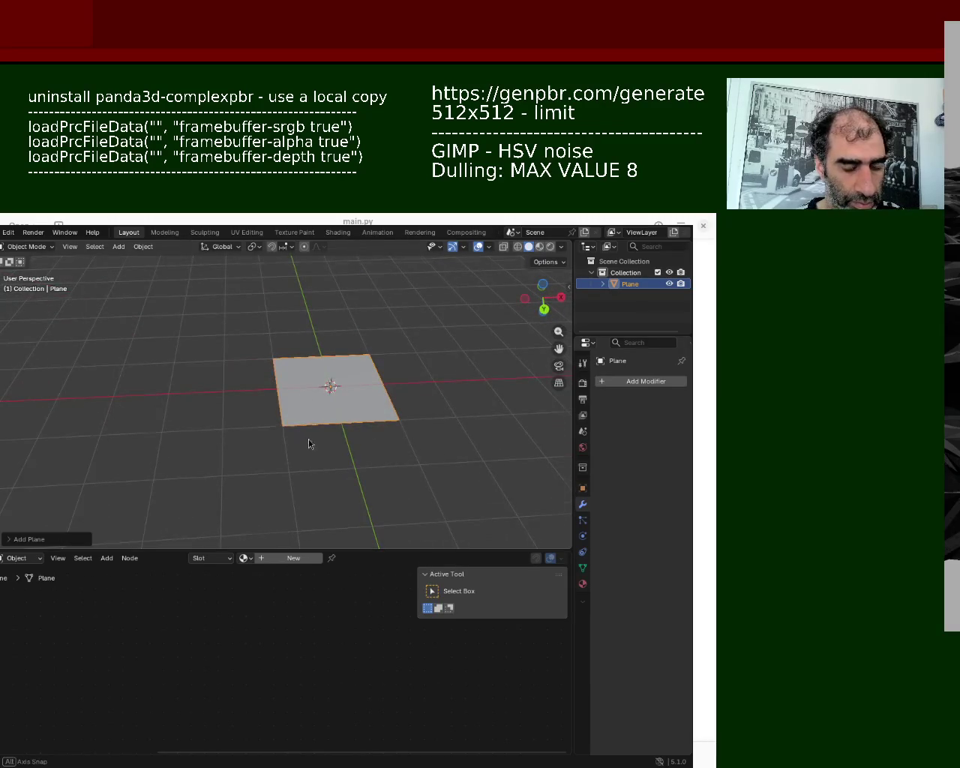
middle_click_drag(308, 444, 275, 408)
- In Edit Mode, scale the plane up to about 3.1 times its size
key("Tab")
key("ctrl+e")
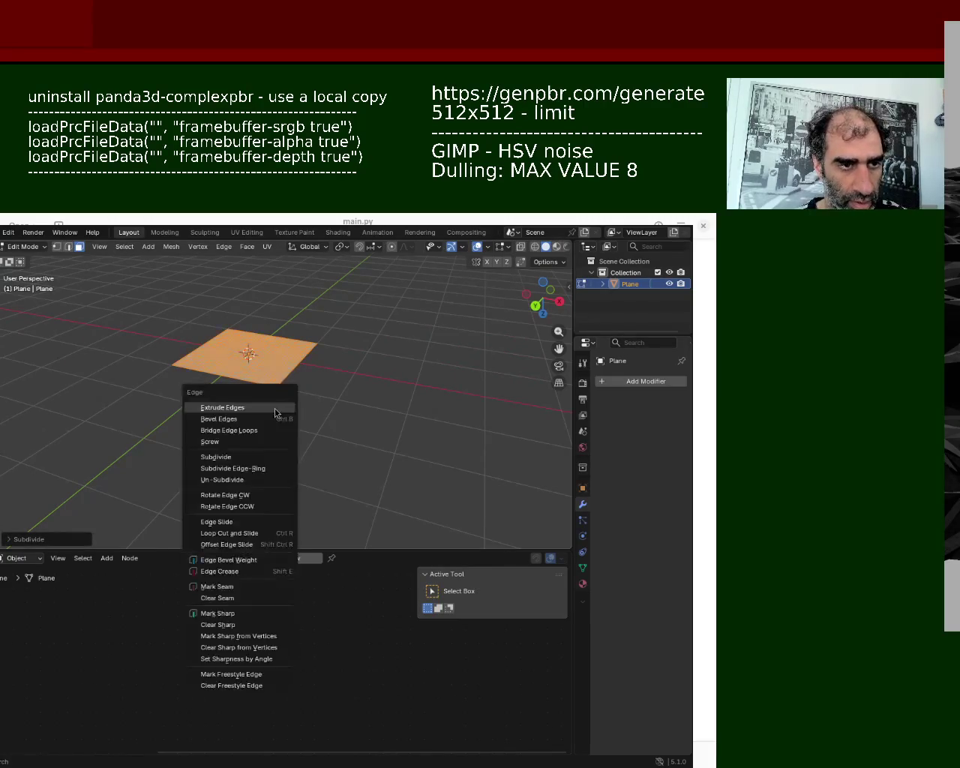
key("Escape")
key("s")
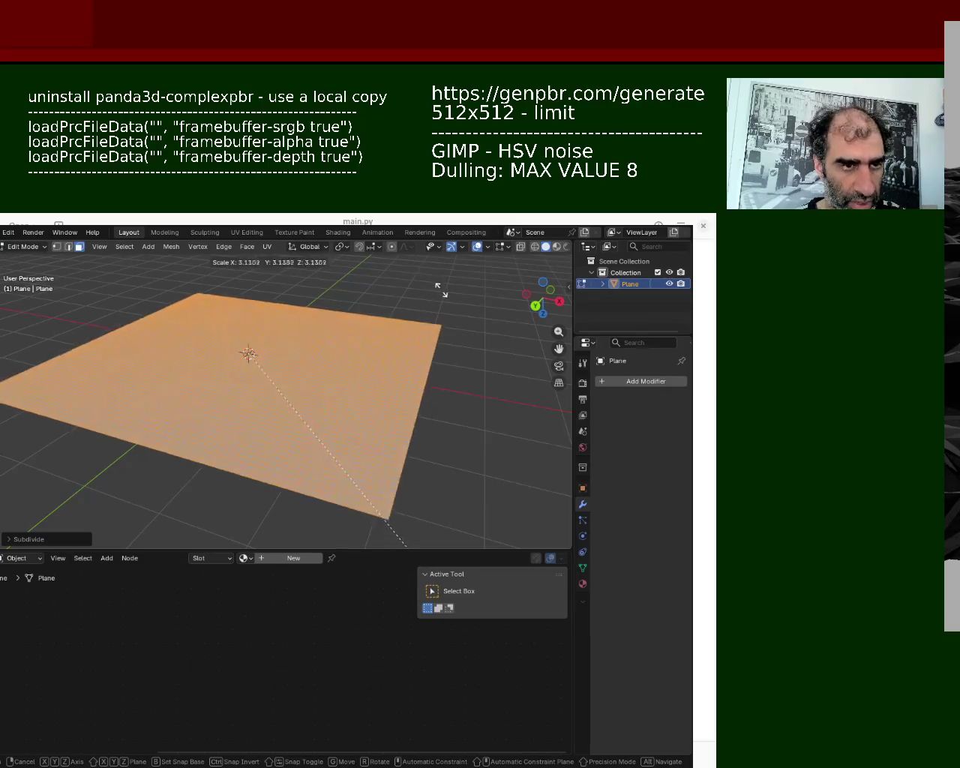
left_click(442, 291)
mouse_move(321, 403)
middle_mouse_down()
mouse_move(334, 452)
mouse_move(310, 417)
middle_mouse_up()
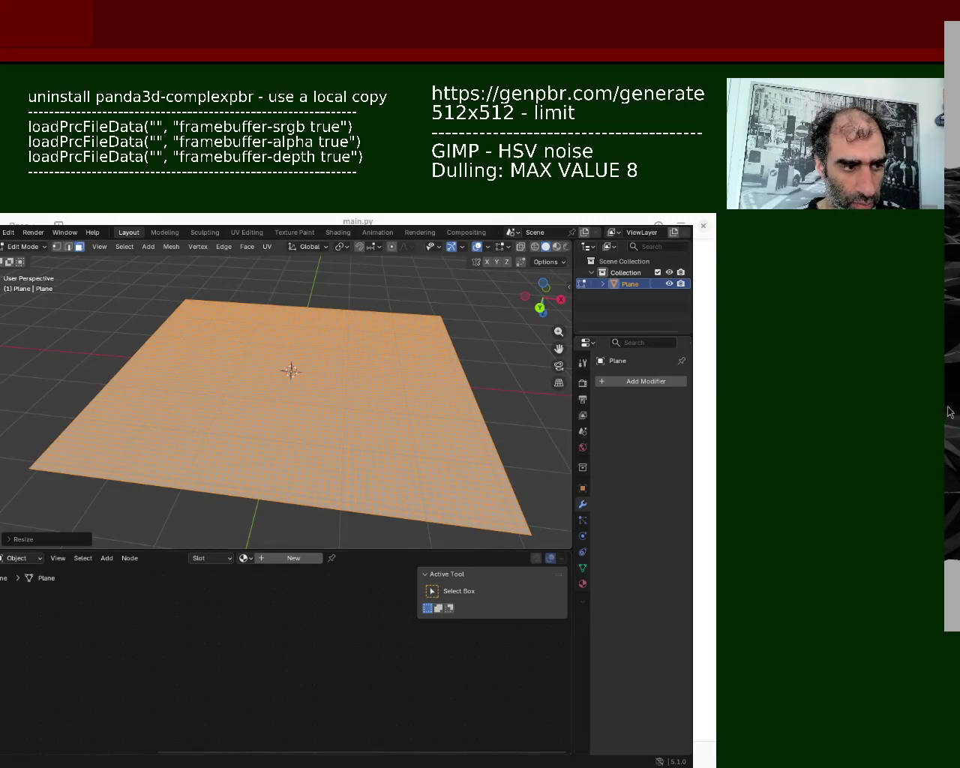
left_click(2, 558)
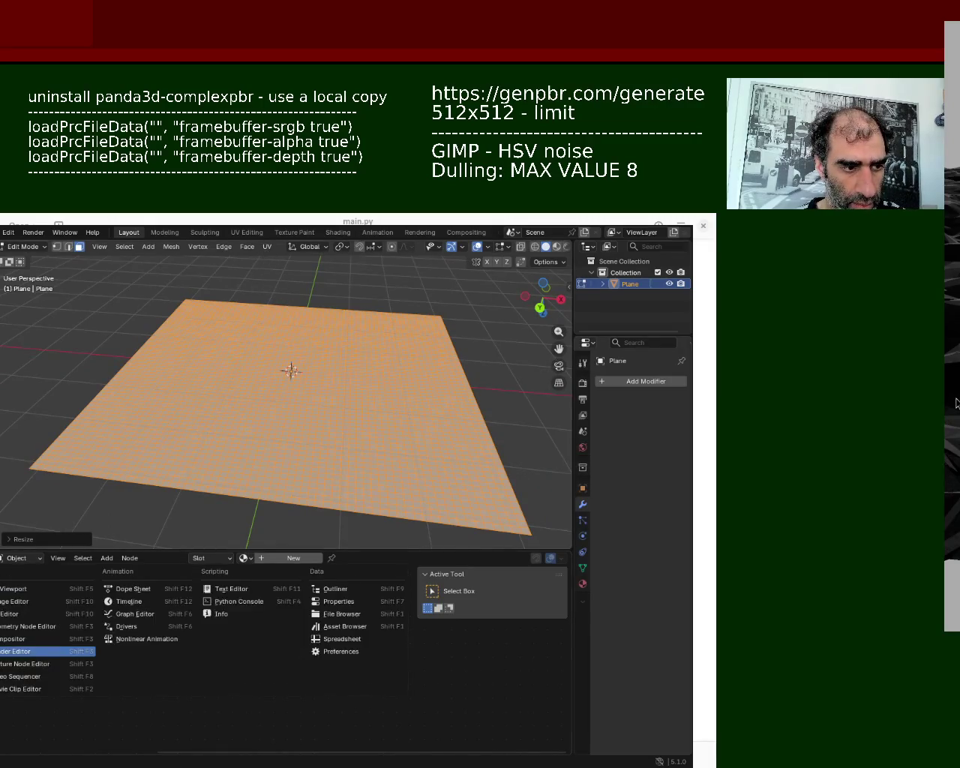
- Create a new Geometry Nodes group for the plane in the geometry node editor
left_click(31, 628)
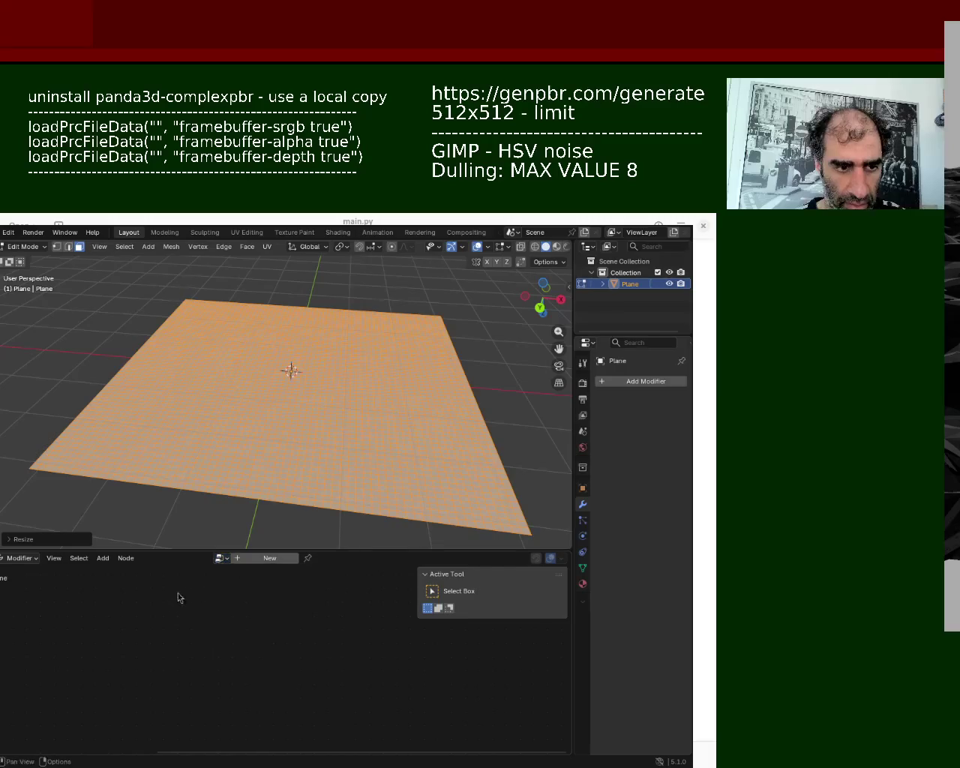
left_click(270, 559)
scroll(217, 622, "down", 3)
scroll(229, 642, "down", 2)
scroll(210, 634, "down", 1)
- Add an RGB Curves node to the node tree
key("shift+a")
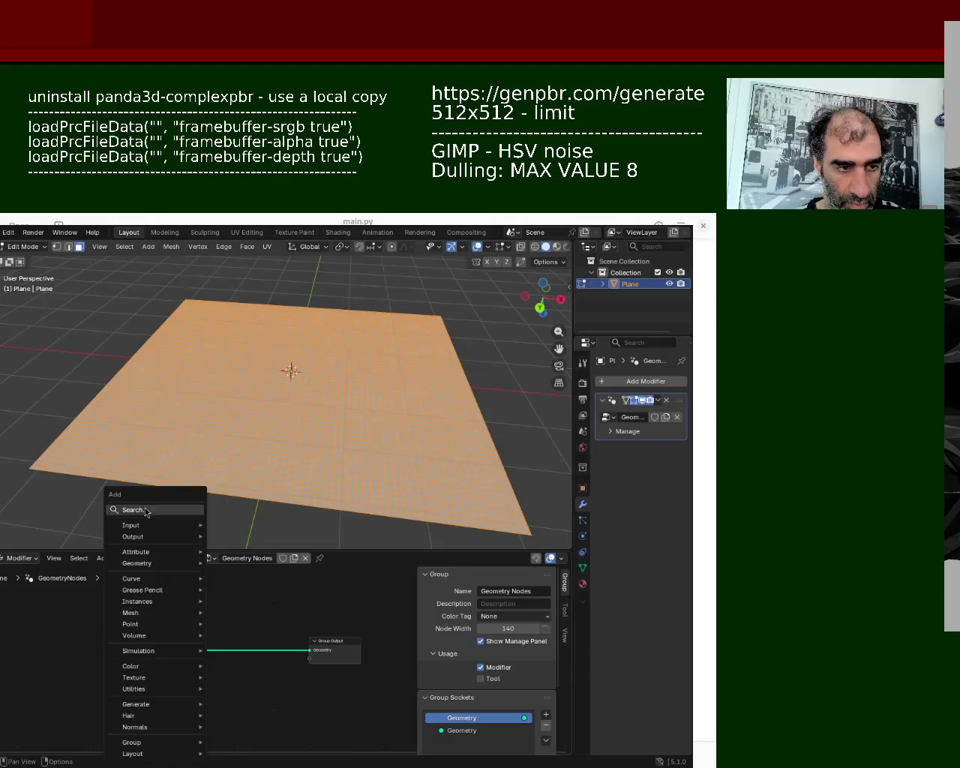
left_click(144, 509)
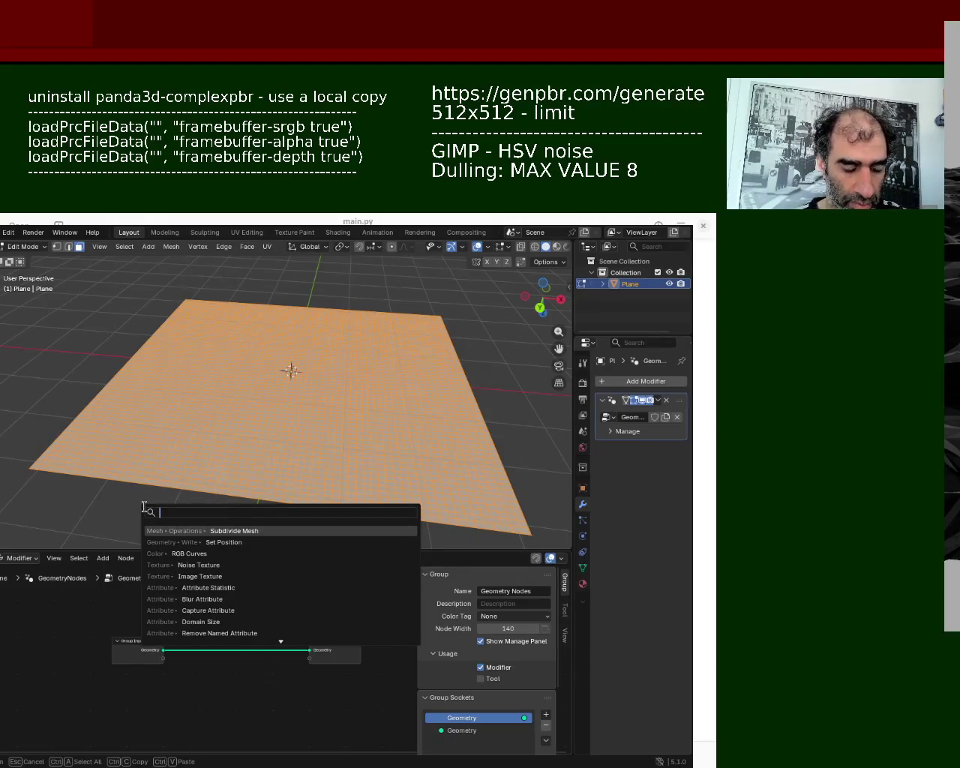
type("rg")
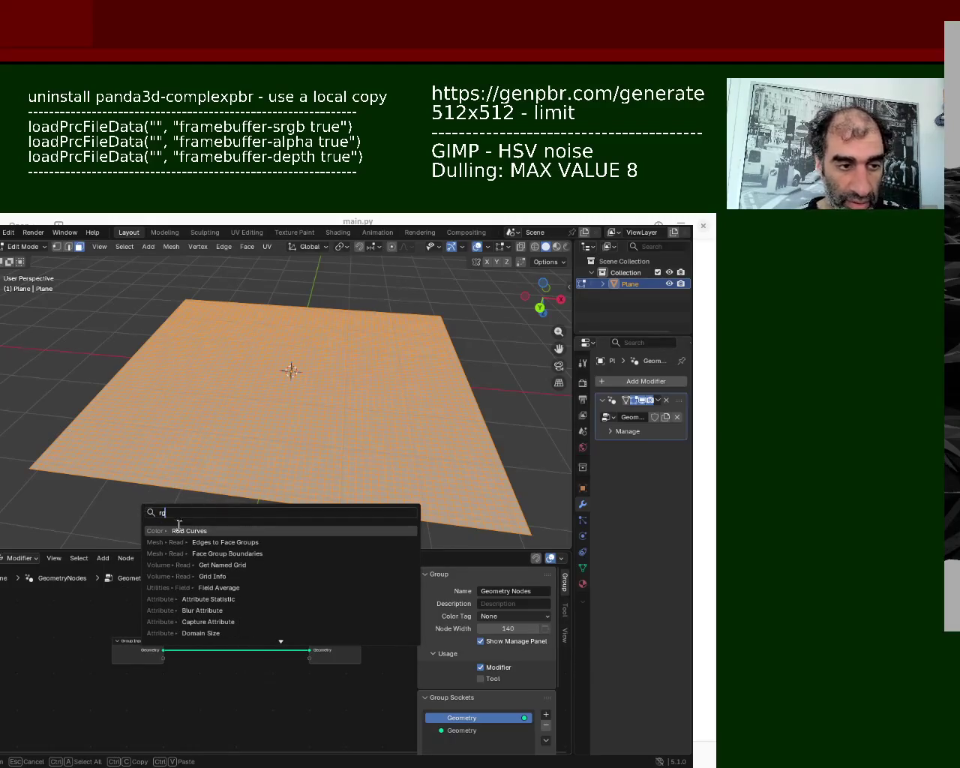
key("Return")
left_click(79, 678)
- Add a Noise Texture node and move RGB Curves to its right
key("shift+a")
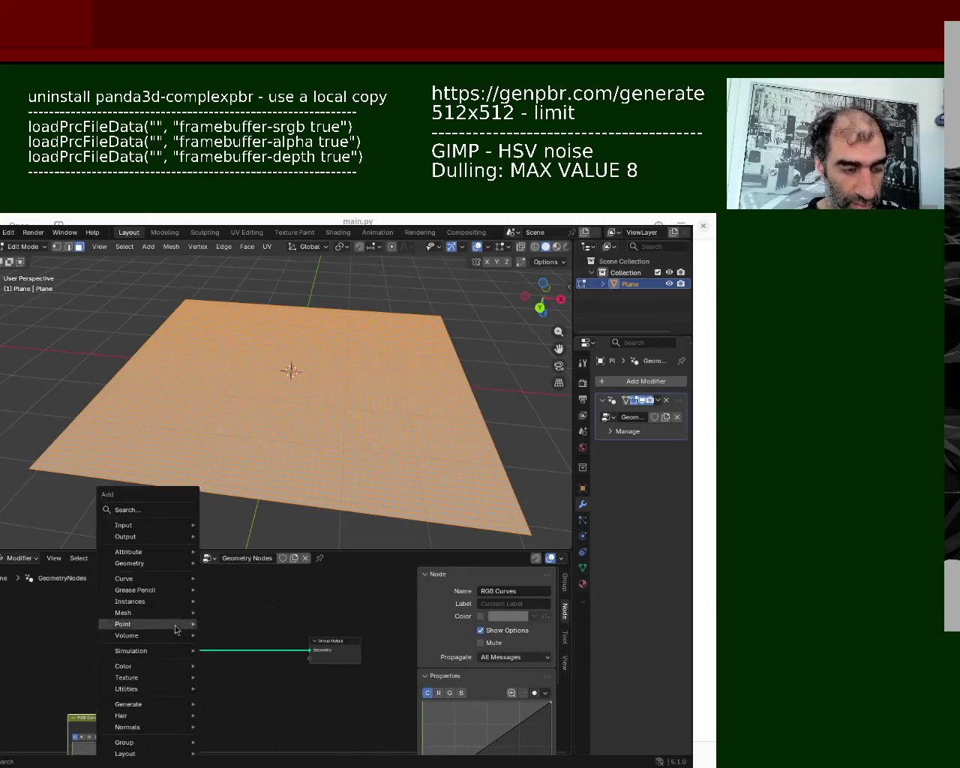
left_click(159, 509)
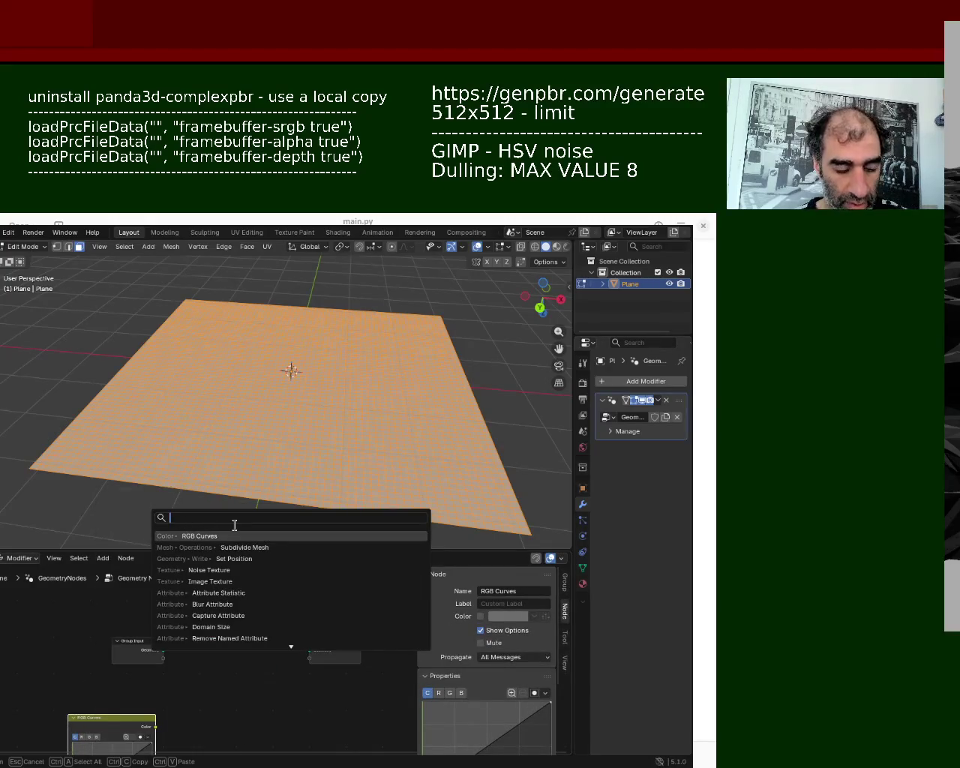
type("r")
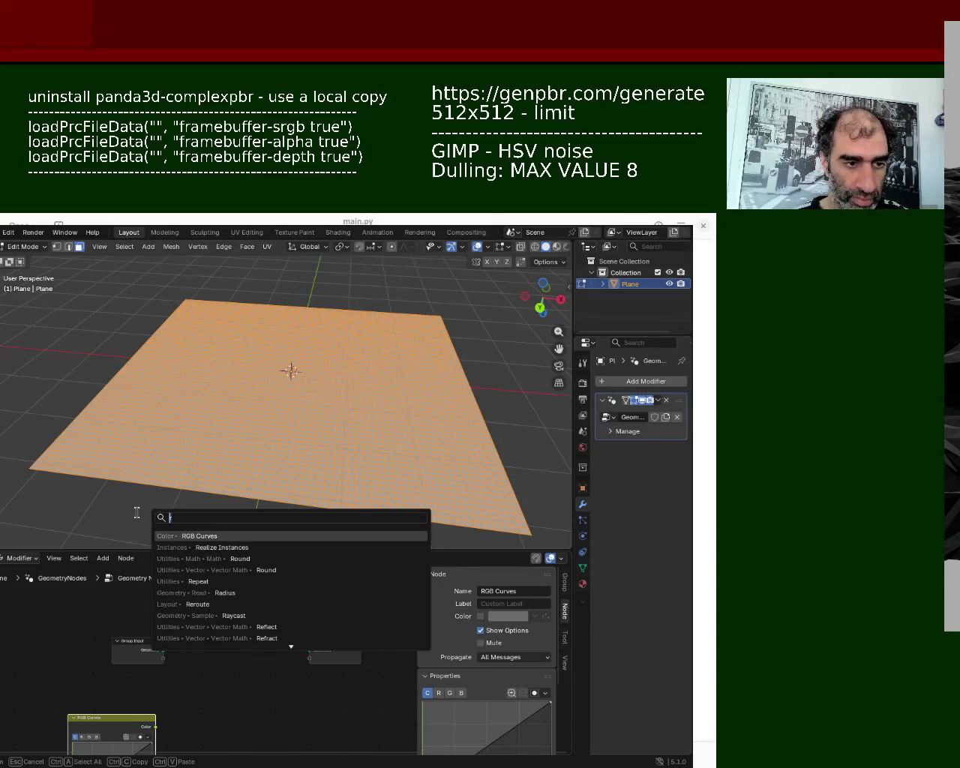
key("BackSpace")
type("noise")
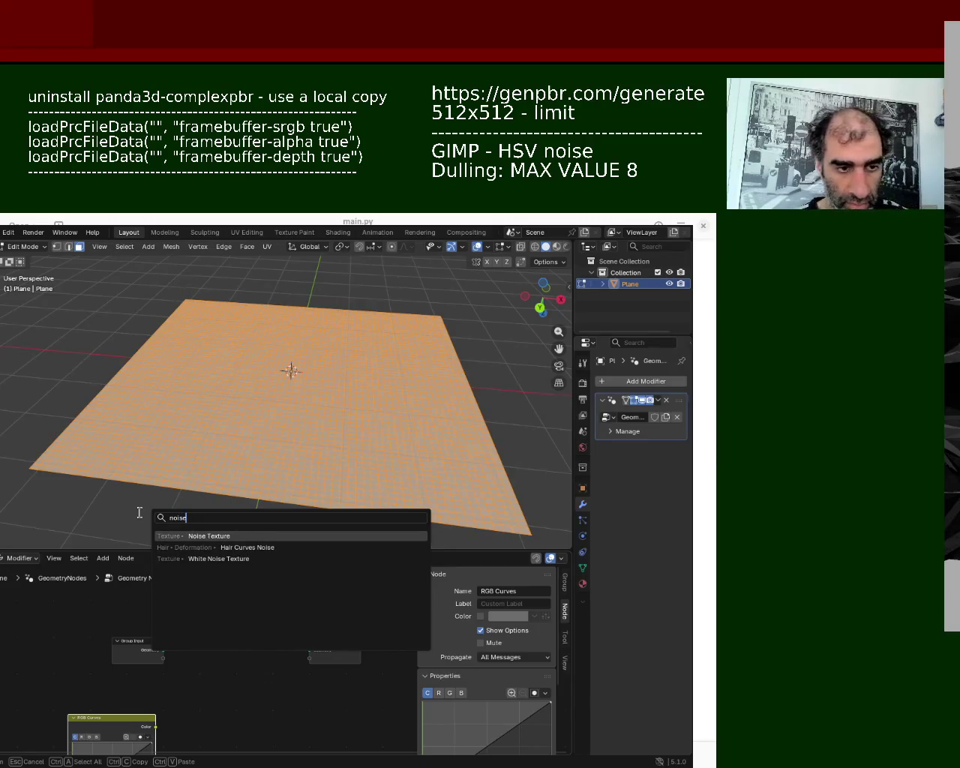
left_click(253, 534)
left_click(56, 664)
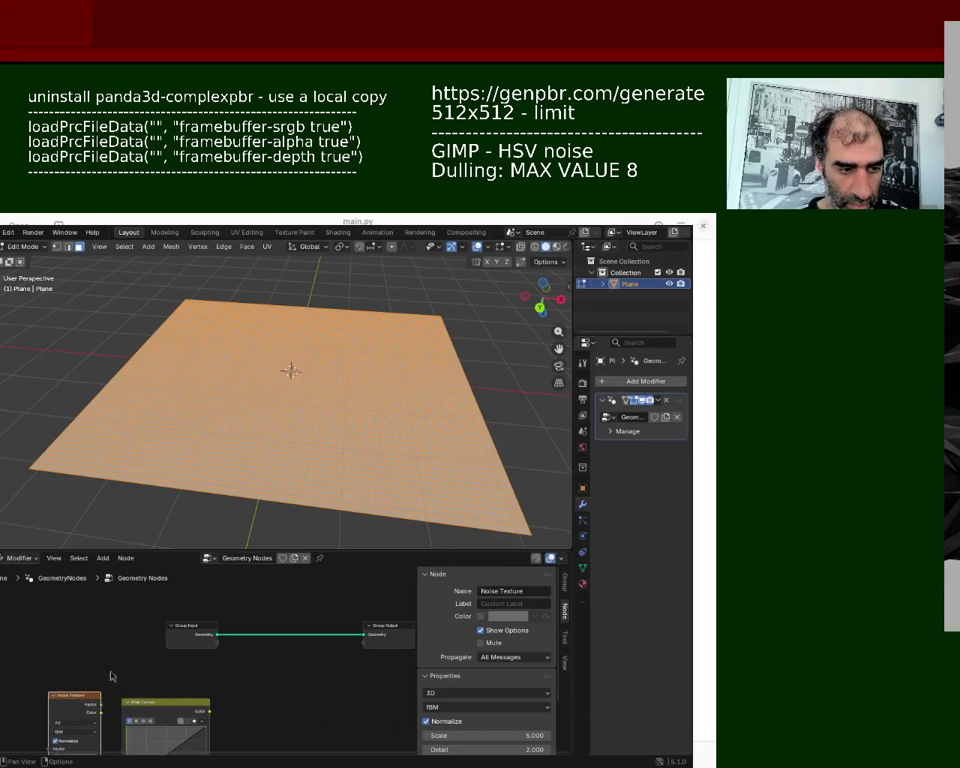
left_click_drag(157, 712, 346, 684)
- Add a Set Position node onto the Group Input–Group Output link
key("shift+a")
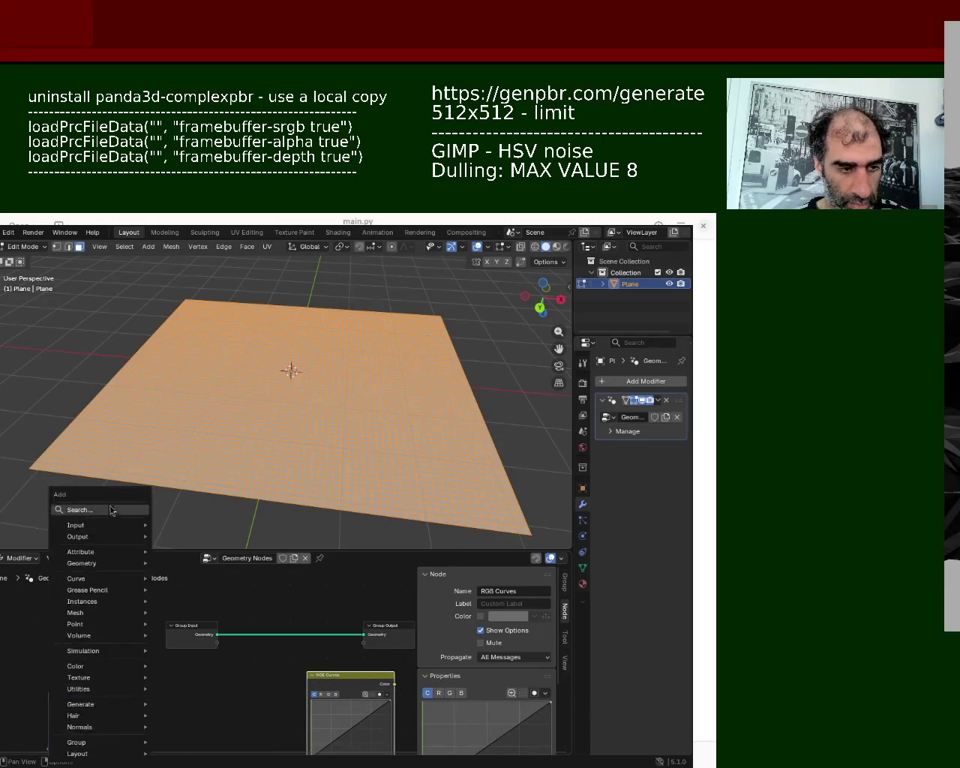
left_click(111, 510)
key("Escape")
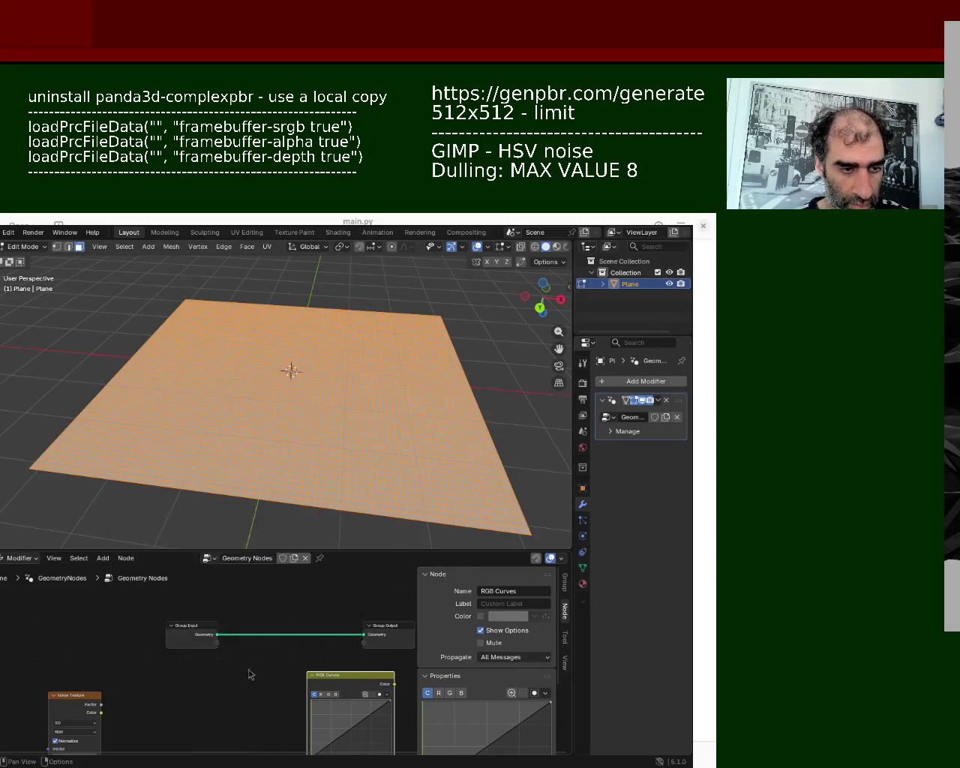
scroll(131, 634, "down", 1)
key("shift+a")
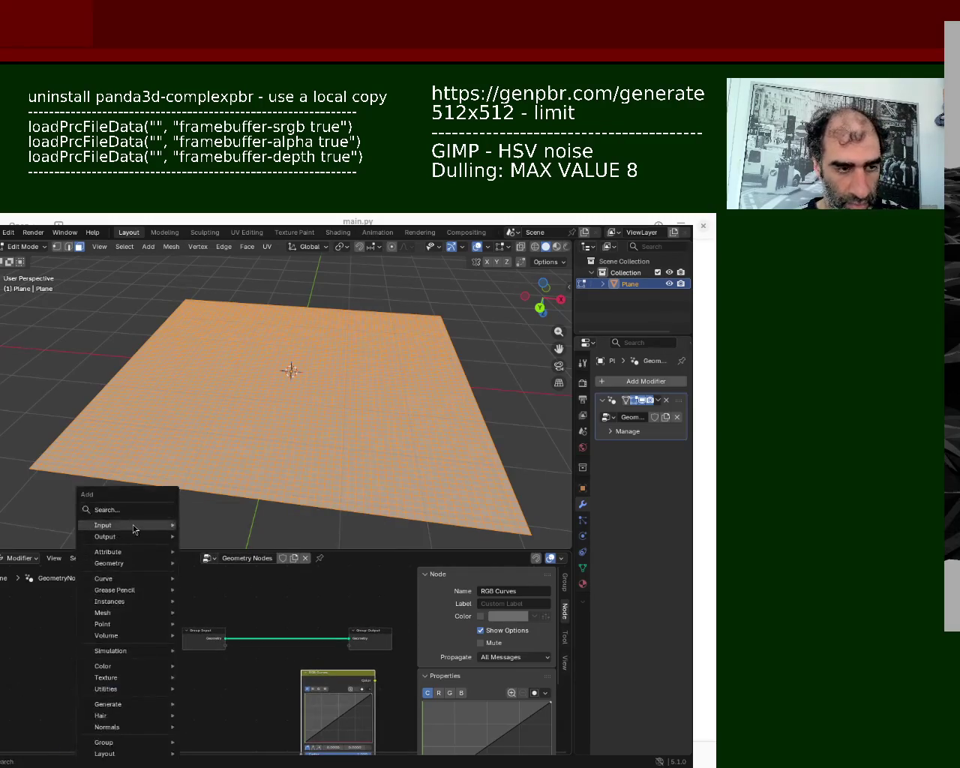
type("set")
left_click(242, 532)
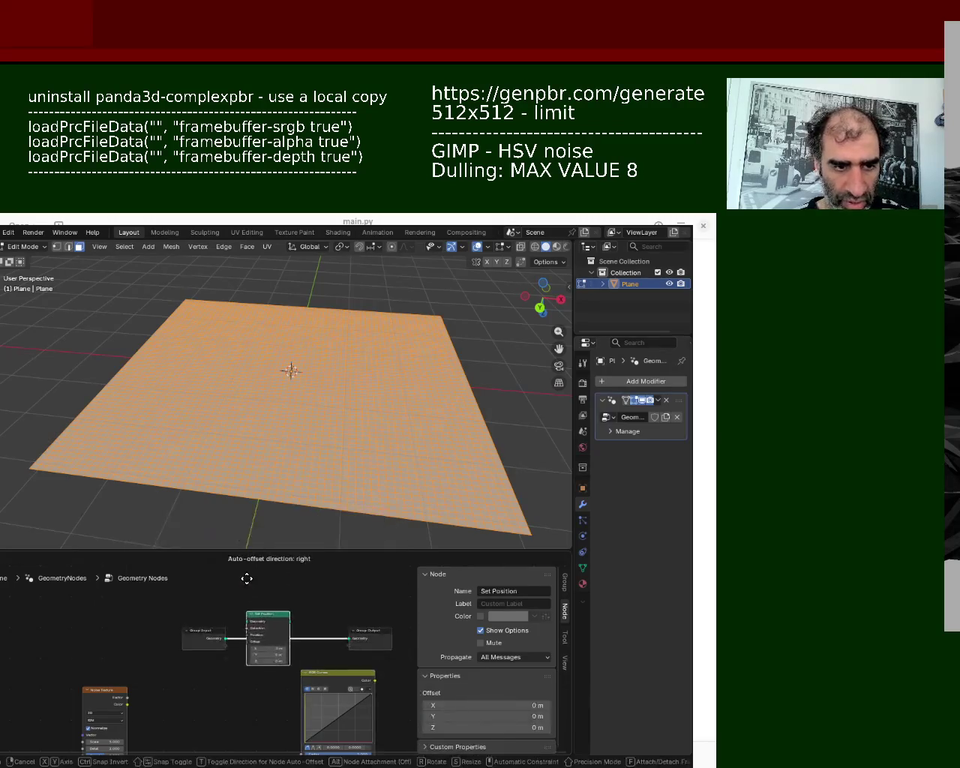
- Wire Noise Texture Color into RGB Curves, and RGB Curves Color into Set Position Offset
left_click(288, 593)
scroll(221, 650, "up", 2)
scroll(221, 602, "up", 1)
mouse_move(221, 602)
middle_mouse_down()
mouse_move(11, 655)
mouse_move(164, 645)
middle_mouse_up()
left_click(11, 655)
left_click_drag(390, 616, 249, 640)
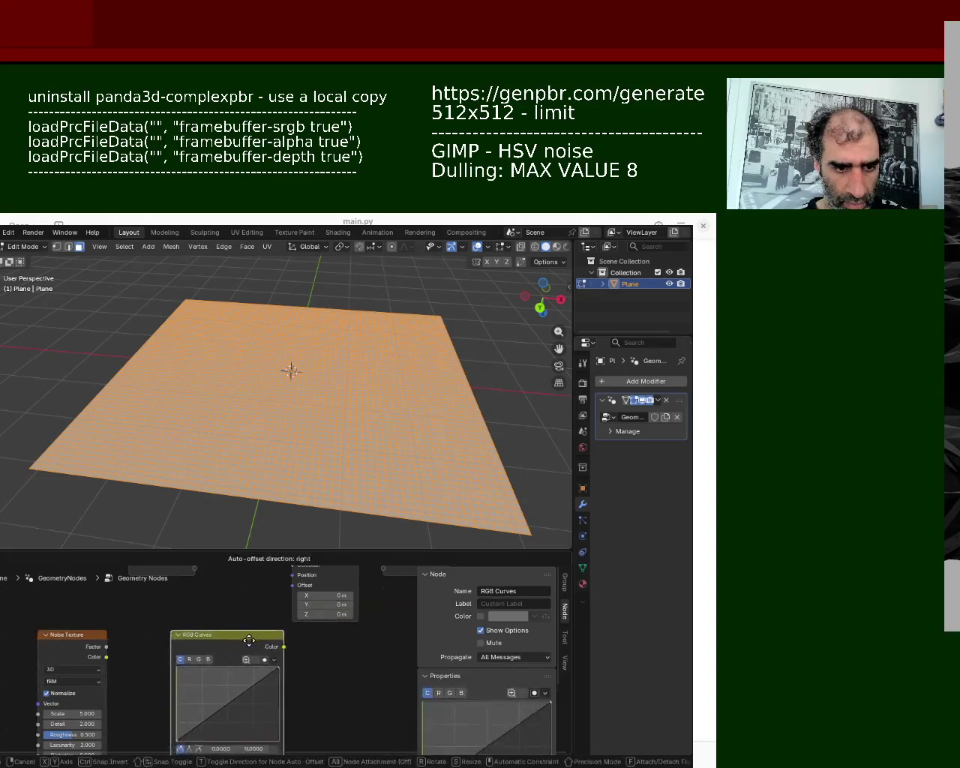
left_click_drag(107, 657, 171, 691)
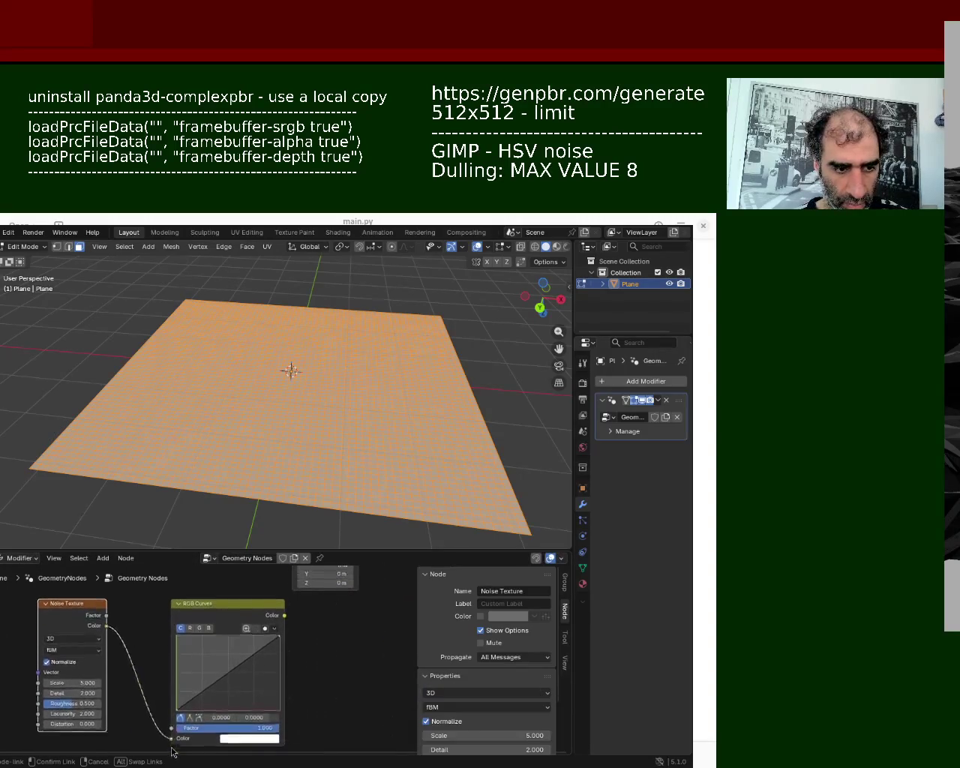
middle_click_drag(134, 601, 89, 681)
mouse_move(231, 668)
left_mouse_down()
mouse_move(185, 661)
mouse_move(218, 660)
mouse_move(248, 616)
left_mouse_up()
middle_click_drag(211, 615, 188, 639)
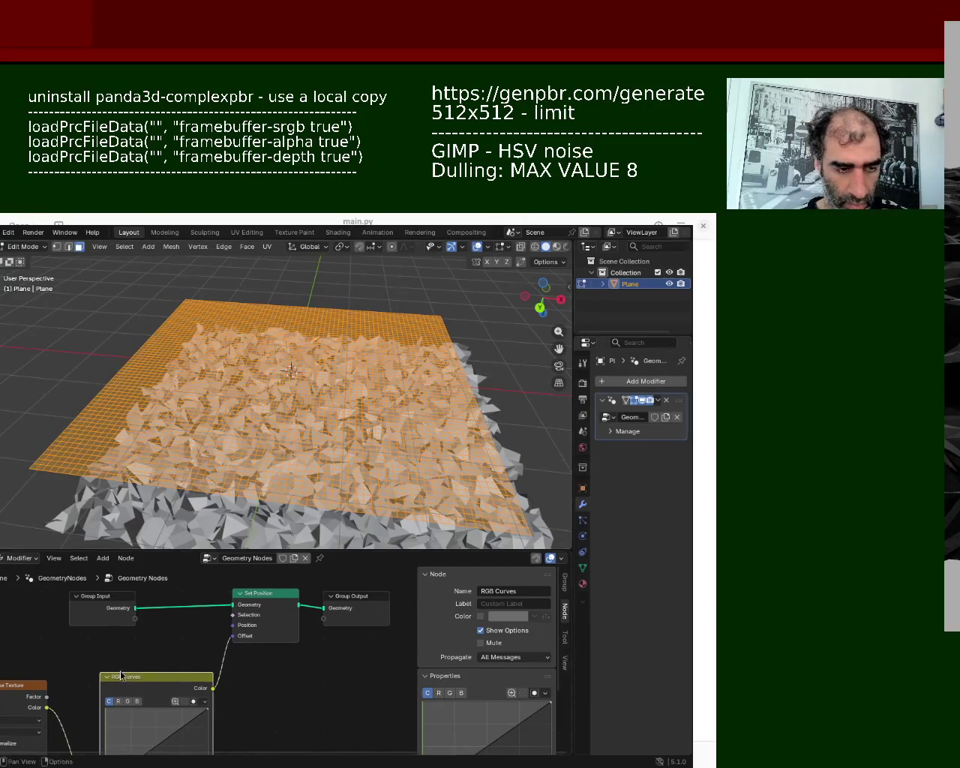
- Turn off noise Normalize, set noise Scale to -0.300, and show Material Preview
middle_click_drag(120, 676, 191, 625)
middle_click_drag(234, 456, 247, 419)
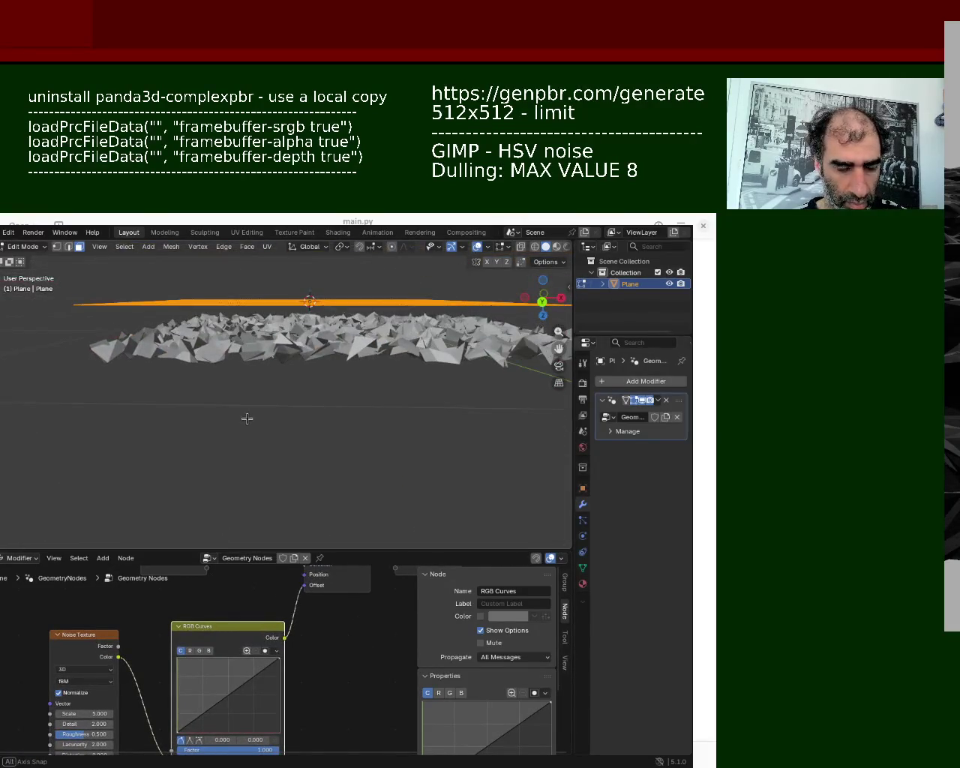
left_click(80, 693)
left_click(80, 693)
left_click(80, 693)
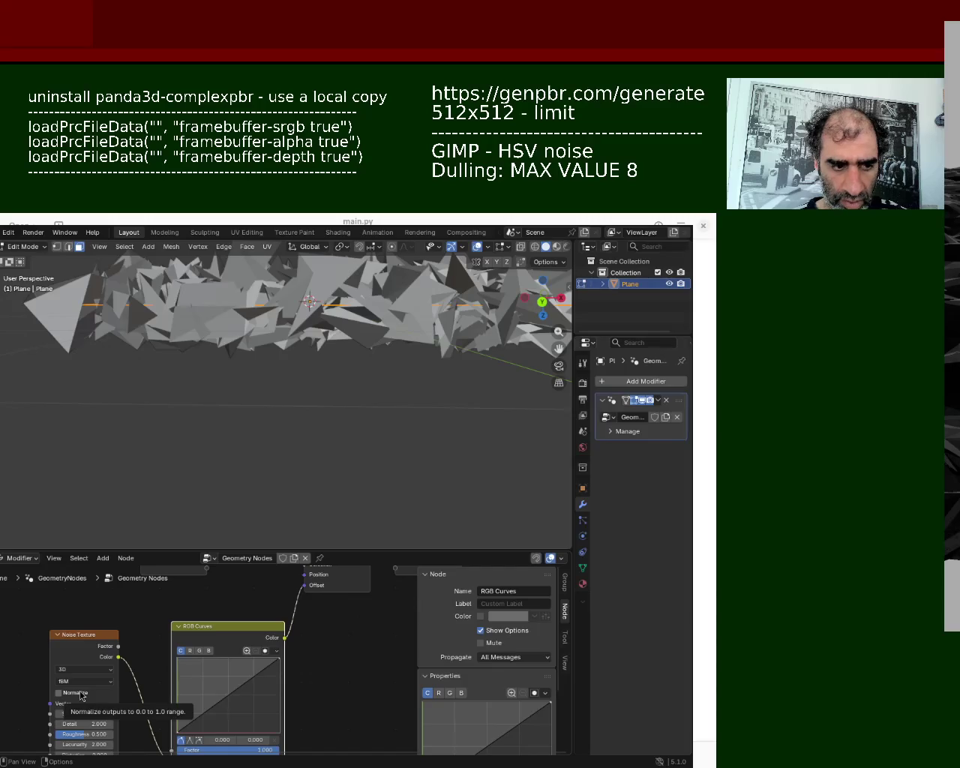
mouse_move(83, 714)
left_mouse_down()
mouse_move(101, 714)
mouse_move(78, 713)
left_mouse_up()
mouse_move(295, 397)
middle_mouse_down()
mouse_move(293, 424)
mouse_move(366, 442)
mouse_move(318, 412)
mouse_move(317, 431)
mouse_move(257, 431)
mouse_move(457, 307)
middle_mouse_up()
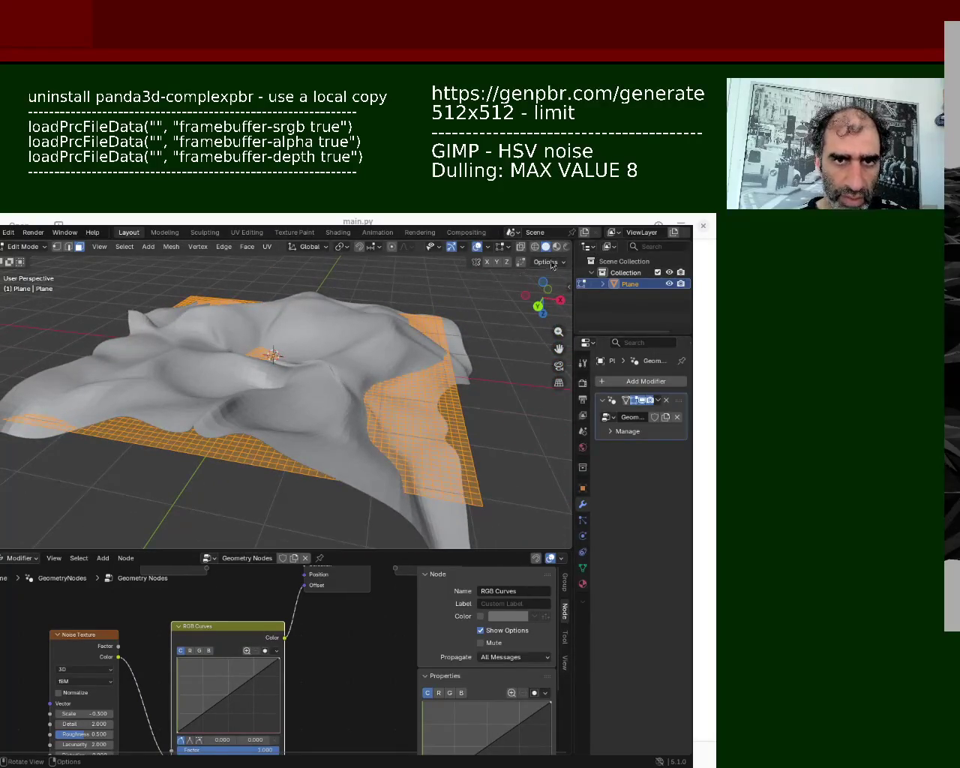
left_click(557, 248)
middle_click_drag(294, 368, 331, 377)
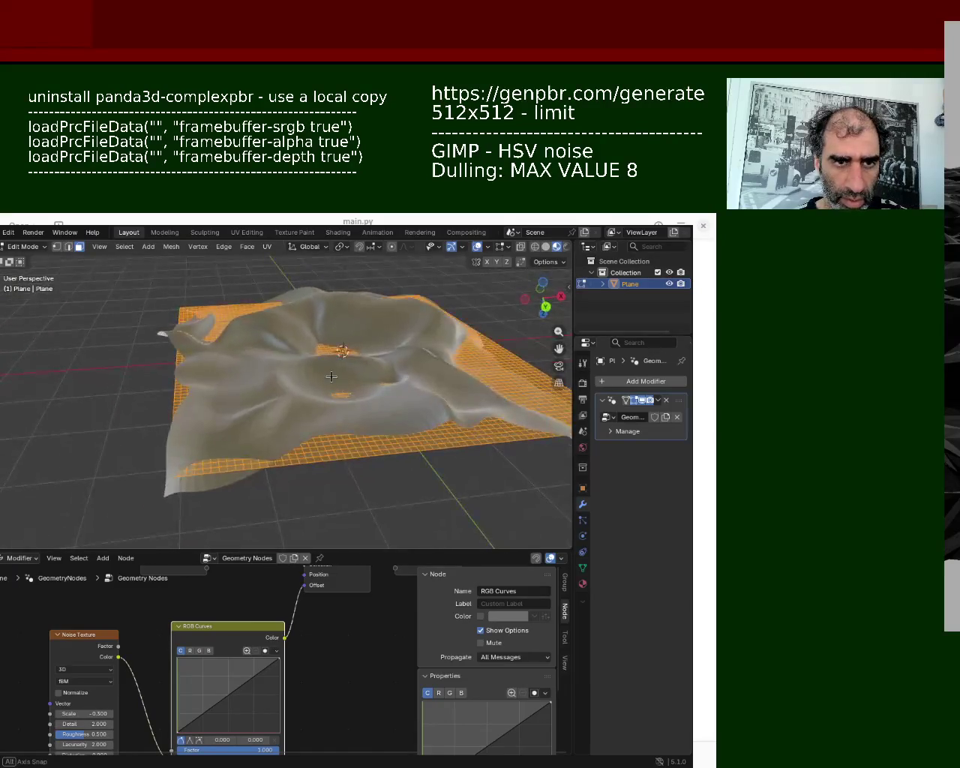
- Switch the lower area to the Shader Editor and assign the existing 'Material' to the plane
left_click(2, 558)
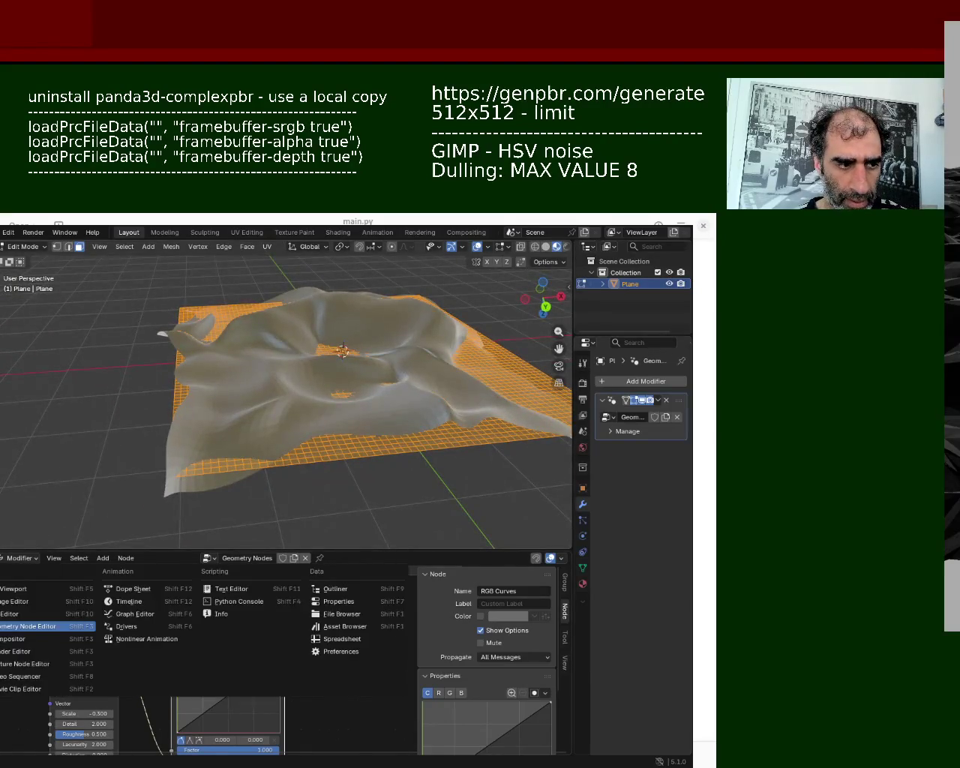
left_click(11, 653)
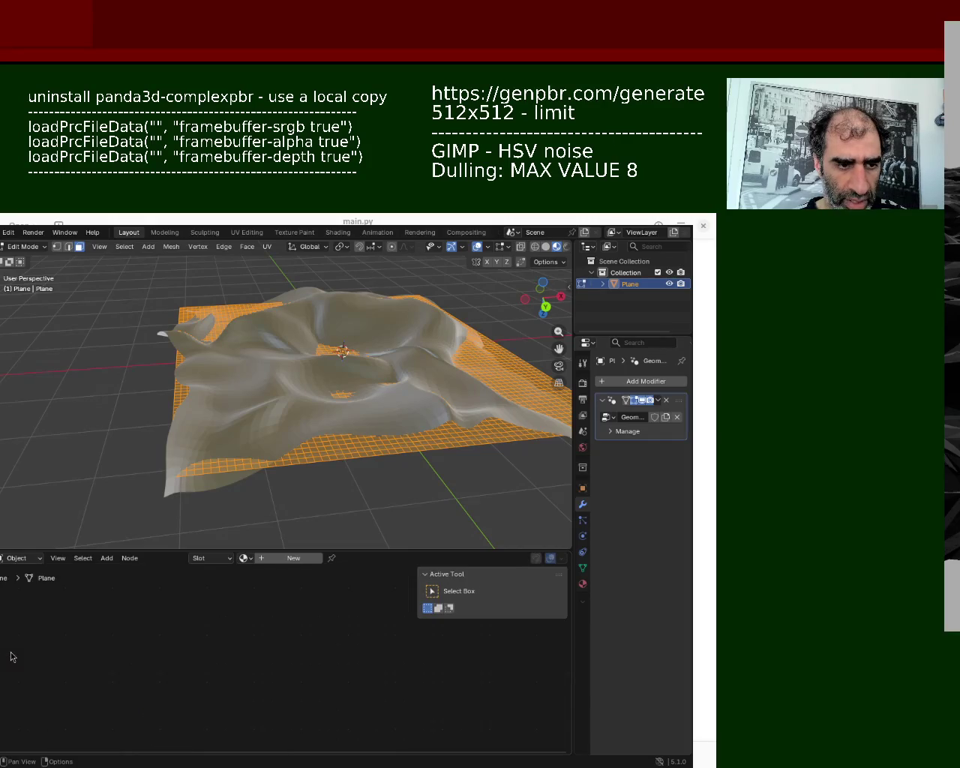
left_click(230, 562)
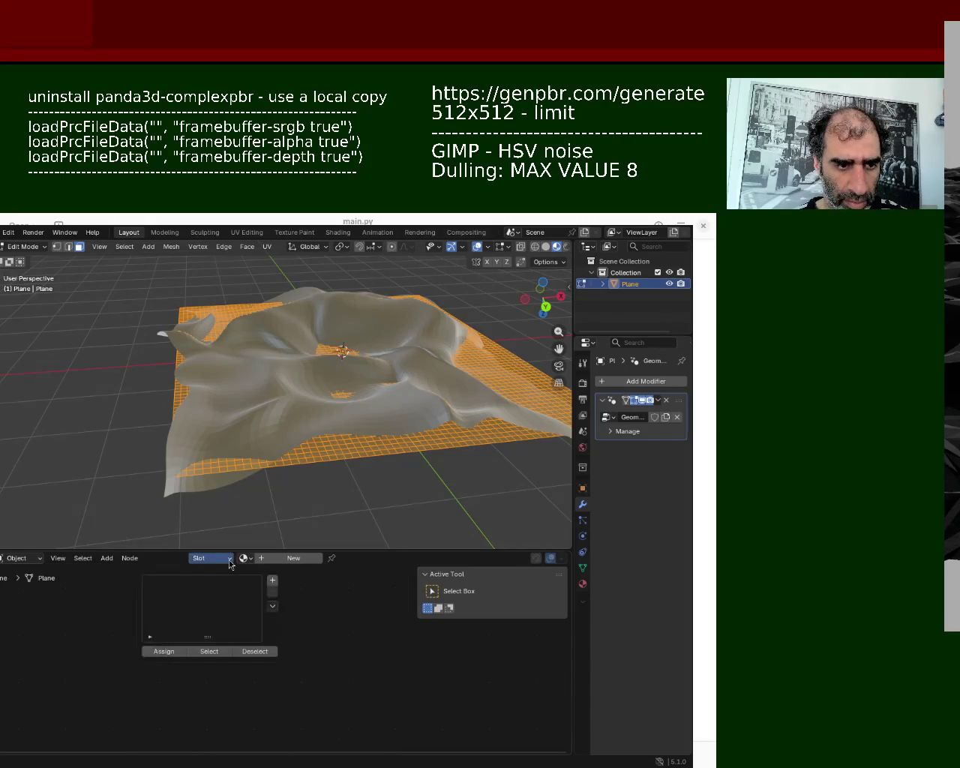
left_click(244, 558)
left_click(253, 575)
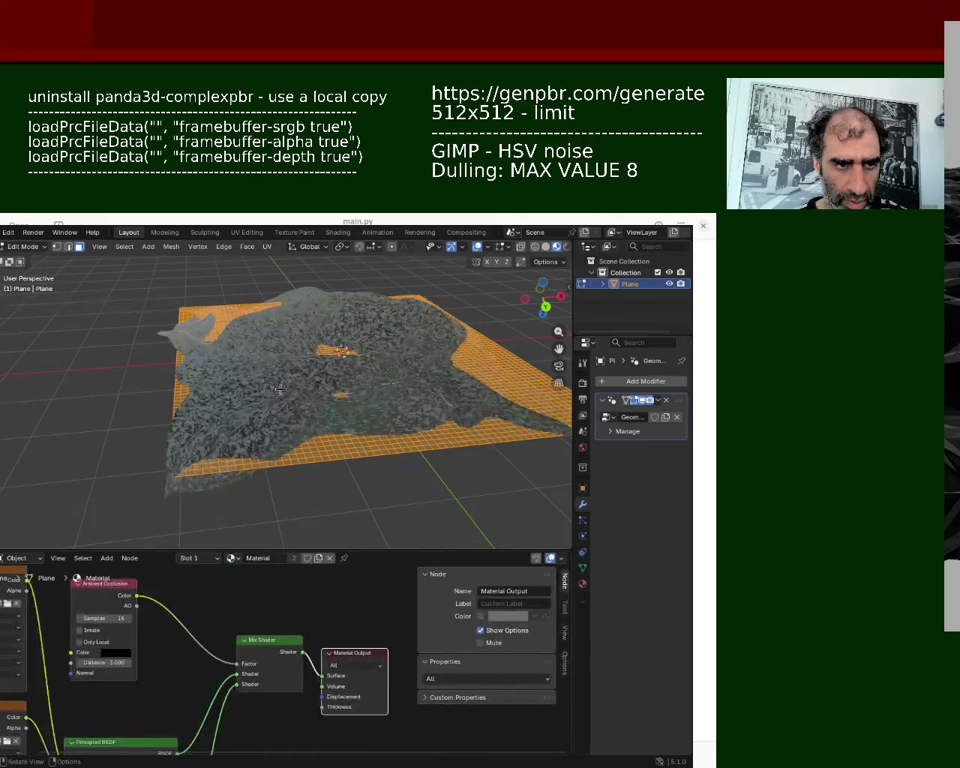
scroll(260, 392, "up", 6)
mouse_move(286, 377)
middle_mouse_down()
mouse_move(270, 383)
mouse_move(340, 382)
mouse_move(322, 367)
middle_mouse_up()
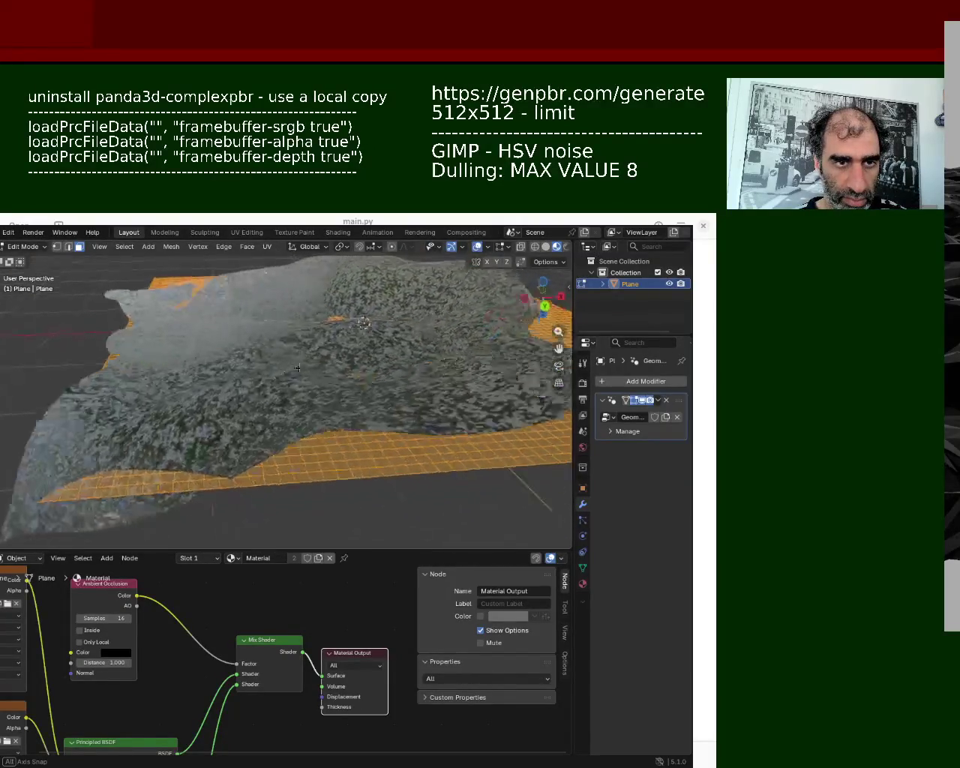
middle_click_drag(322, 367, 154, 530)
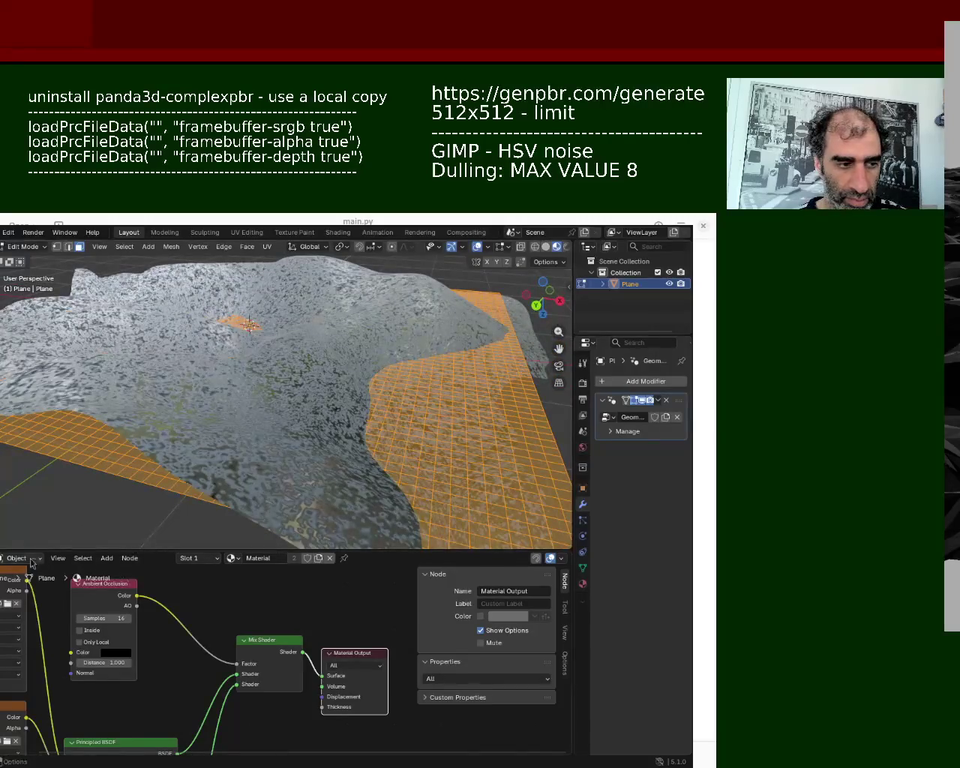
left_click(3, 559)
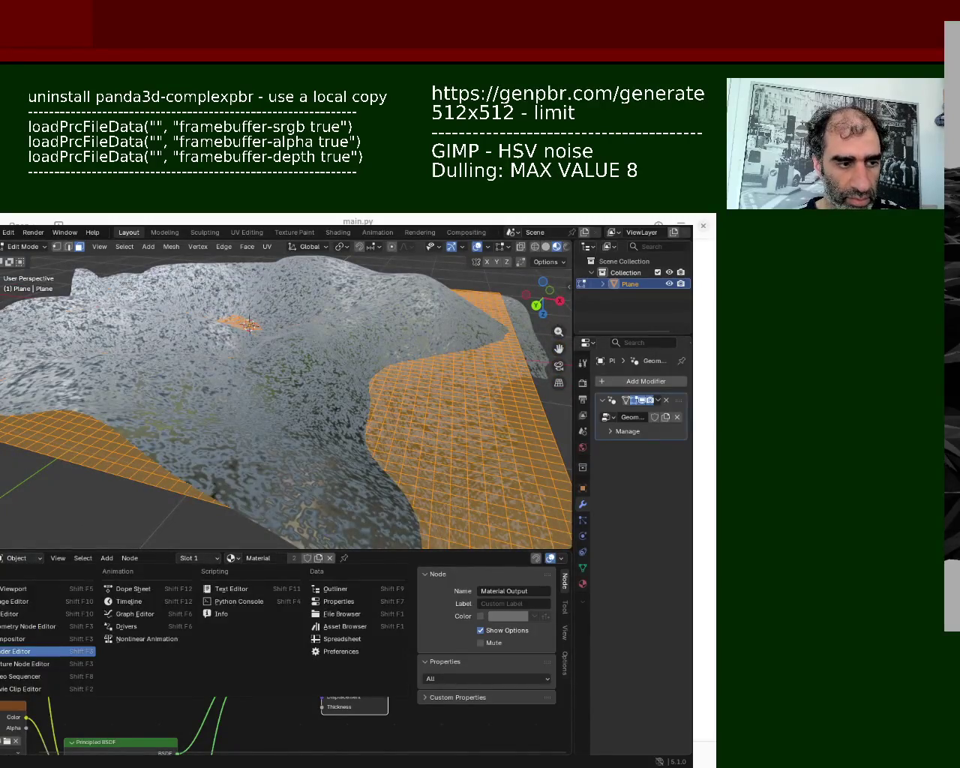
- Change the lower area from UV editing back to the Geometry Node Editor
left_click(51, 615)
mouse_move(245, 454)
middle_mouse_down()
mouse_move(270, 453)
mouse_move(284, 435)
middle_mouse_up()
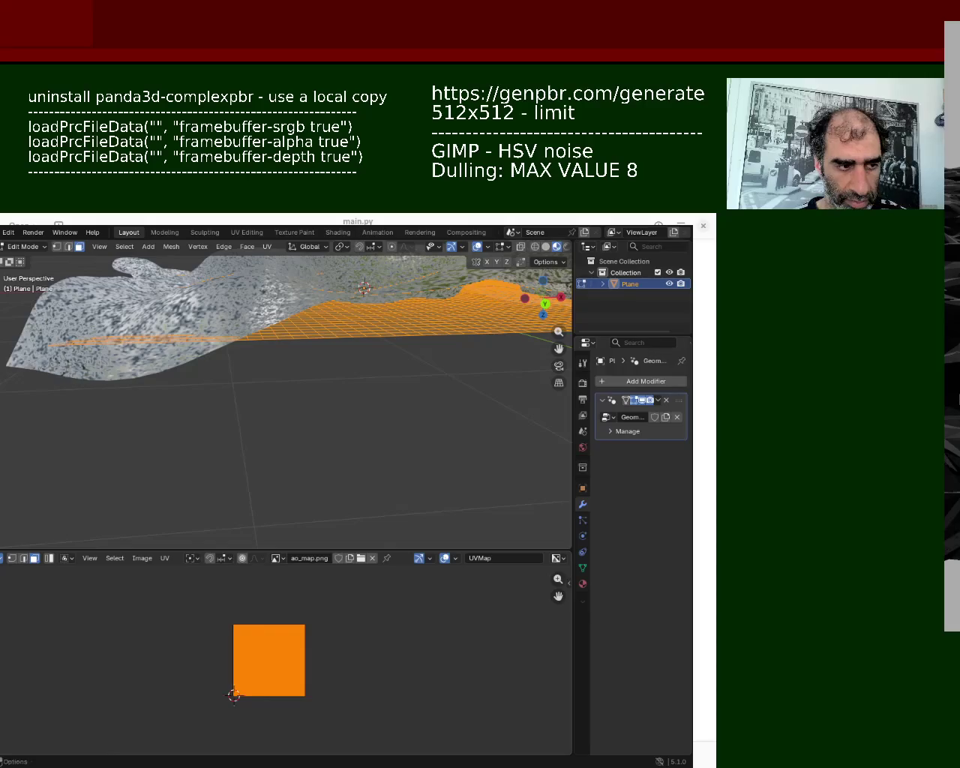
left_click(2, 558)
left_click(22, 626)
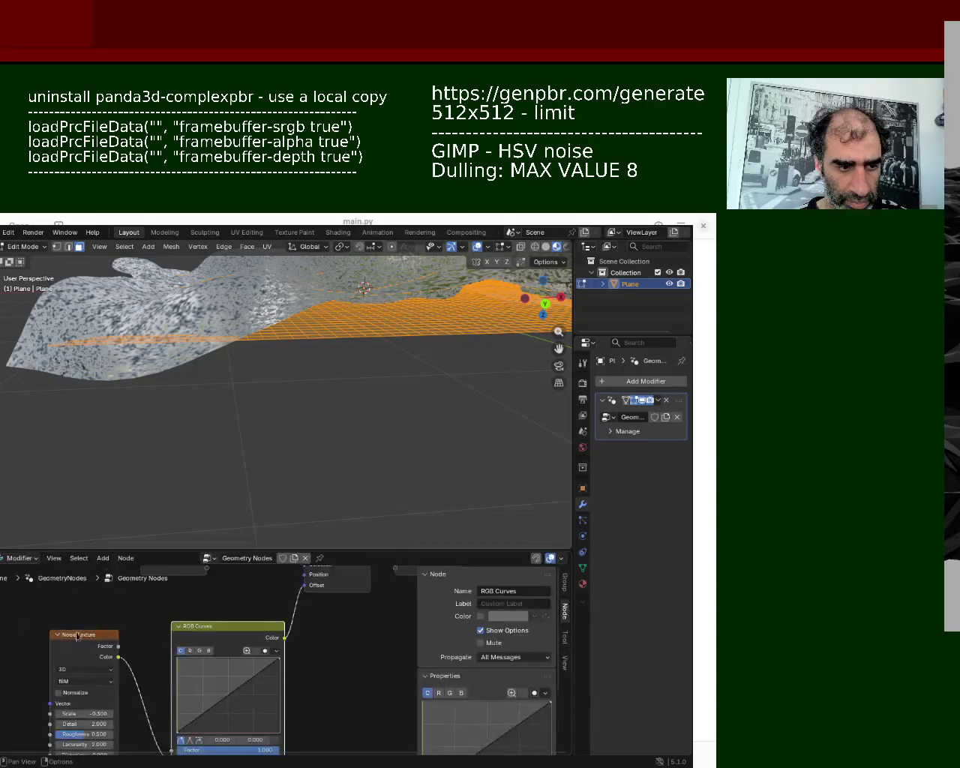
- Set the noise Scale to about 0.100 and raise its Detail to roughen the terrain
key("Home")
middle_click_drag(229, 619, 181, 640)
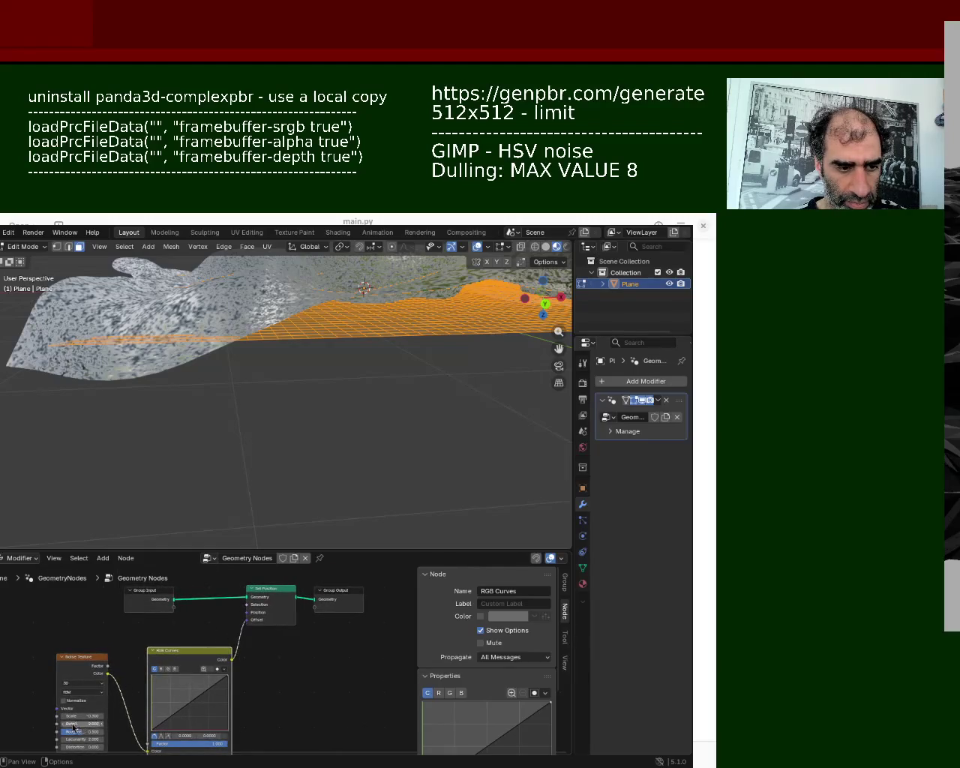
mouse_move(75, 720)
left_mouse_down()
mouse_move(105, 716)
mouse_move(83, 716)
left_mouse_up()
mouse_move(182, 488)
middle_mouse_down()
mouse_move(175, 445)
mouse_move(207, 450)
middle_mouse_up()
left_click_drag(84, 725, 112, 724)
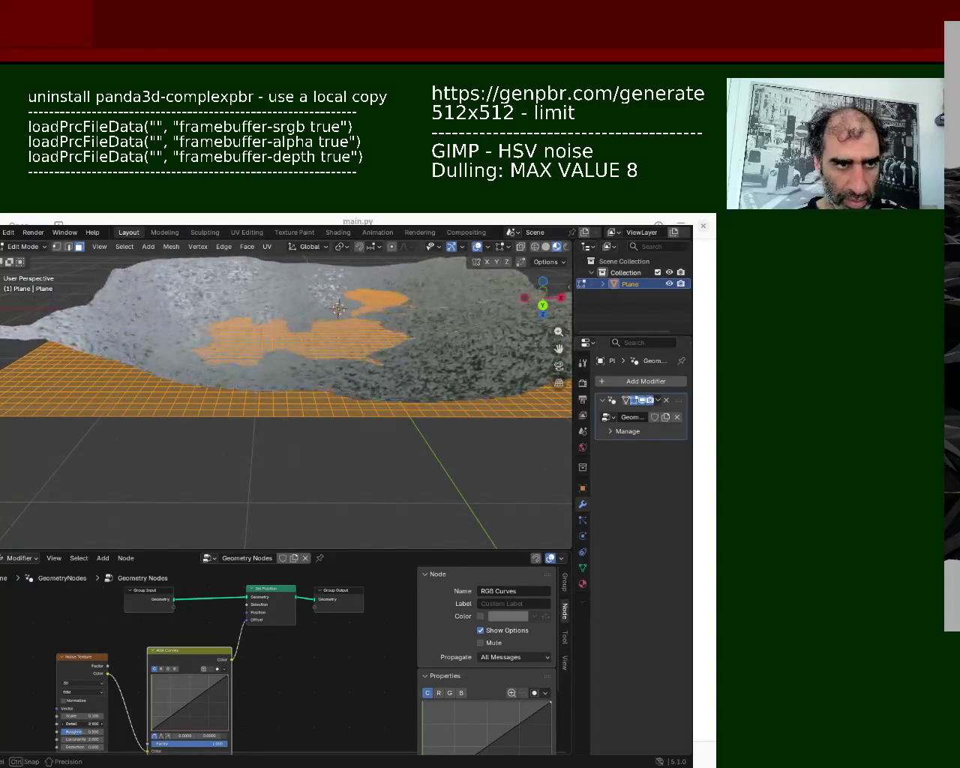
mouse_move(330, 405)
middle_mouse_down()
mouse_move(360, 377)
mouse_move(125, 382)
mouse_move(210, 333)
mouse_move(263, 358)
mouse_move(283, 330)
mouse_move(534, 269)
middle_mouse_up()
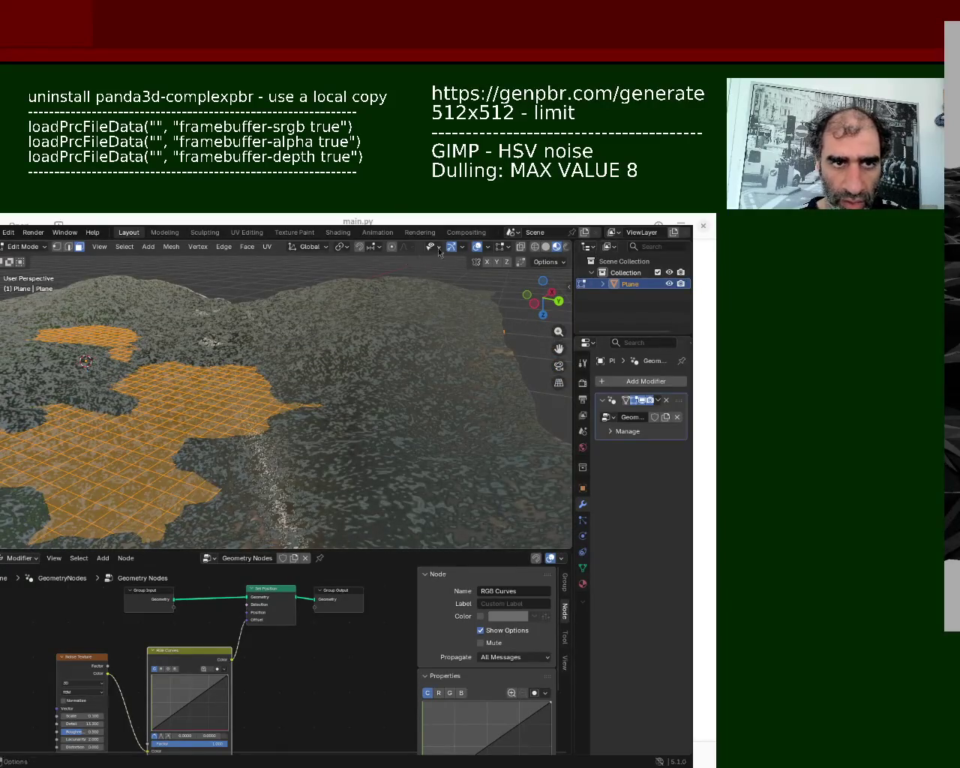
key("Tab")
key("Tab")
- Show the terrain as wireframe without overlays and lower the noise Roughness
mouse_move(354, 360)
middle_mouse_down()
mouse_move(339, 342)
mouse_move(327, 384)
mouse_move(325, 372)
middle_mouse_up()
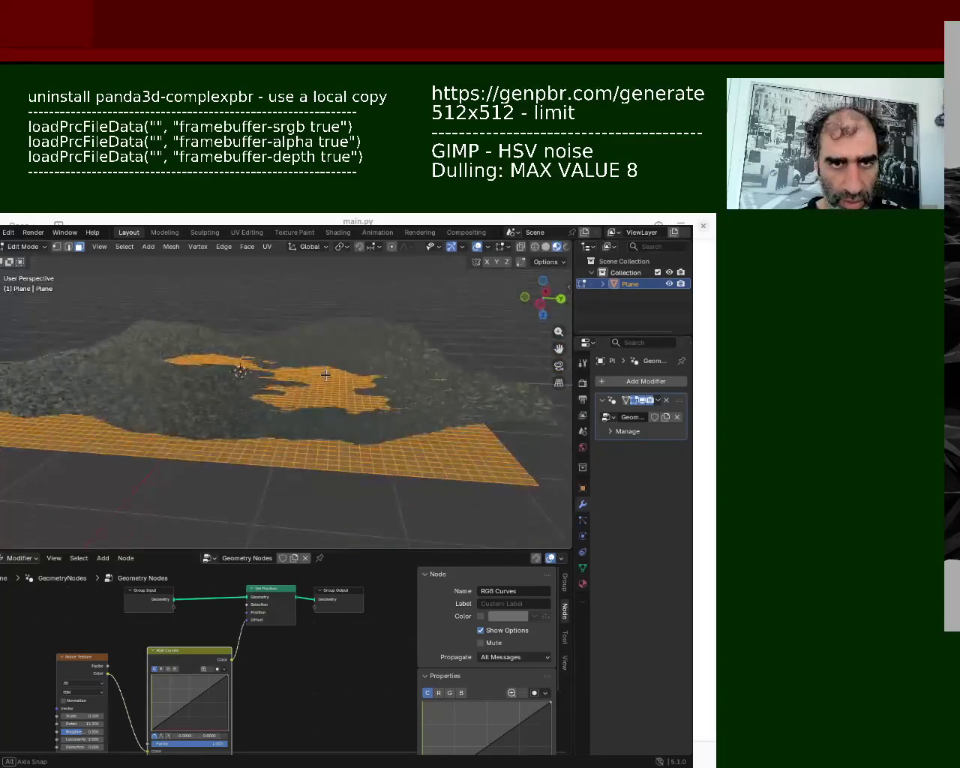
left_click(546, 246)
left_click(535, 246)
mouse_move(259, 405)
middle_mouse_down()
mouse_move(249, 334)
mouse_move(247, 367)
middle_mouse_up()
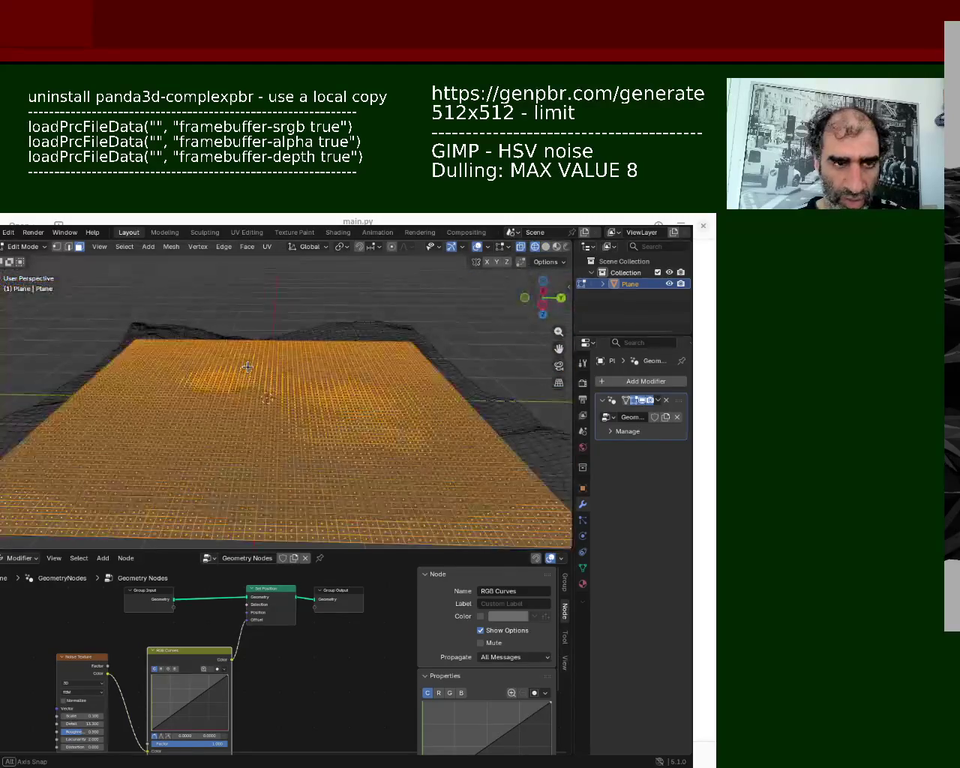
left_click(477, 247)
middle_click_drag(209, 406, 217, 388)
mouse_move(71, 737)
left_mouse_down()
mouse_move(53, 737)
mouse_move(94, 732)
left_mouse_up()
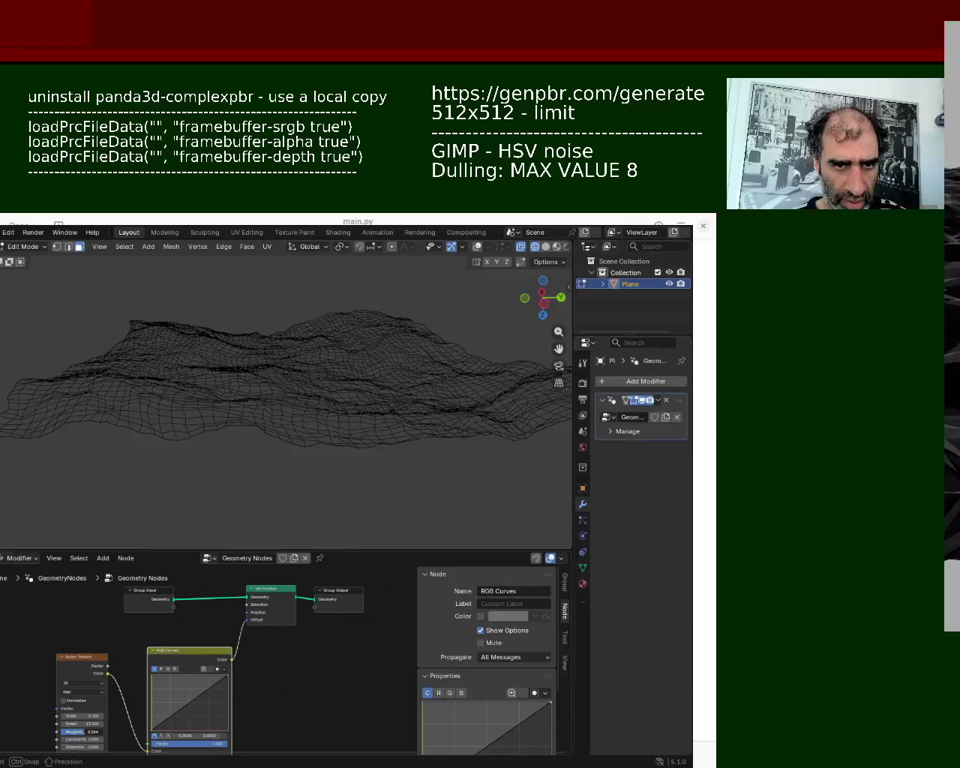
- Adjust the noise Lacunarity, then reset it to its default value
left_click_drag(86, 737, 75, 739)
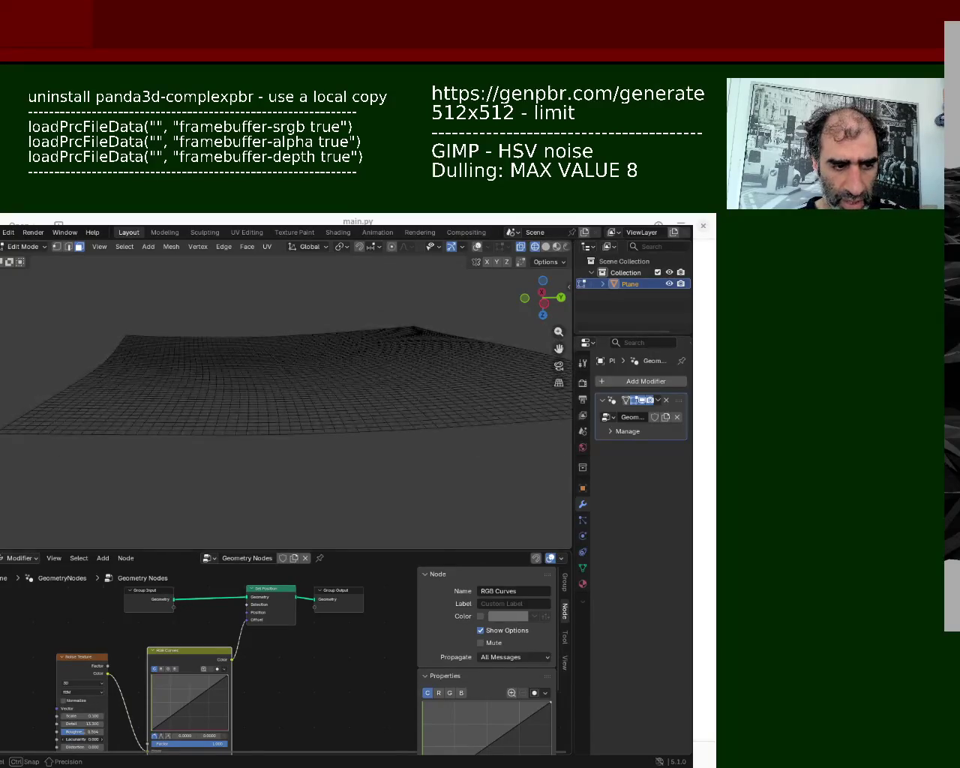
left_click_drag(75, 739, 86, 739)
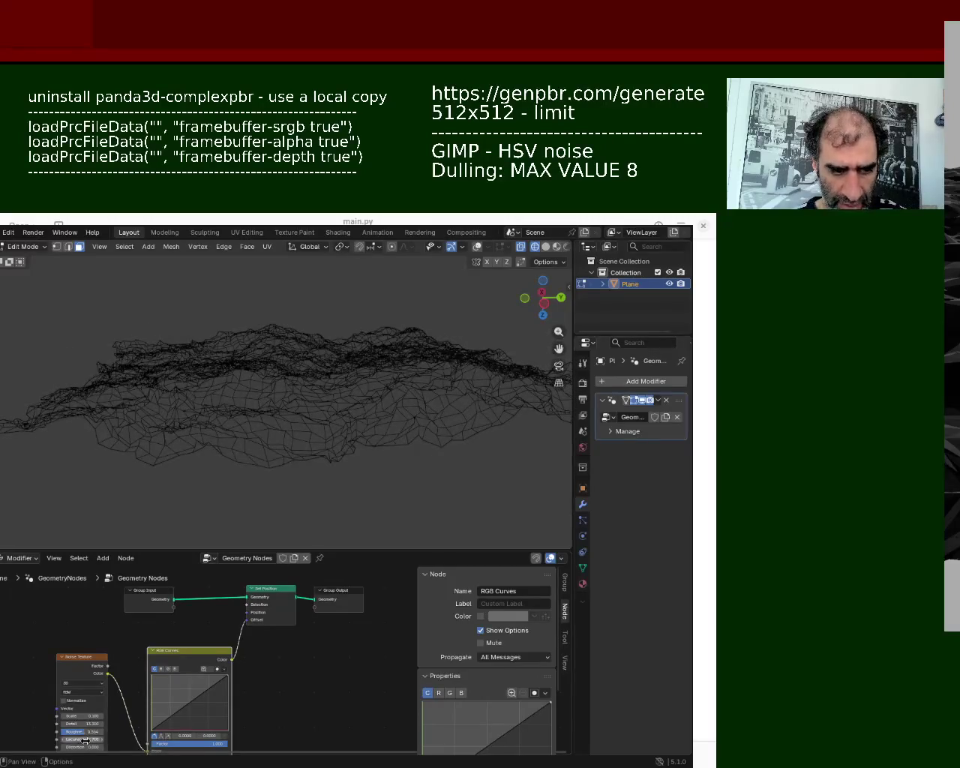
right_click(87, 746)
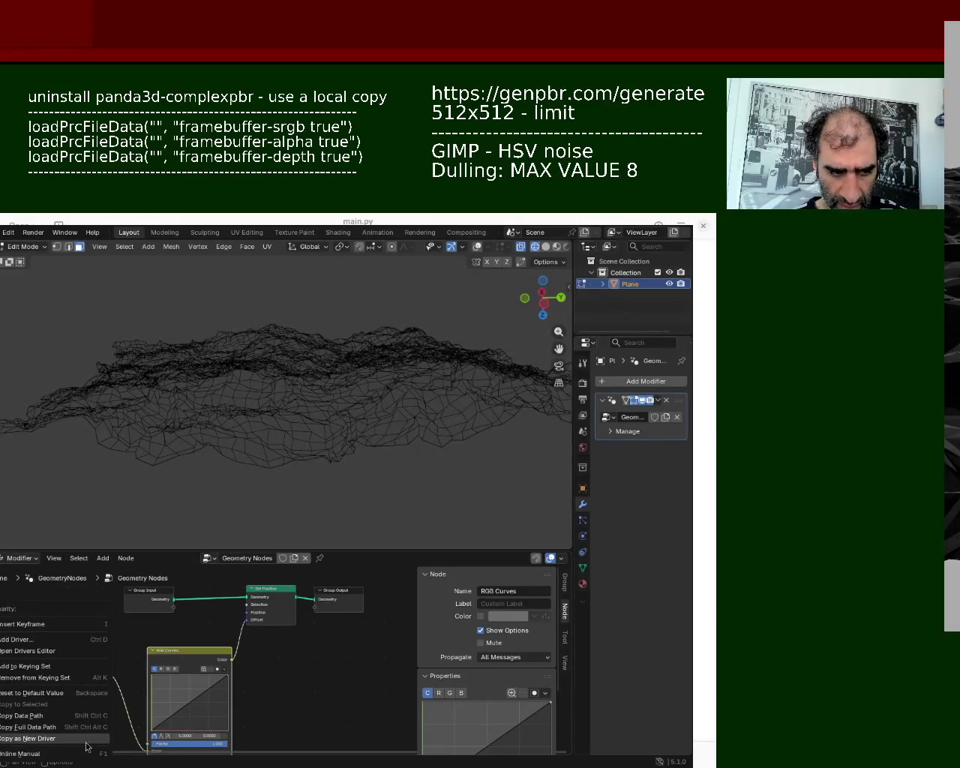
left_click(76, 700)
- Move an RGB Curves point, then delete the RGB Curves node to flatten the plane
mouse_move(225, 363)
middle_mouse_down()
mouse_move(255, 348)
mouse_move(386, 370)
mouse_move(310, 355)
mouse_move(281, 367)
mouse_move(292, 376)
mouse_move(330, 368)
middle_mouse_up()
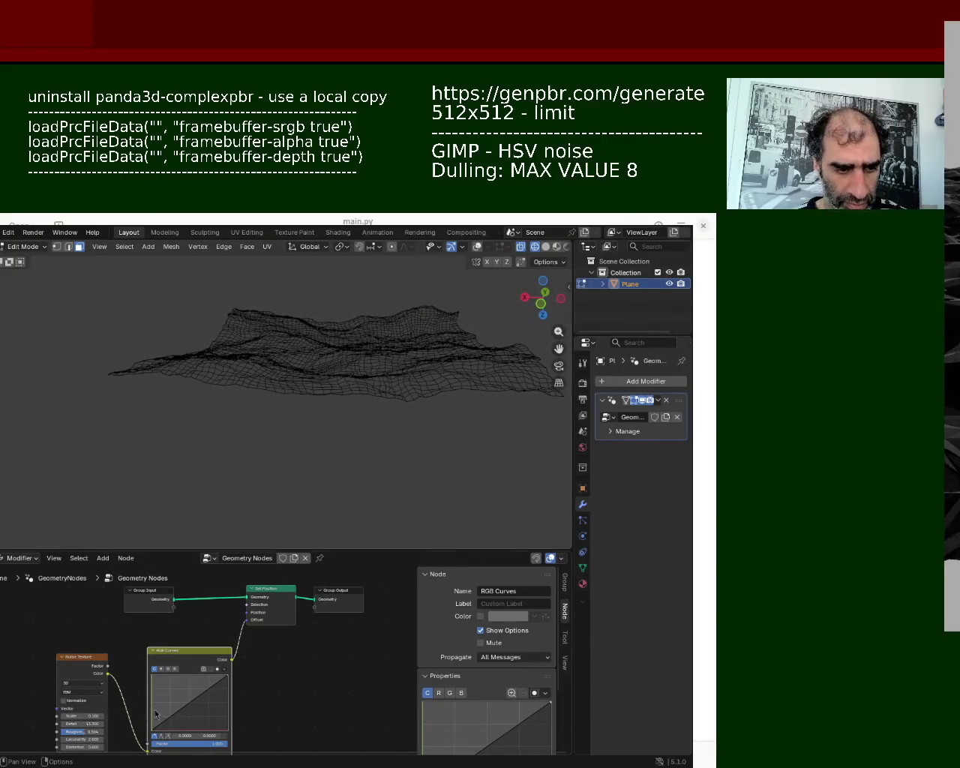
mouse_move(177, 715)
left_mouse_down()
mouse_move(177, 689)
mouse_move(183, 721)
mouse_move(184, 707)
mouse_move(172, 719)
left_mouse_up()
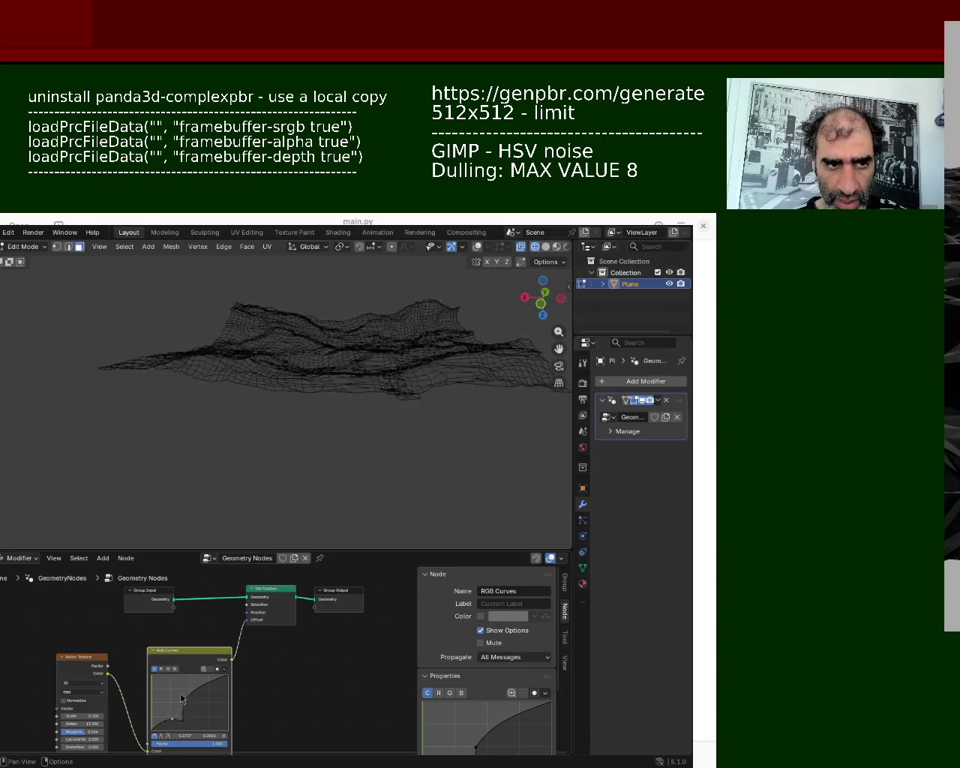
middle_click_drag(339, 420, 277, 539)
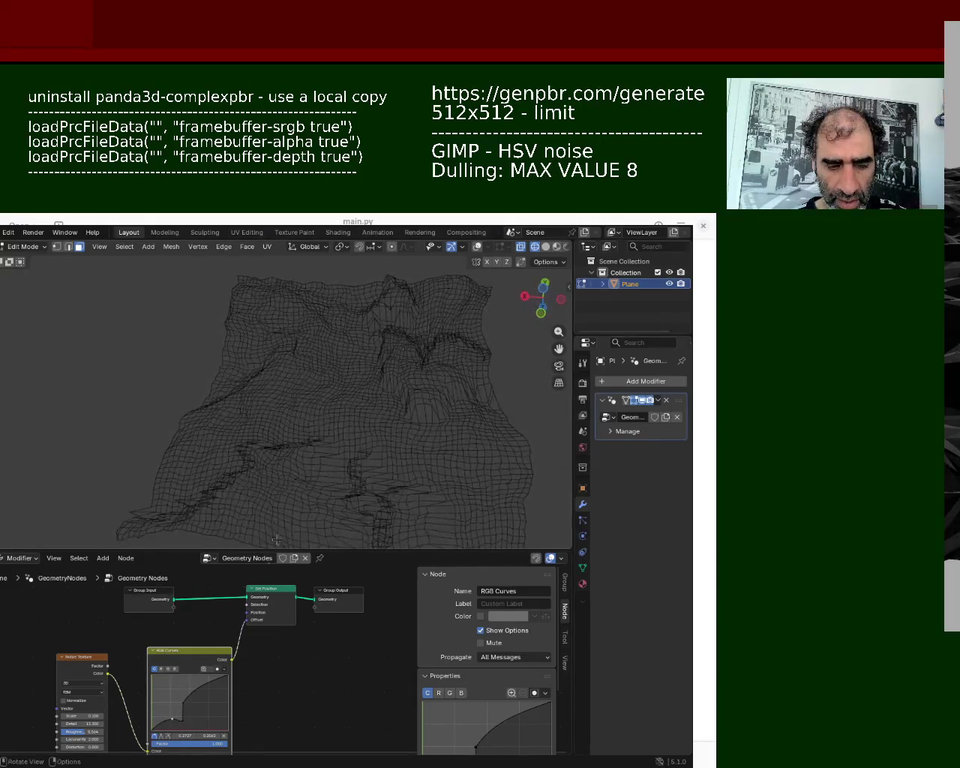
key("x")
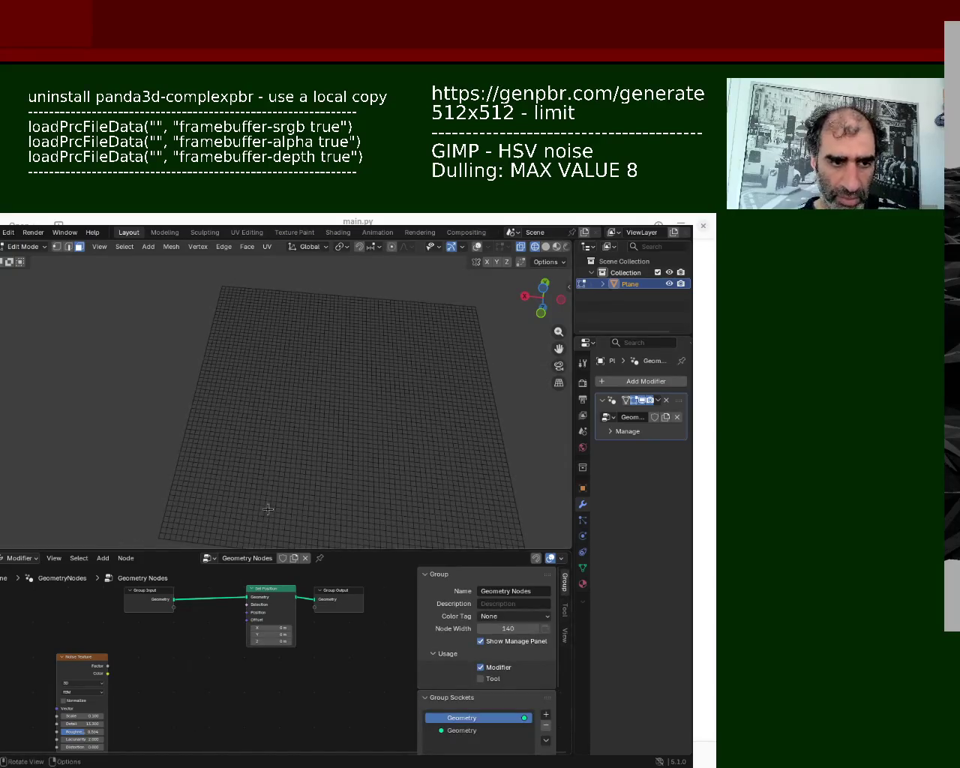
- Link Noise Texture Color directly to Set Position Offset, inspect the bumpy terrain, then enter Object Mode
left_click_drag(107, 674, 247, 620)
mouse_move(395, 517)
middle_mouse_down()
mouse_move(376, 384)
mouse_move(213, 411)
middle_mouse_up()
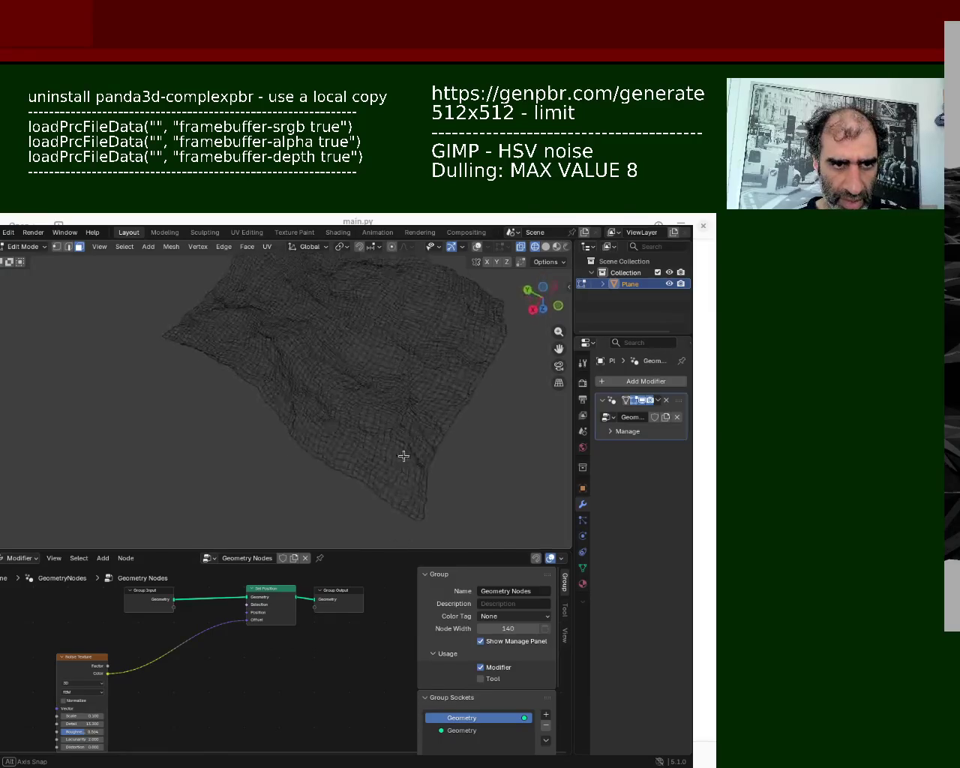
scroll(213, 411, "up", 3)
scroll(182, 446, "up", 3)
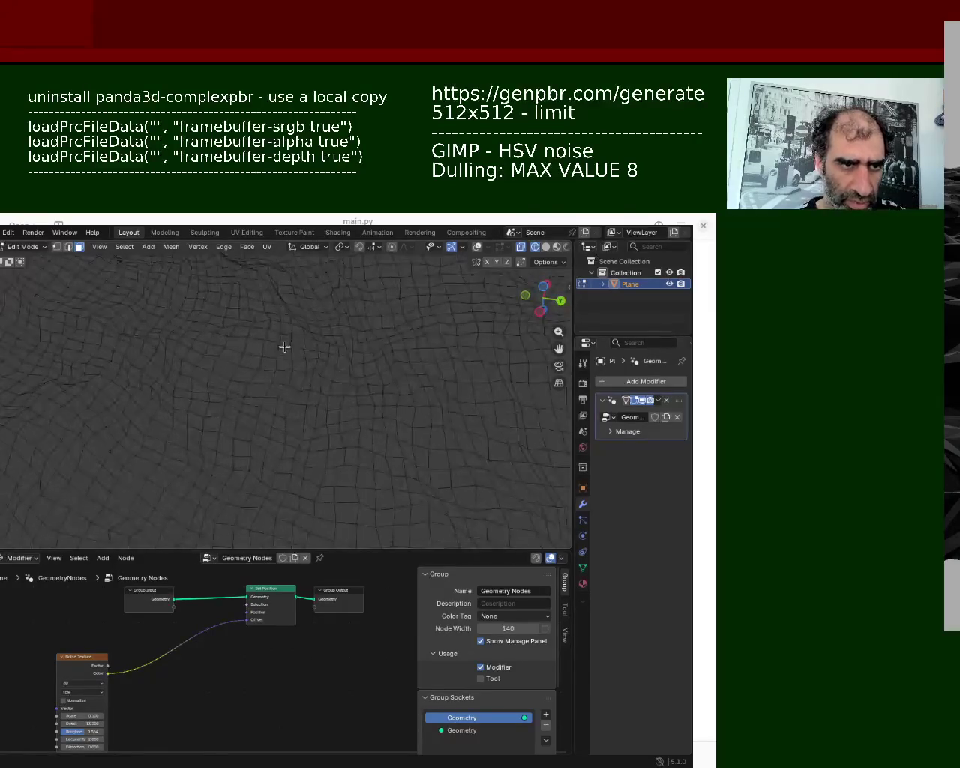
mouse_move(285, 343)
middle_mouse_down()
mouse_move(196, 400)
mouse_move(157, 383)
mouse_move(172, 427)
mouse_move(321, 410)
middle_mouse_up()
scroll(323, 399, "down", 3)
middle_click_drag(250, 446, 325, 330)
mouse_move(175, 346)
middle_mouse_down()
mouse_move(313, 360)
mouse_move(228, 379)
mouse_move(294, 395)
mouse_move(229, 401)
mouse_move(240, 379)
mouse_move(268, 370)
middle_mouse_up()
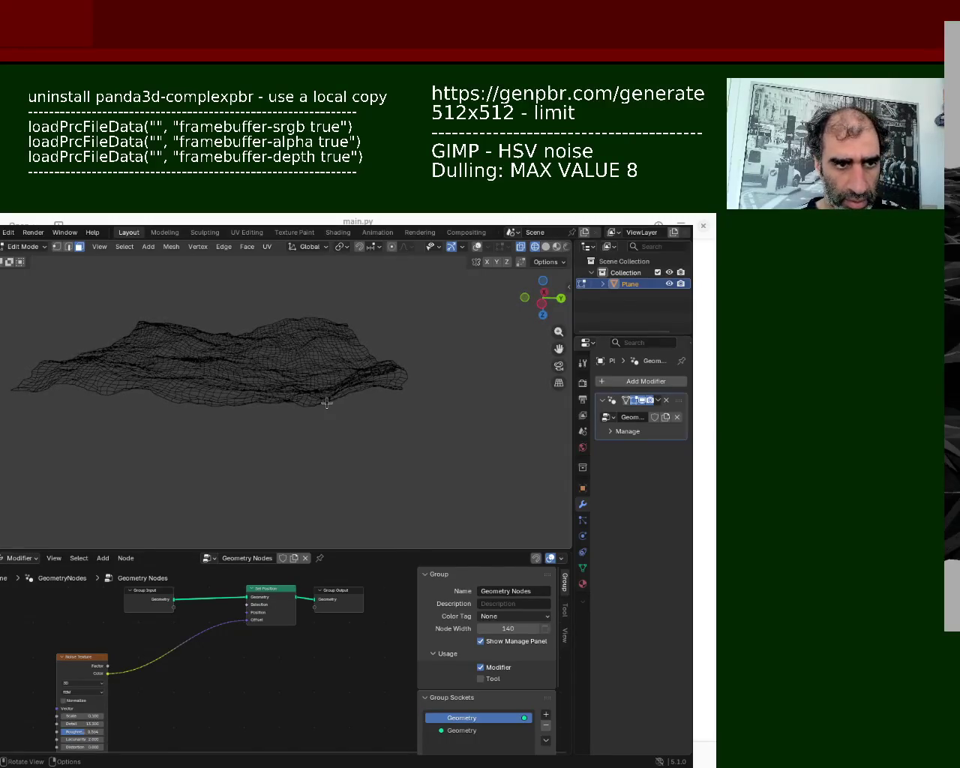
key("Tab")
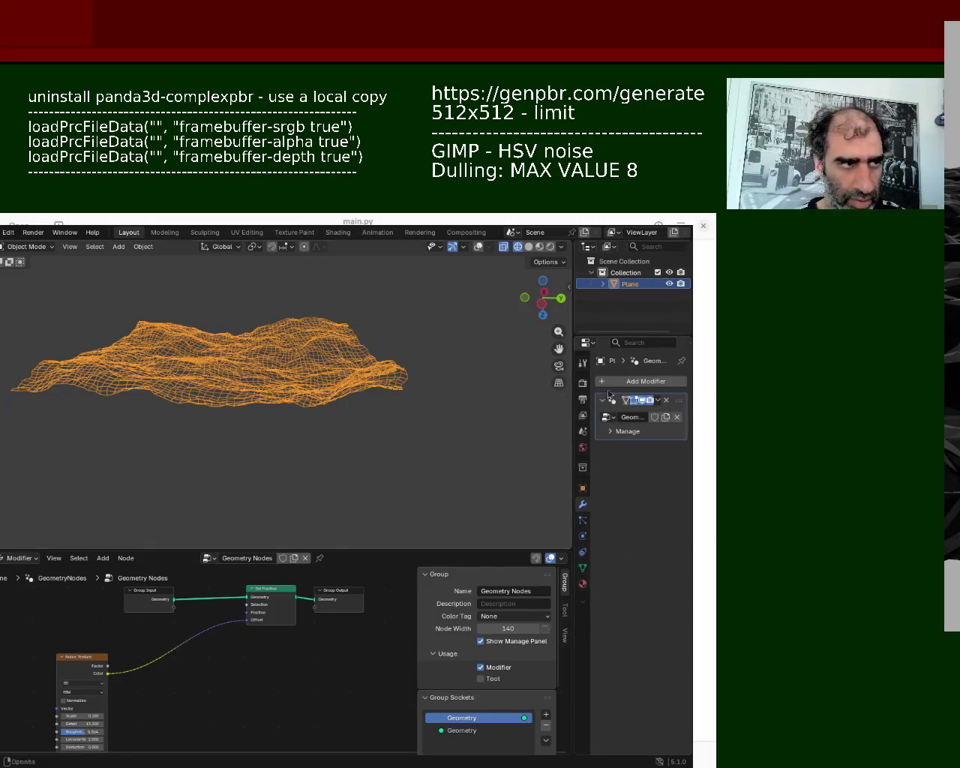
left_click(656, 404)
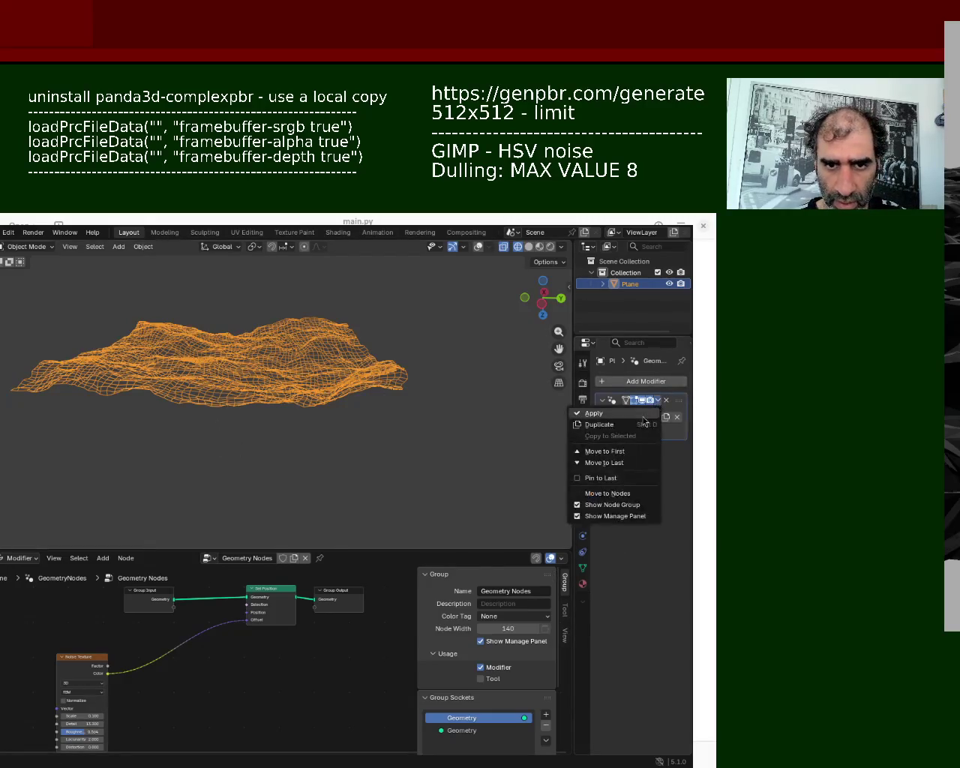
left_click(596, 411)
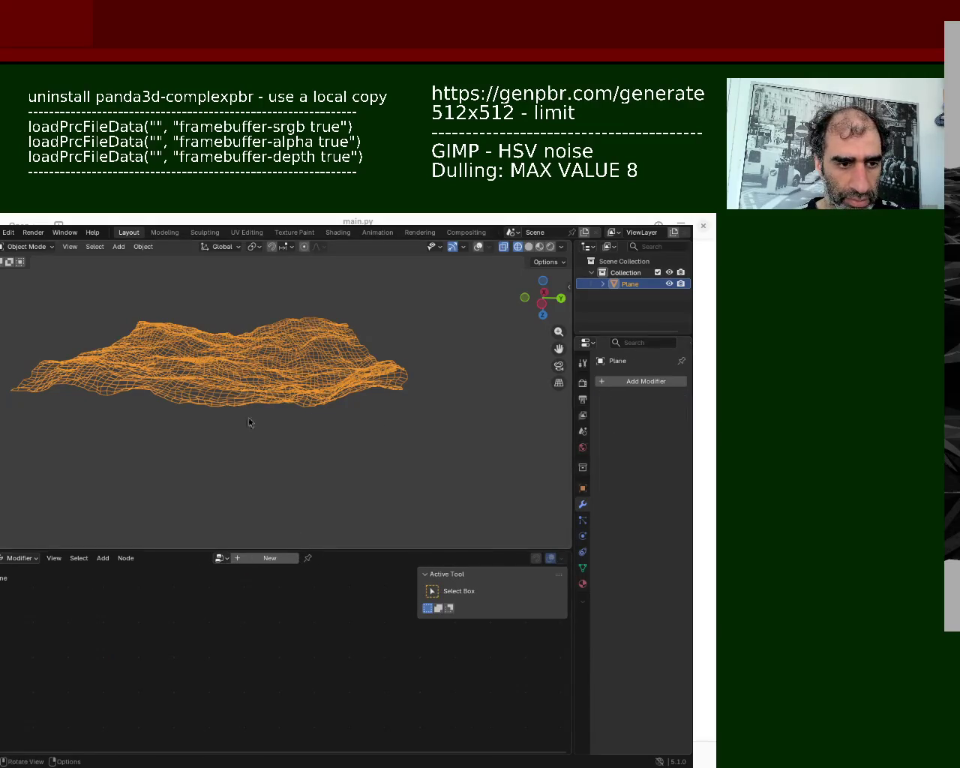
mouse_move(250, 423)
middle_mouse_down()
mouse_move(289, 360)
mouse_move(336, 378)
middle_mouse_up()
scroll(301, 378, "up", 3)
key("Tab")
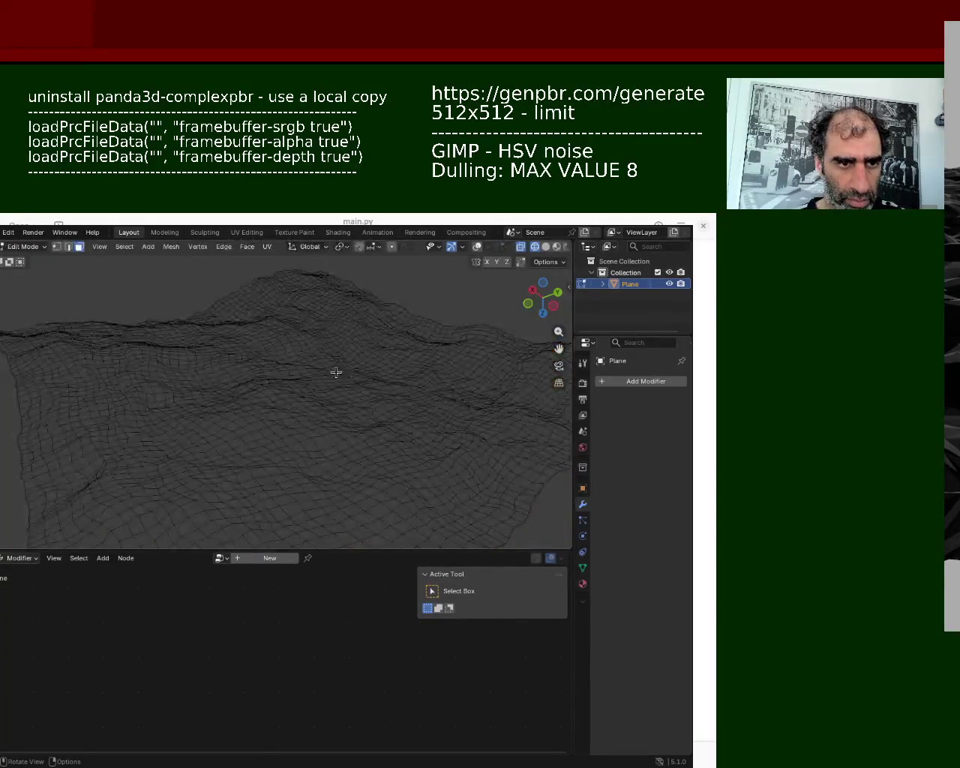
key("Tab")
left_click(222, 559)
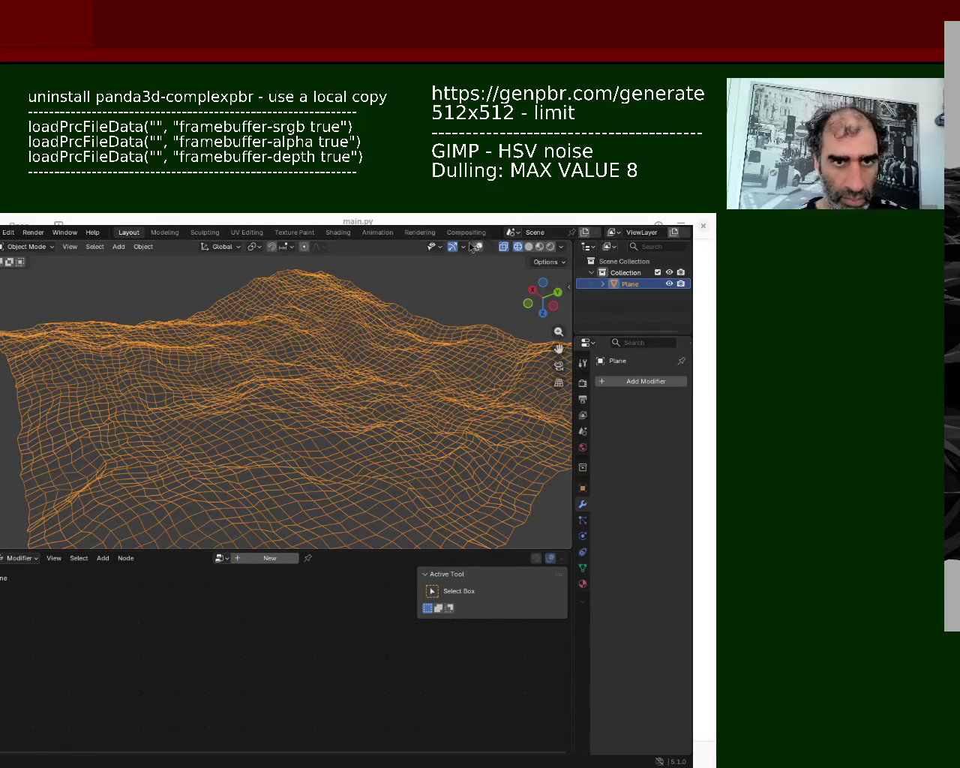
left_click(530, 246)
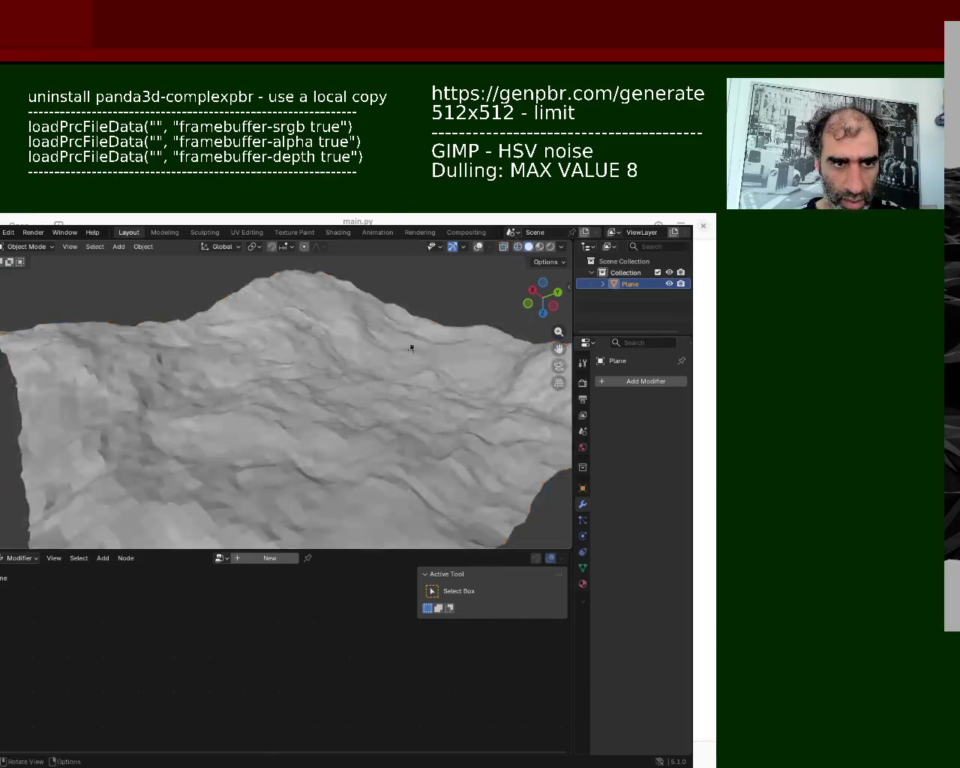
middle_click_drag(193, 455, 188, 426)
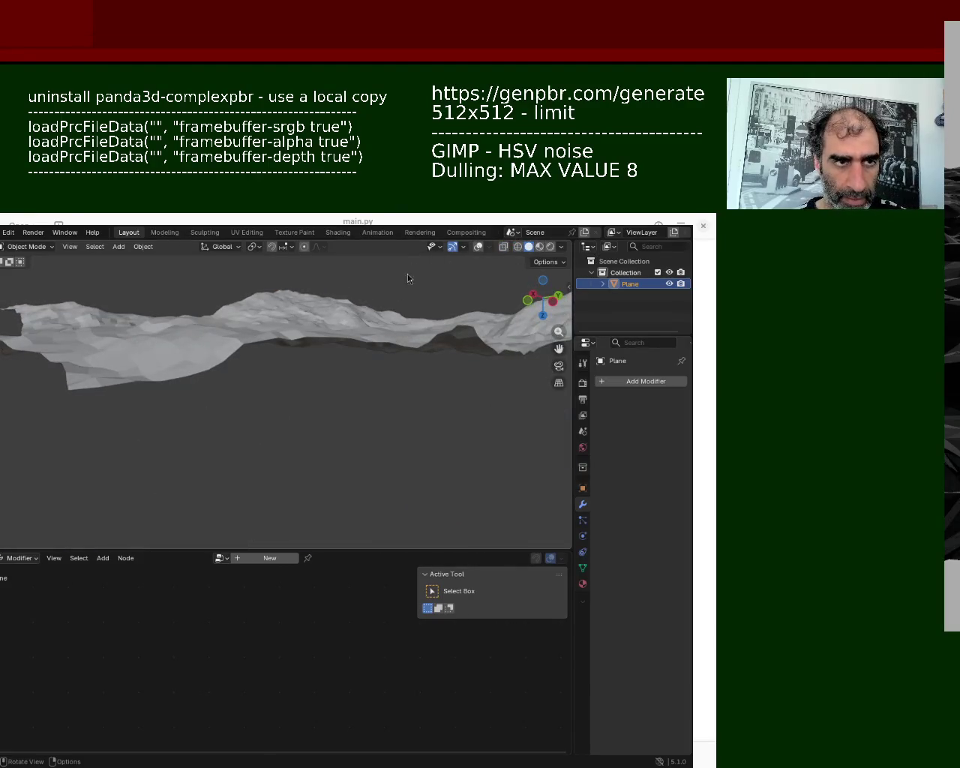
left_click(293, 341)
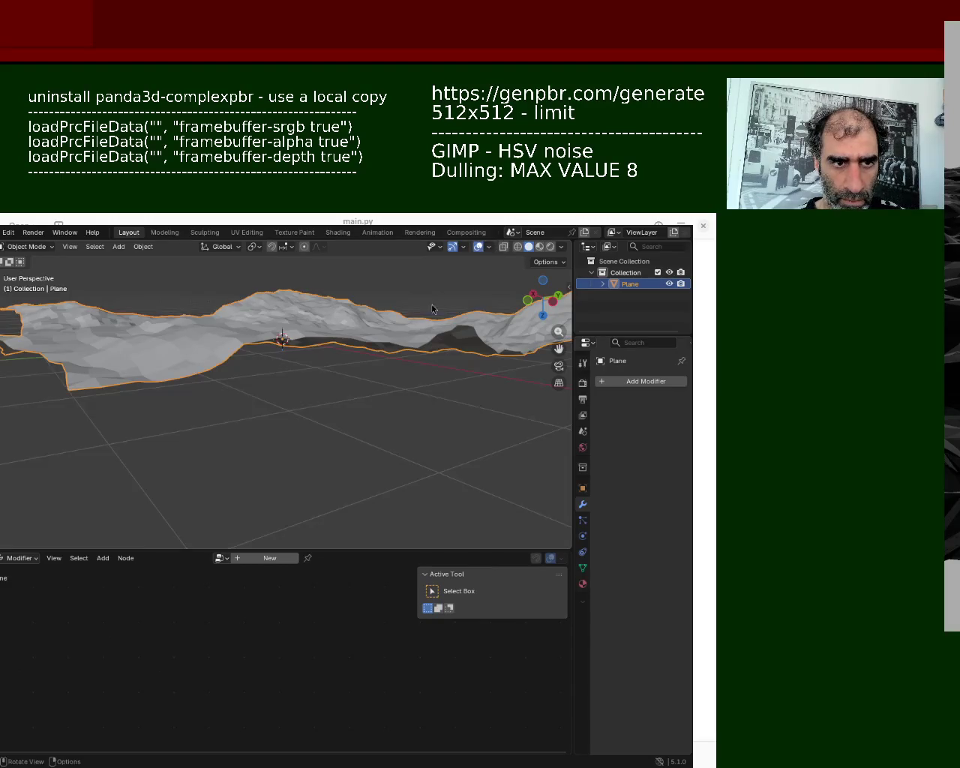
key("Tab")
mouse_move(293, 342)
middle_mouse_down()
mouse_move(287, 365)
mouse_move(269, 363)
middle_mouse_up()
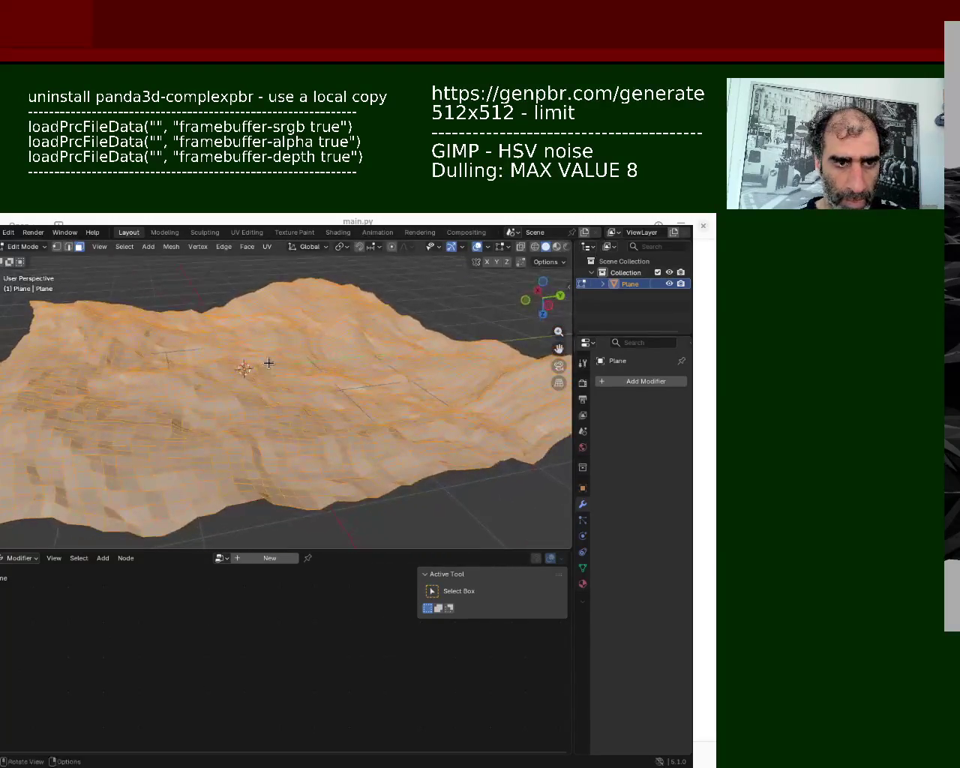
key("m")
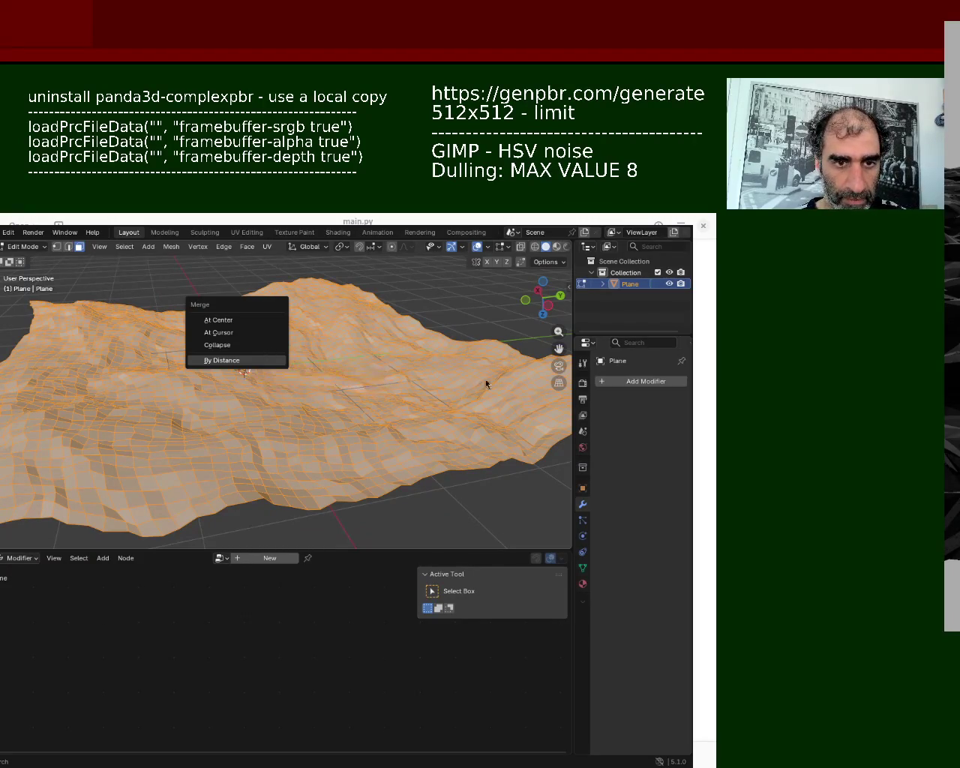
- Add a Simple Deform modifier to the terrain, then remove it
left_click(643, 386)
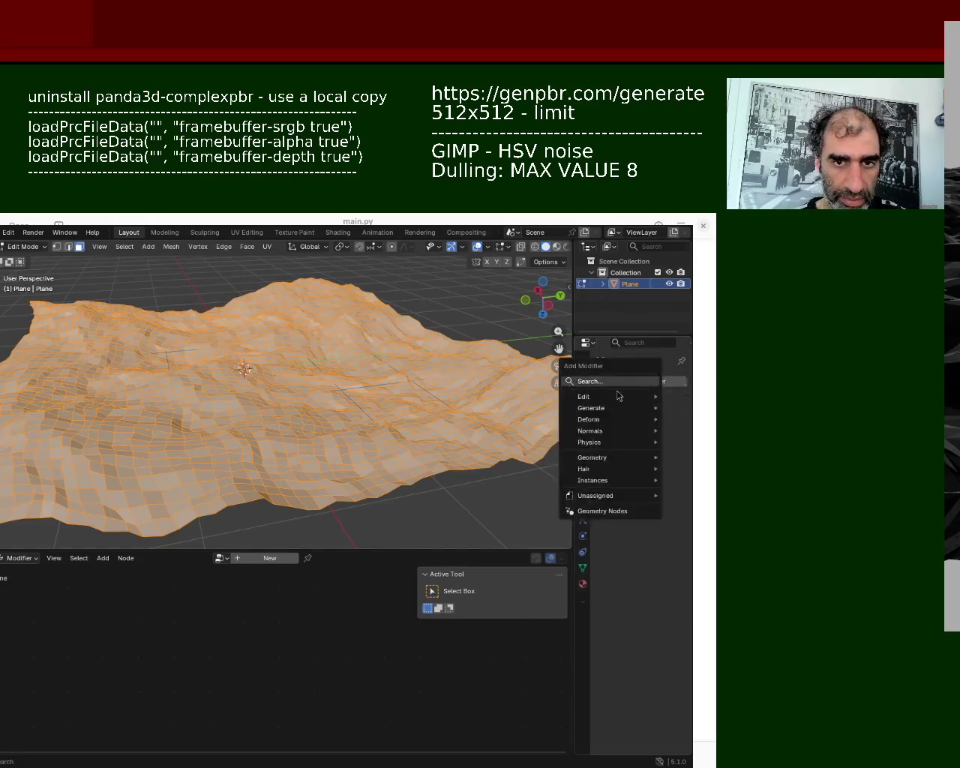
left_click(615, 380)
left_click(459, 415)
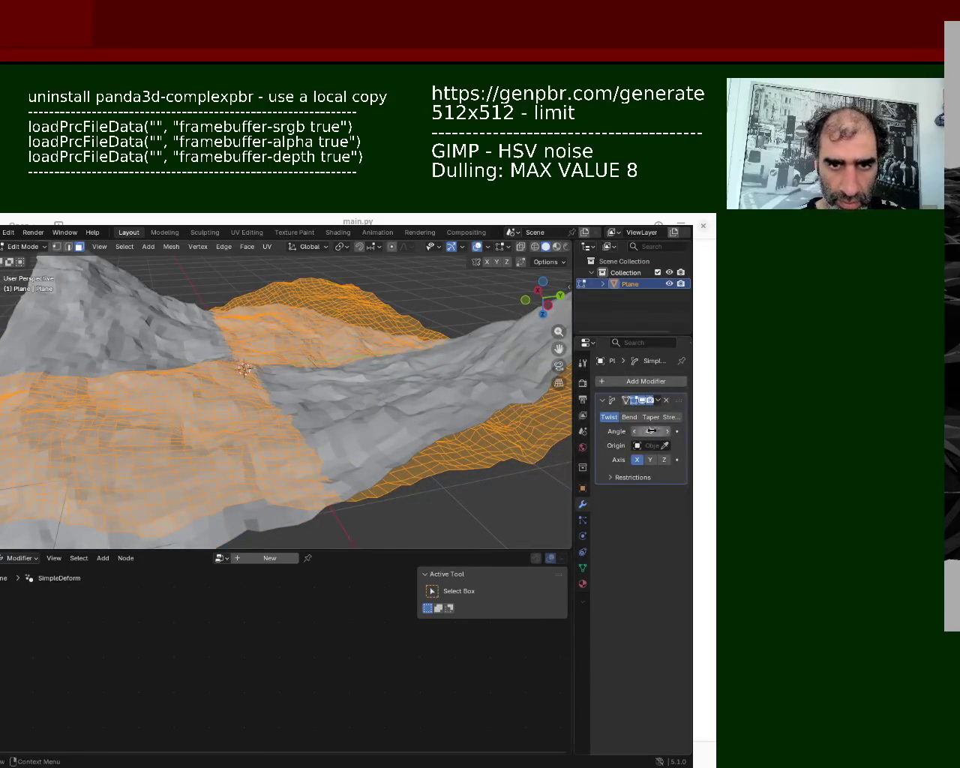
left_click(670, 404)
- Add a Triangulate modifier, apply it in Object Mode, and return to Edit Mode
left_click(641, 383)
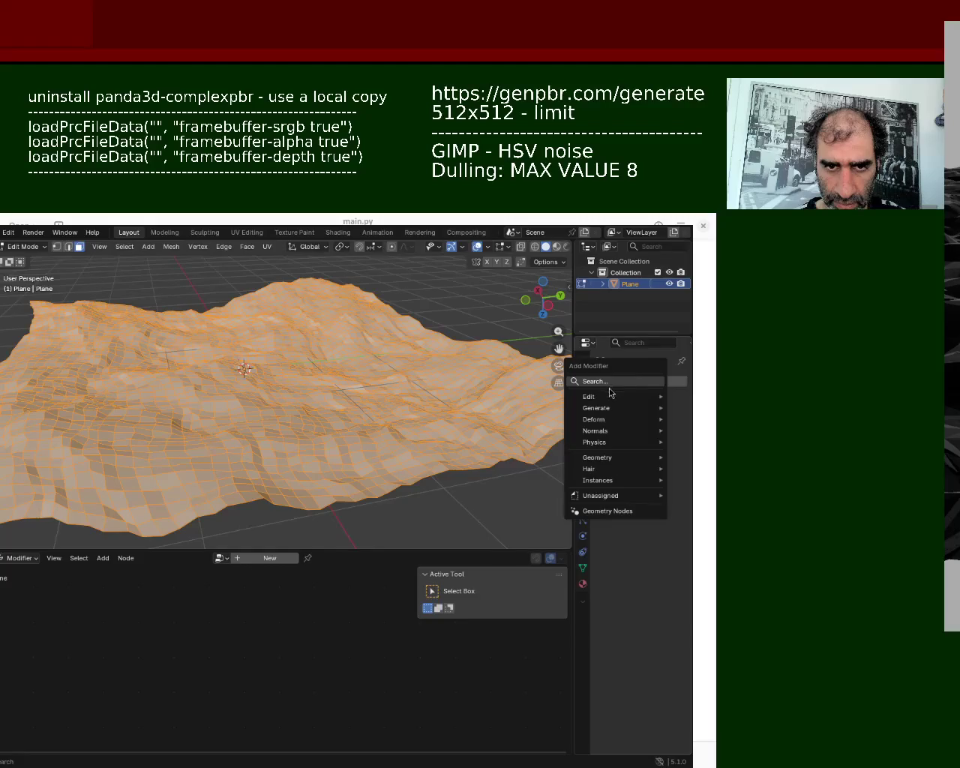
left_click(608, 382)
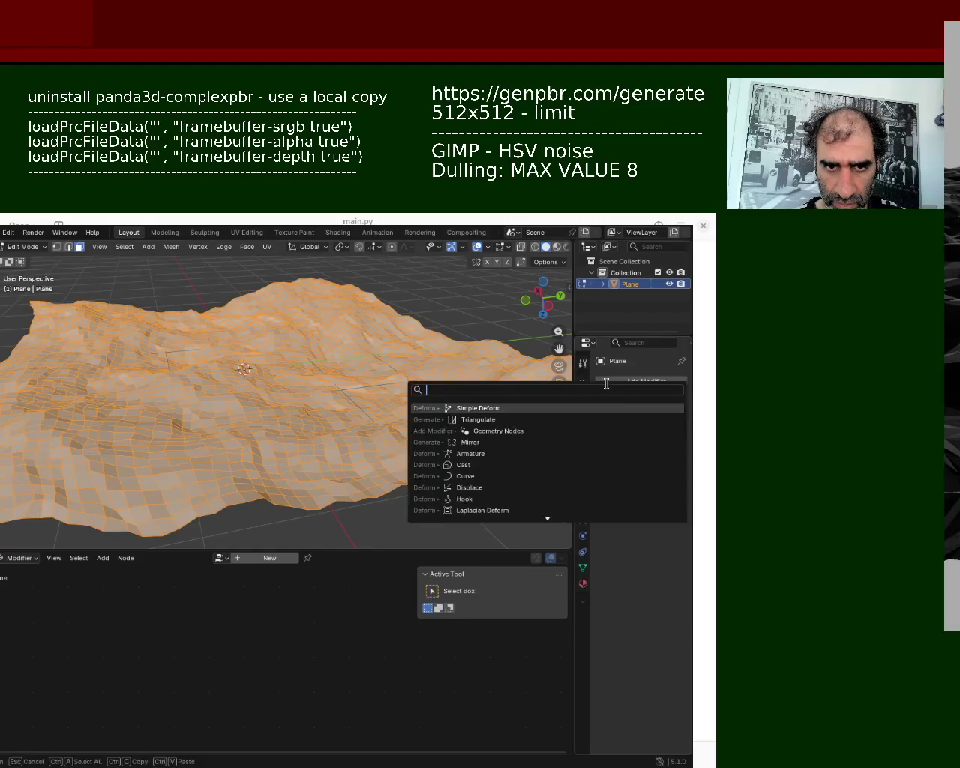
left_click(505, 420)
mouse_move(405, 405)
middle_mouse_down()
mouse_move(350, 438)
mouse_move(335, 367)
mouse_move(328, 418)
mouse_move(306, 439)
mouse_move(296, 392)
mouse_move(307, 377)
mouse_move(449, 396)
middle_mouse_up()
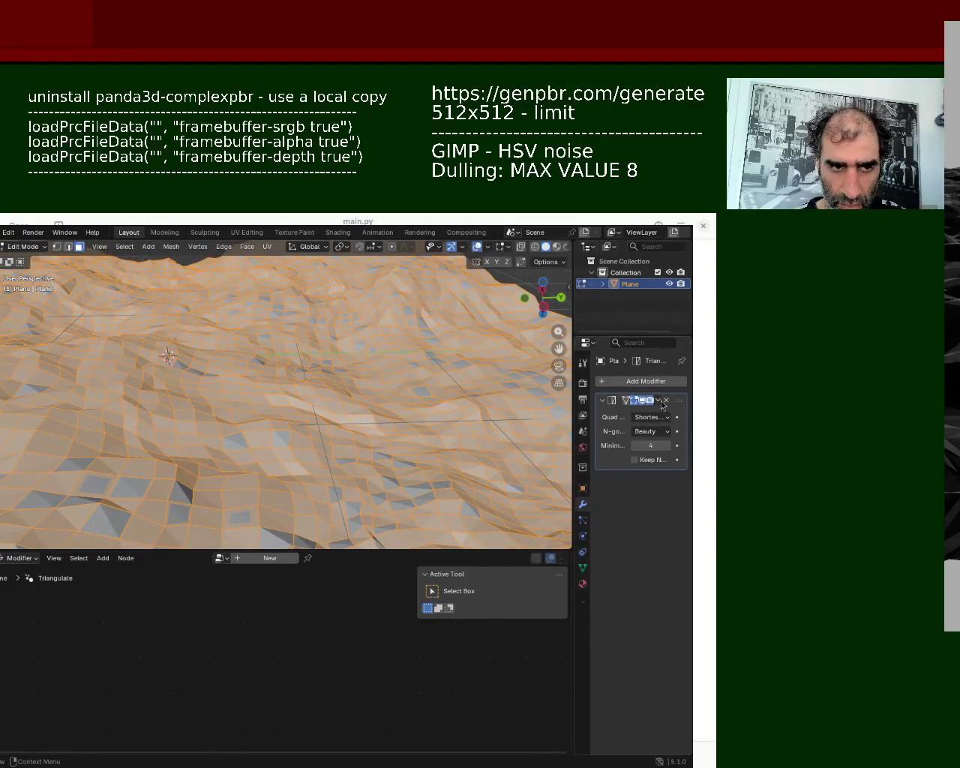
left_click(660, 401)
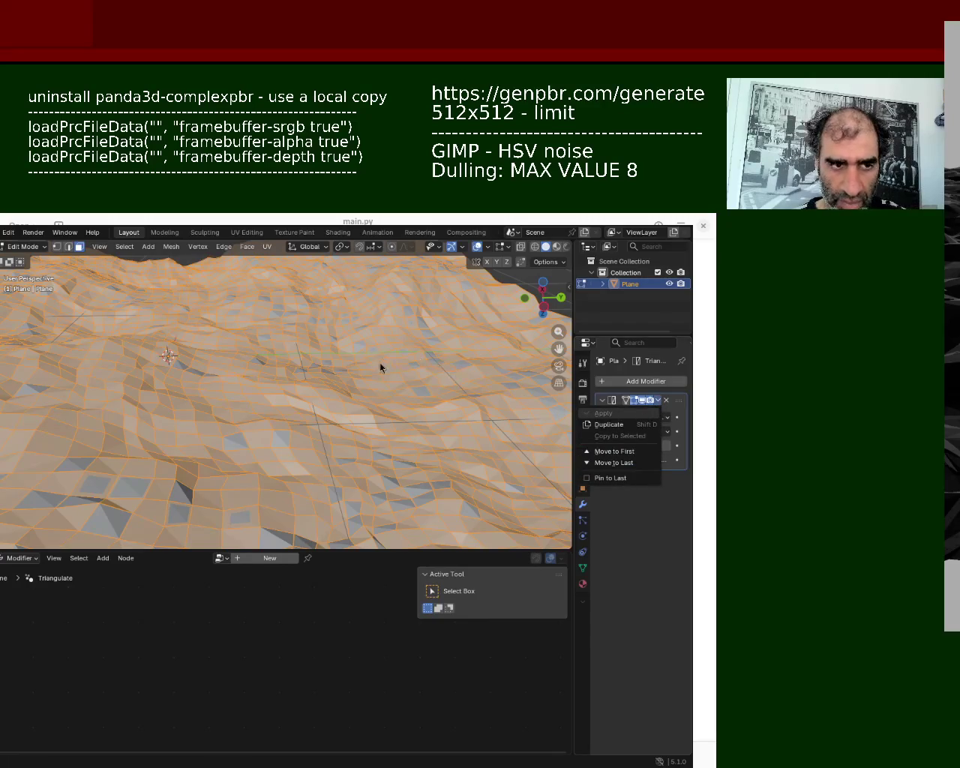
key("Tab")
left_click(660, 401)
left_click(634, 408)
key("Tab")
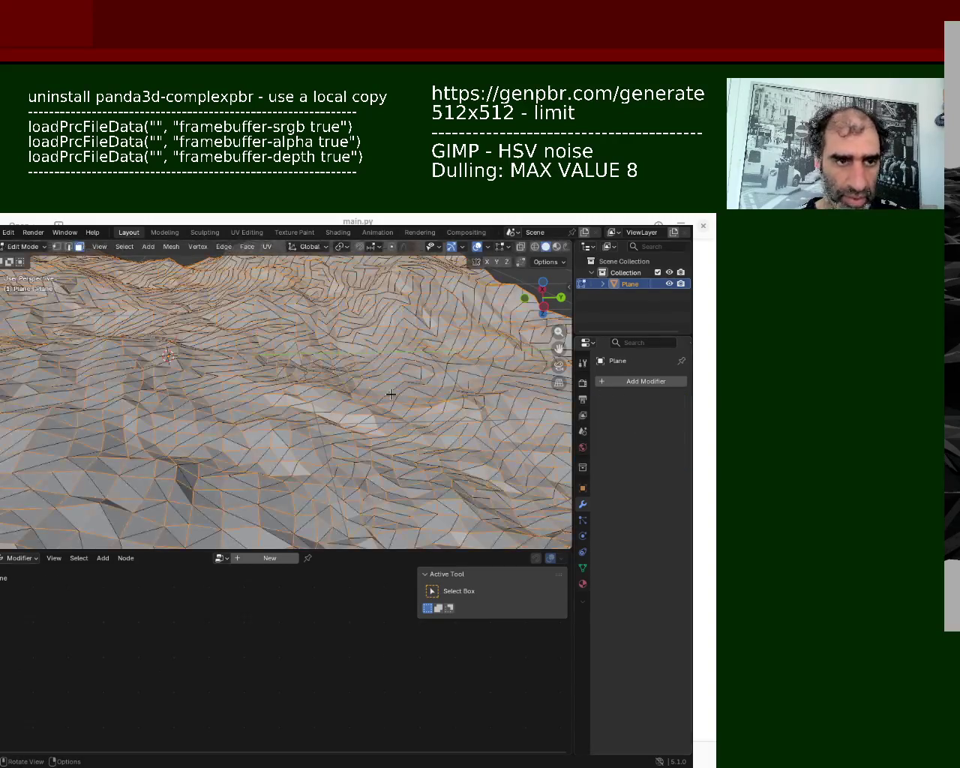
middle_click_drag(339, 394, 331, 392)
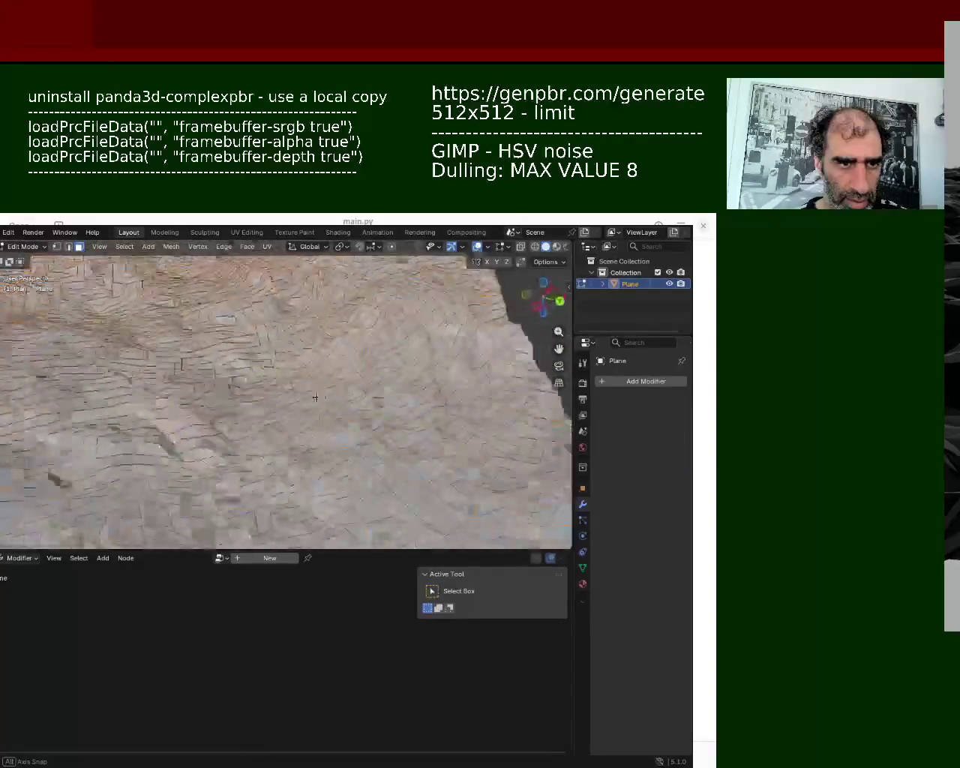
- Select all vertices and run Merge by Distance
key("a")
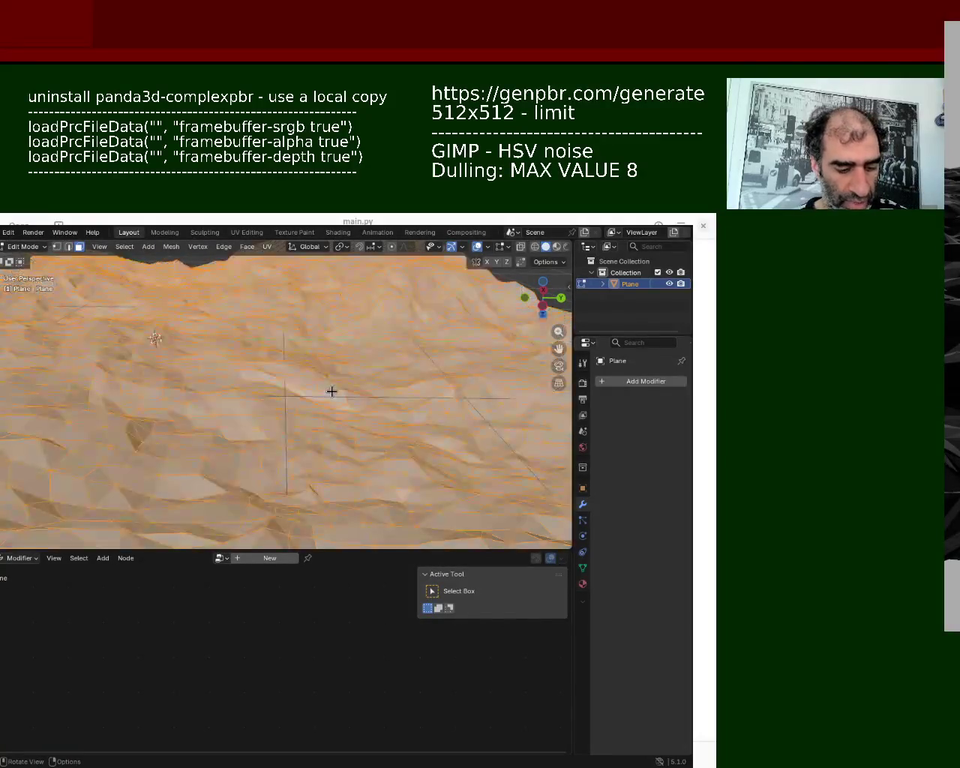
key("m")
left_click(332, 392)
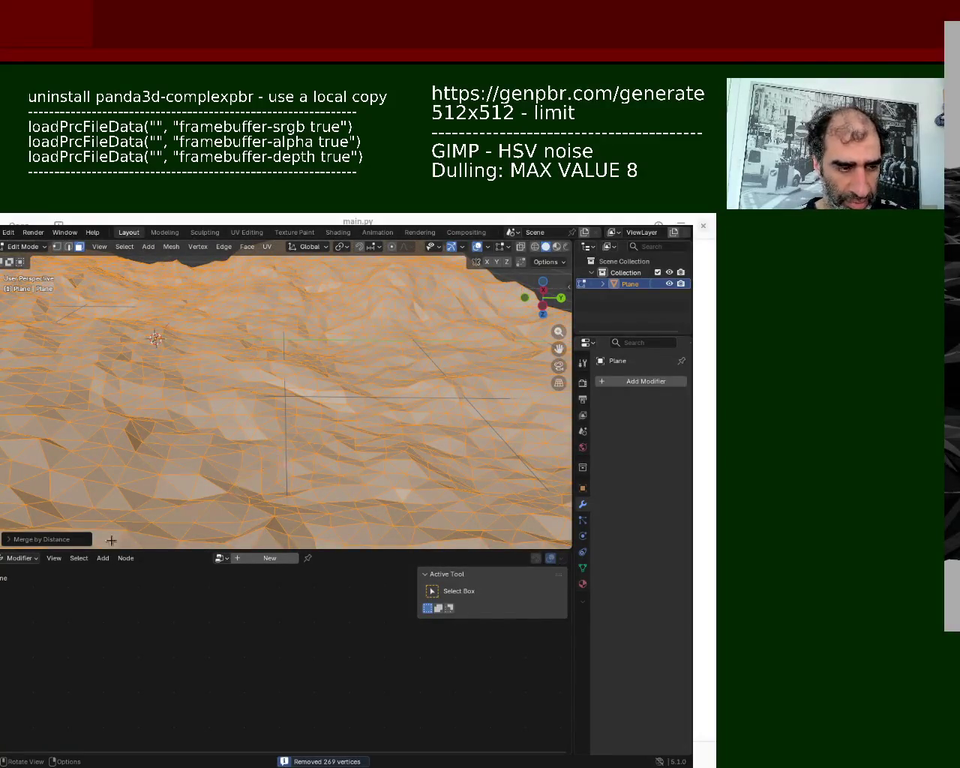
left_click(8, 541)
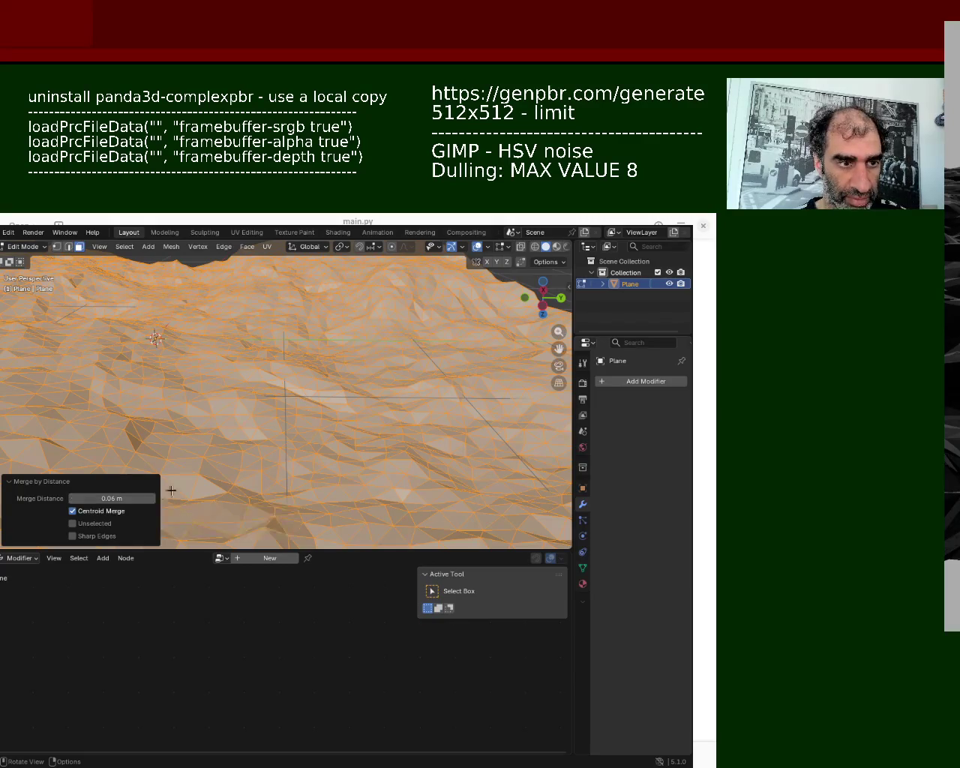
- Try merge distances between 0.04 and 0.09 m, settling on 0.06 m
left_click(72, 499)
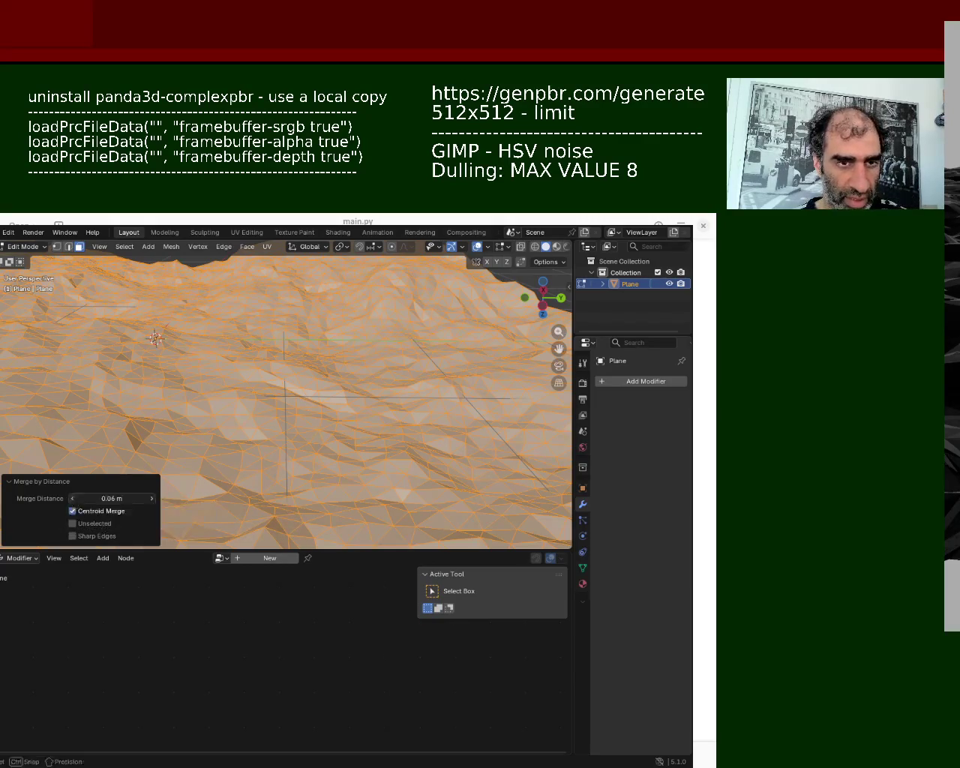
left_click(73, 499)
left_click(73, 499)
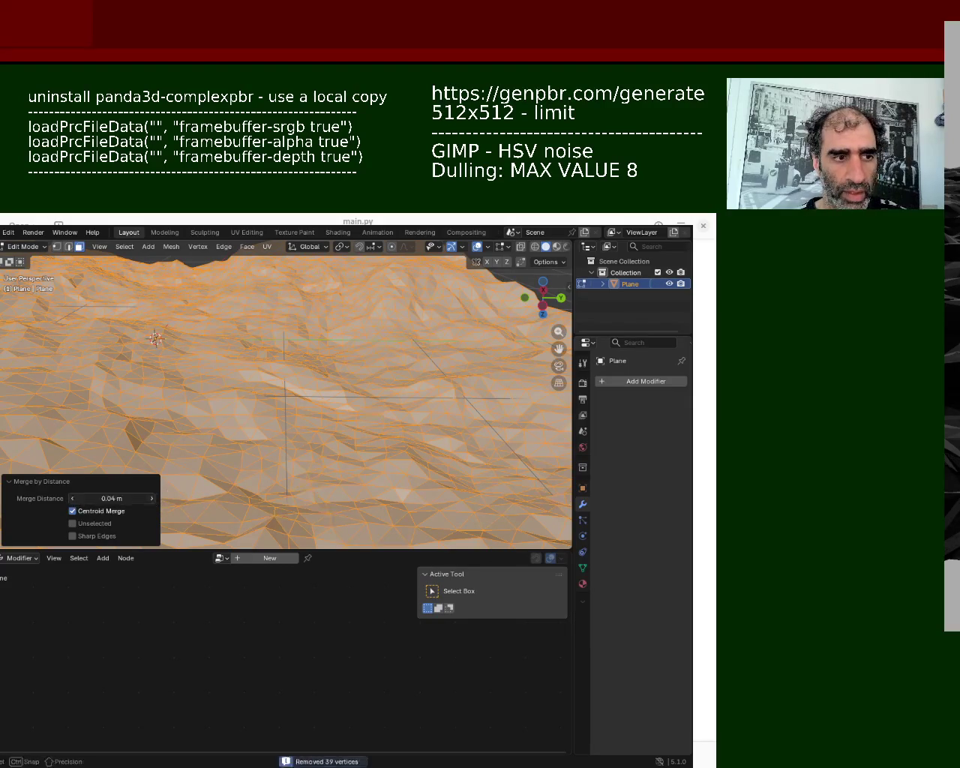
left_click(151, 499)
left_click(152, 499)
left_click(151, 499)
left_click(151, 498)
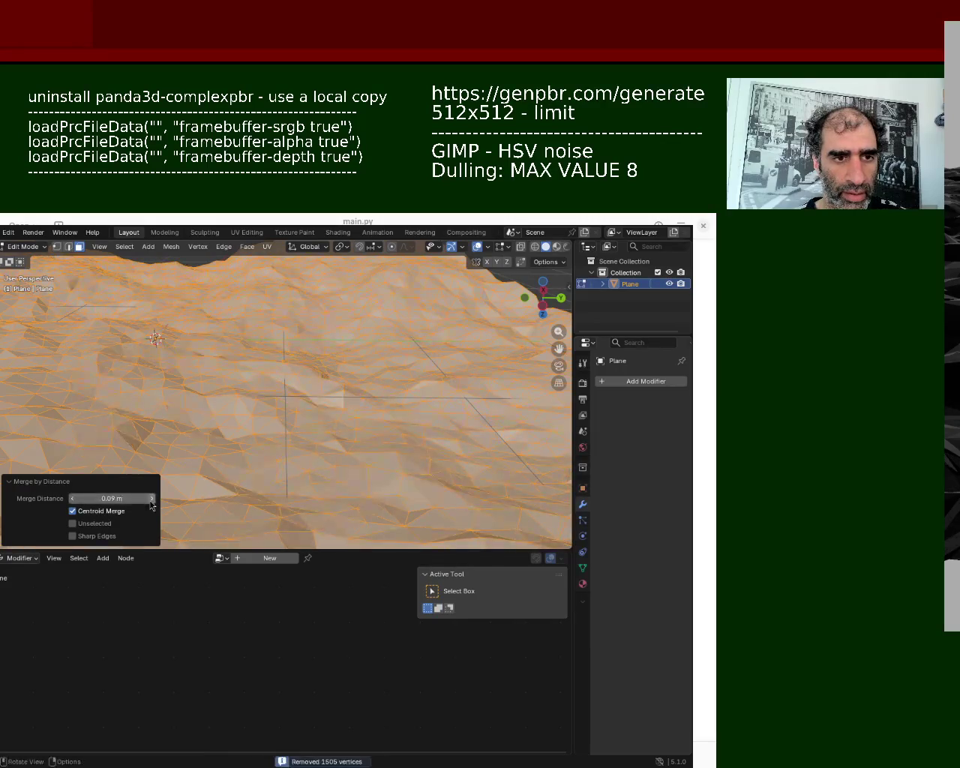
left_click_drag(150, 499, 143, 499)
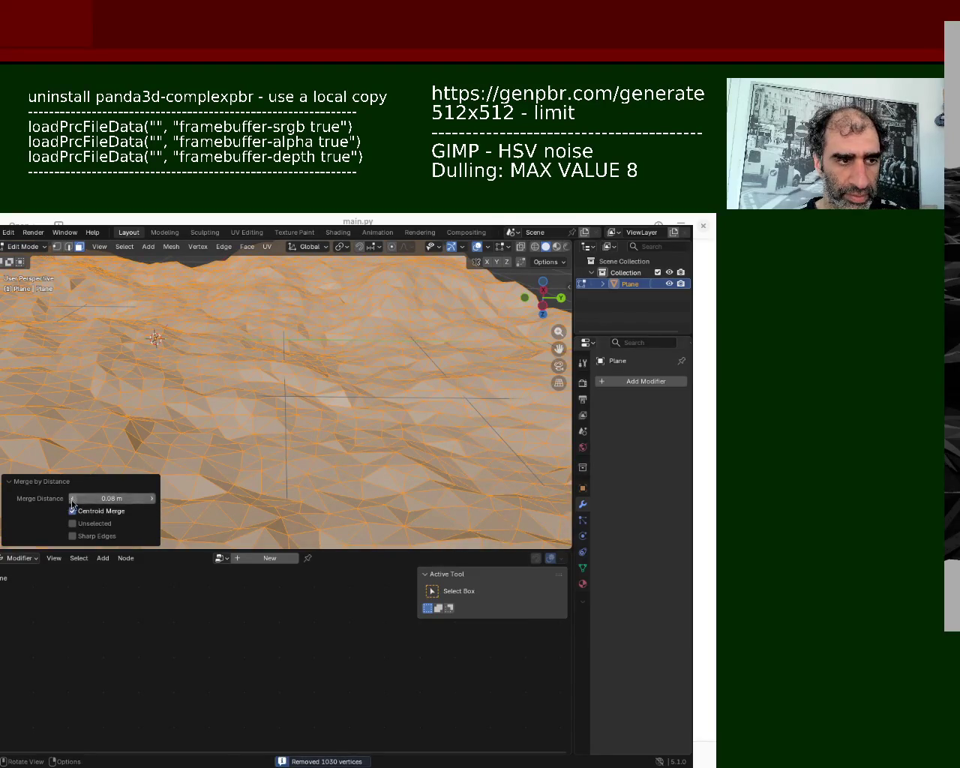
left_click(72, 499)
left_click(72, 499)
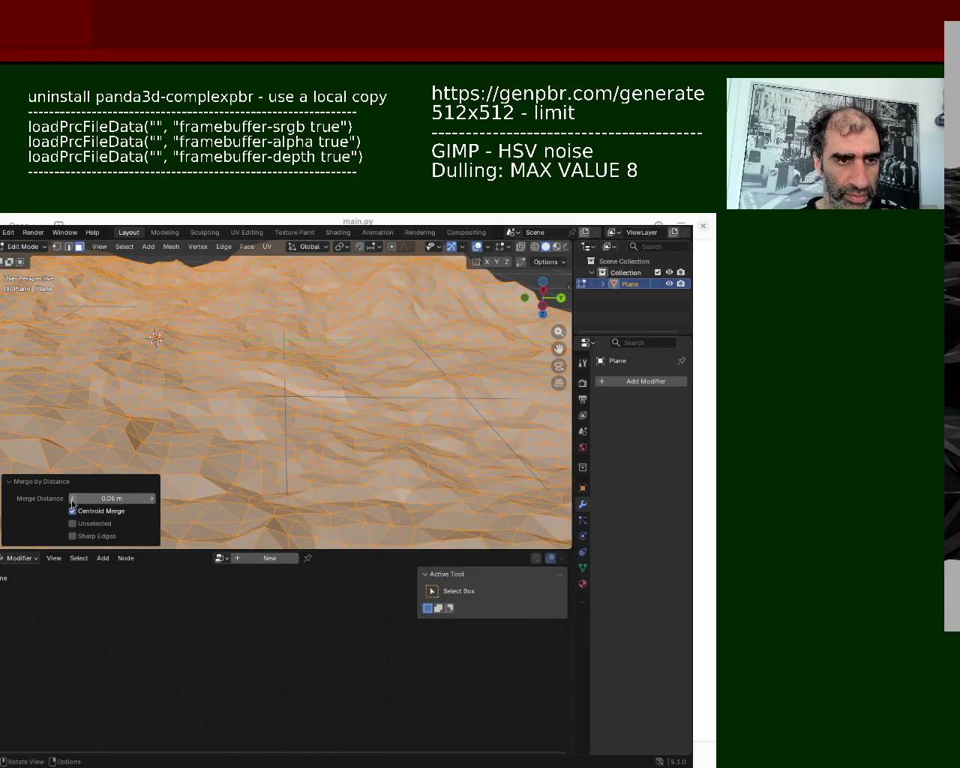
left_click(153, 499)
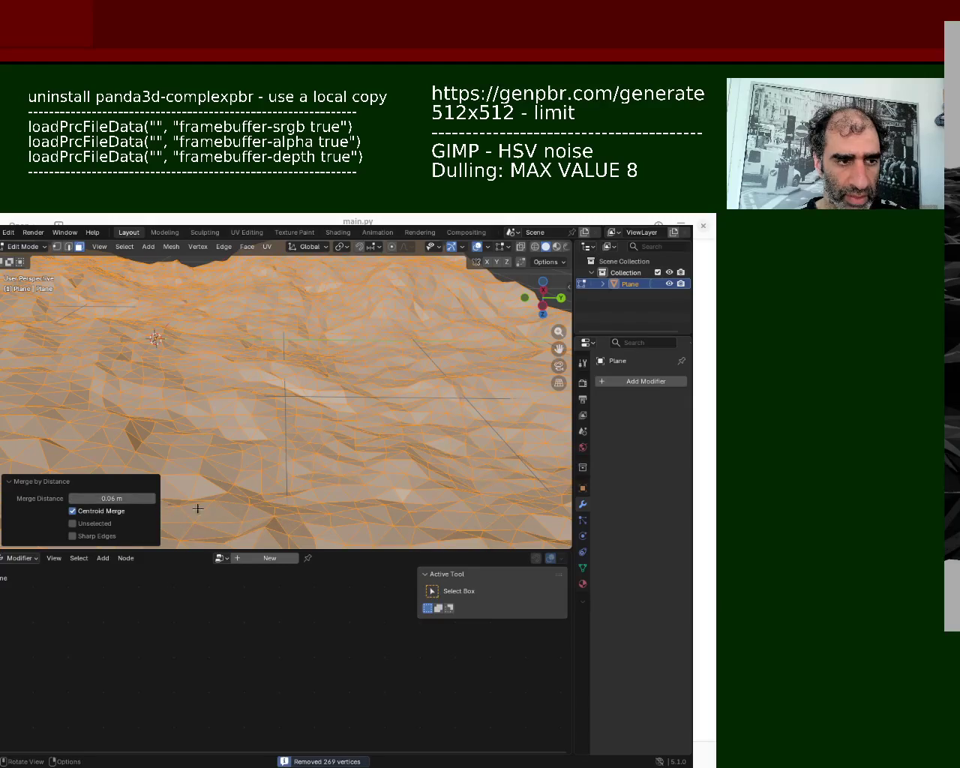
left_click(10, 483)
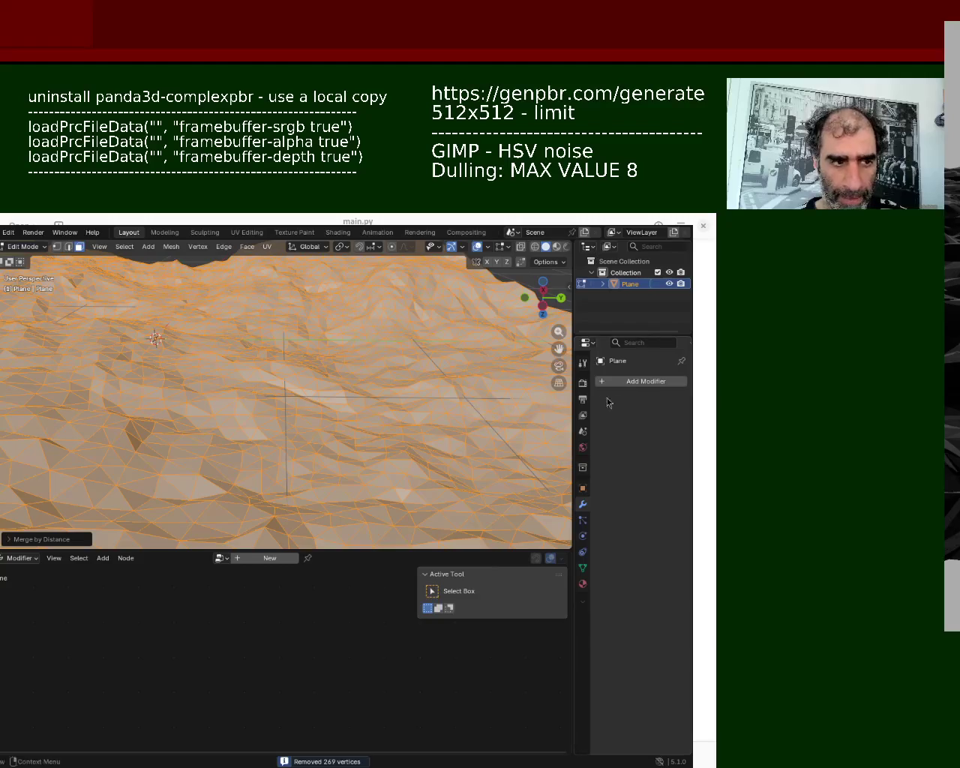
left_click(626, 385)
- Add another Triangulate modifier to the merged mesh and apply it from Object Mode
left_click(616, 381)
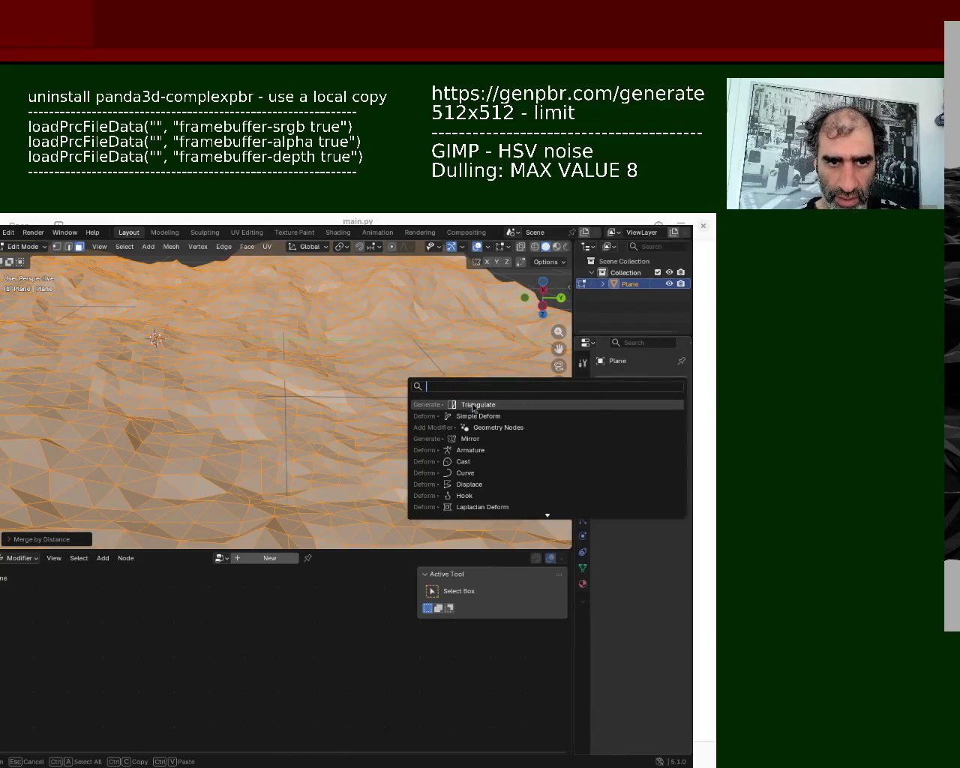
left_click(474, 406)
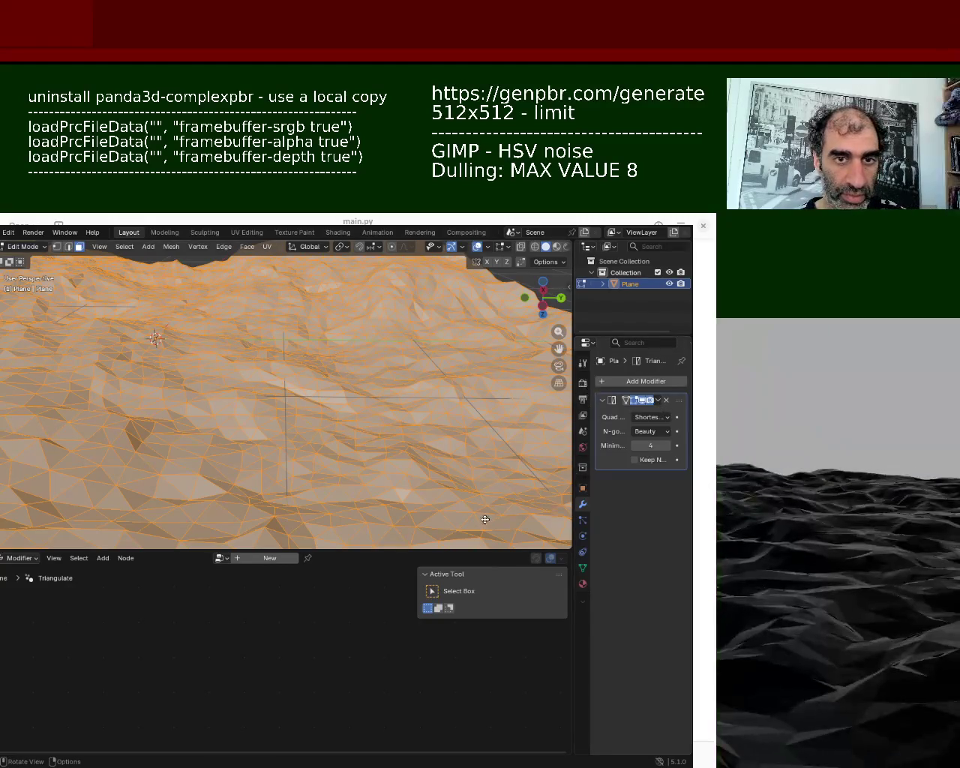
mouse_move(374, 497)
middle_mouse_down()
mouse_move(317, 451)
mouse_move(326, 412)
mouse_move(356, 406)
mouse_move(335, 425)
mouse_move(349, 411)
mouse_move(324, 412)
mouse_move(525, 406)
middle_mouse_up()
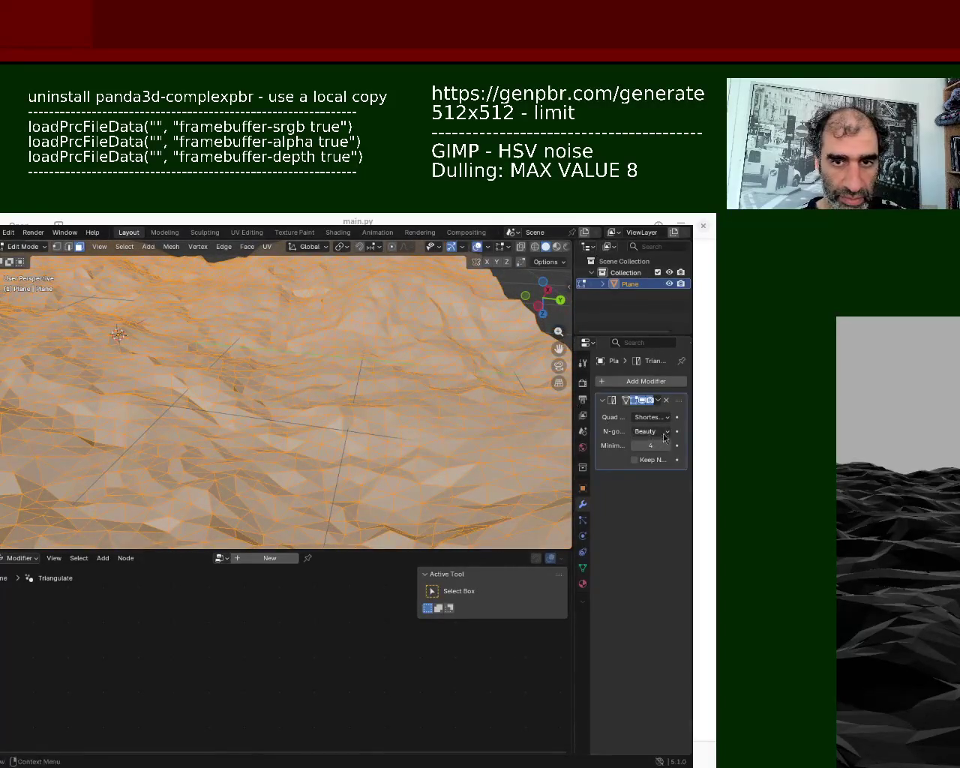
left_click(658, 400)
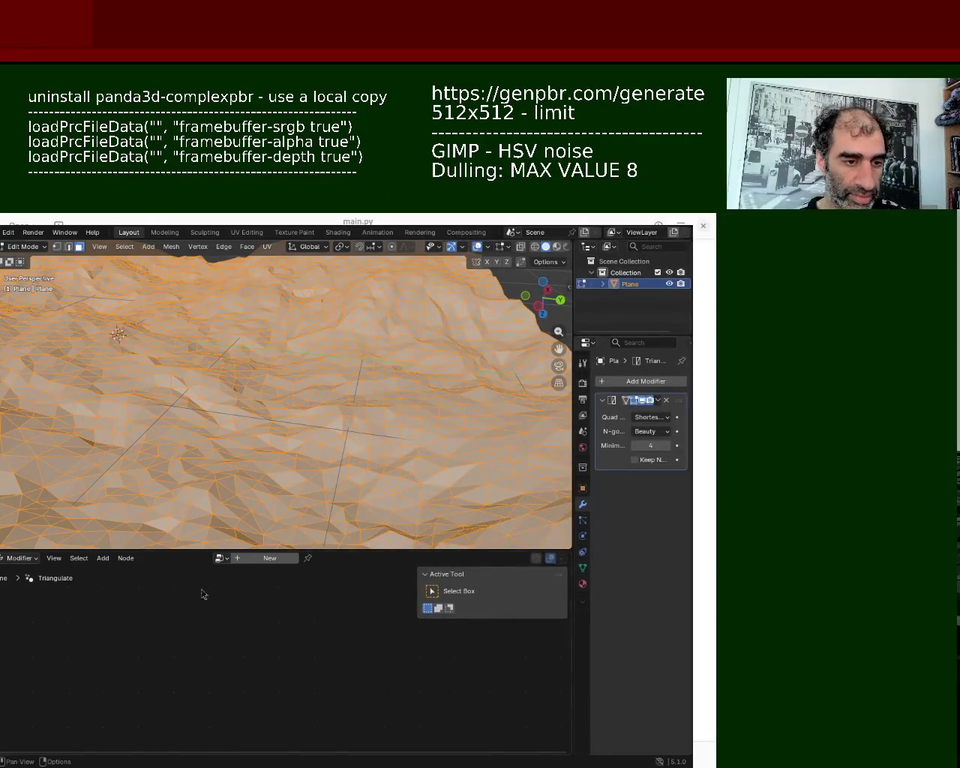
left_click(658, 400)
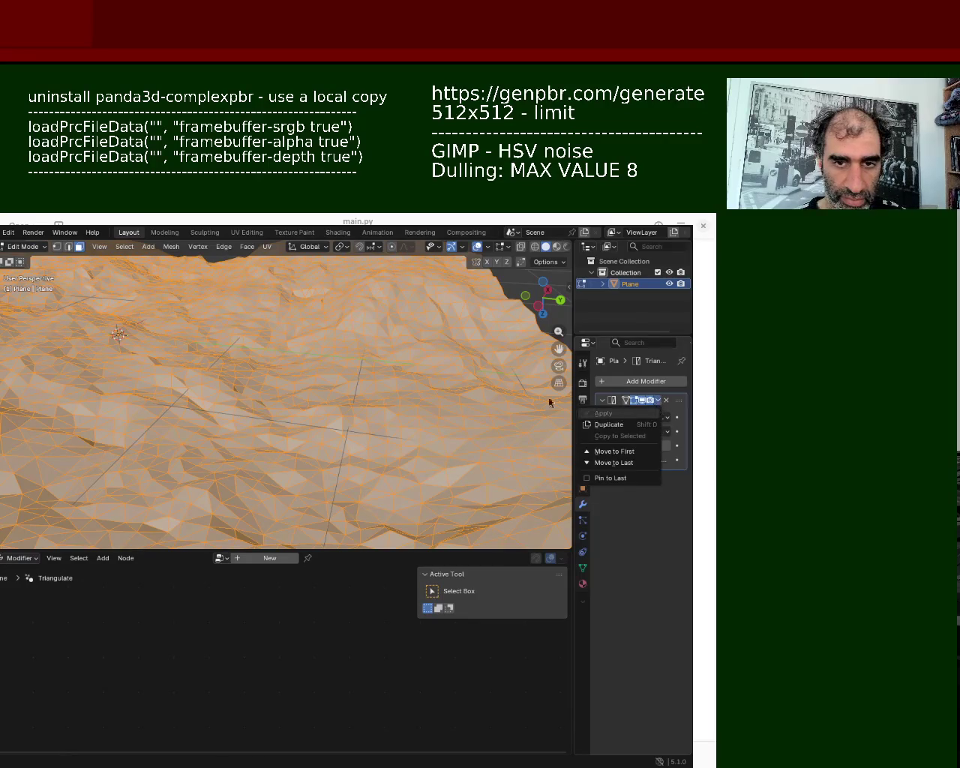
key("Tab")
left_click(659, 400)
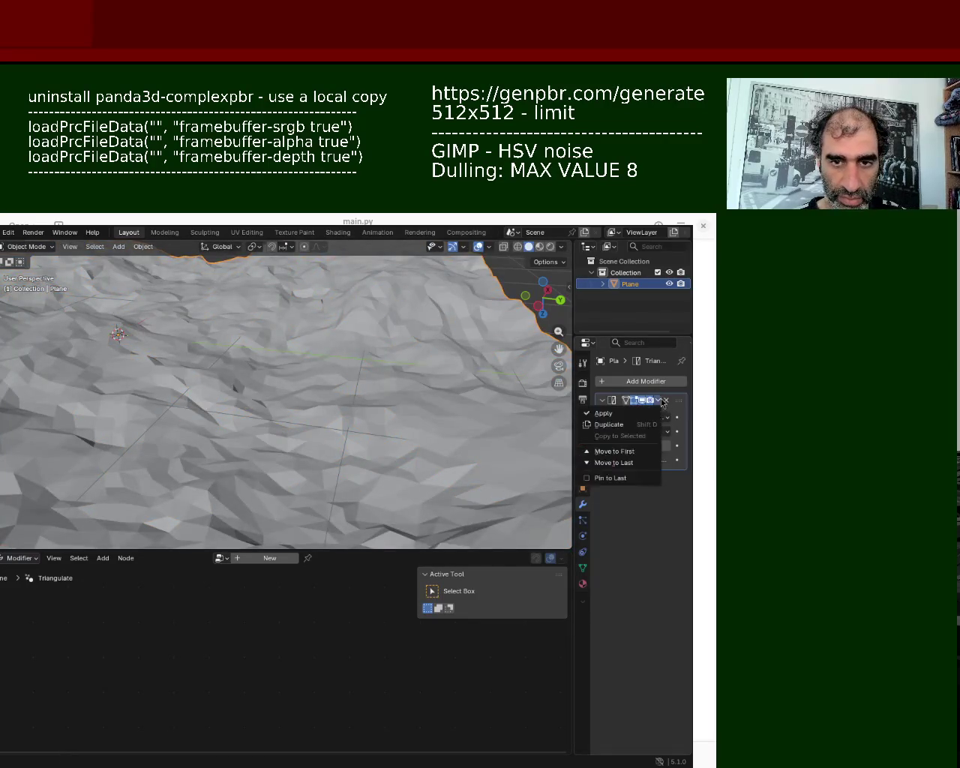
left_click(608, 410)
- Back in Edit Mode, inspect the terrain from several angles and save as ground_1.blend
key("Tab")
mouse_move(319, 394)
middle_mouse_down()
mouse_move(353, 386)
mouse_move(264, 403)
middle_mouse_up()
scroll(306, 375, "down", 5)
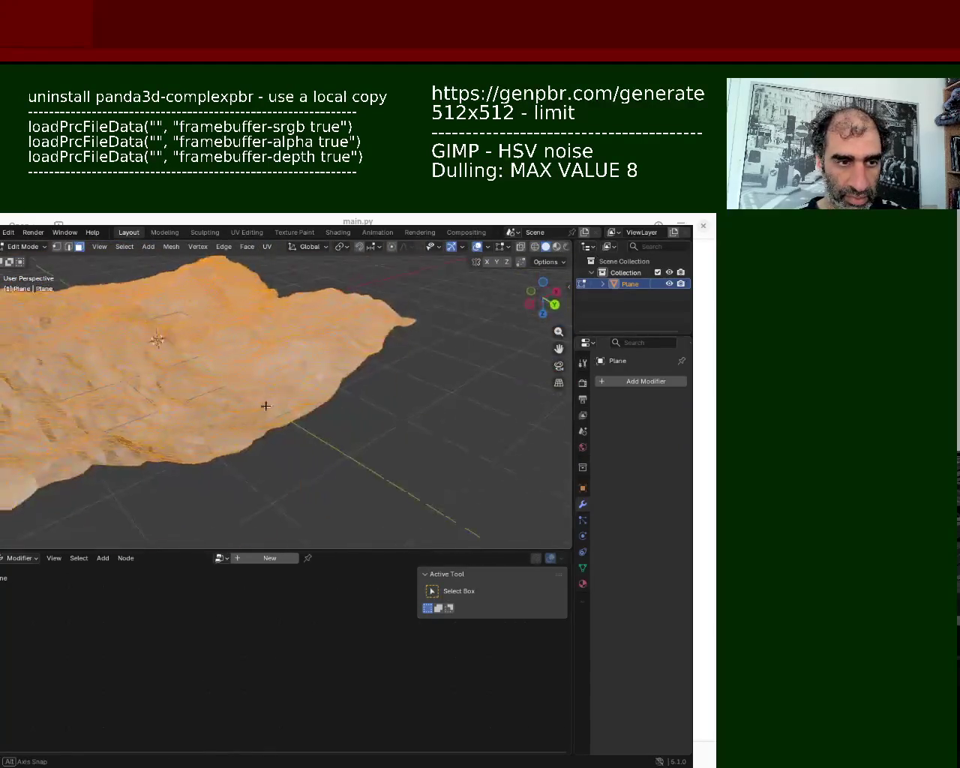
scroll(367, 408, "up", 3)
left_click(444, 317)
middle_click_drag(444, 317, 315, 330)
mouse_move(411, 423)
middle_mouse_down()
mouse_move(236, 342)
mouse_move(225, 379)
mouse_move(352, 437)
mouse_move(278, 404)
mouse_move(373, 368)
mouse_move(328, 406)
mouse_move(245, 325)
mouse_move(364, 299)
middle_mouse_up()
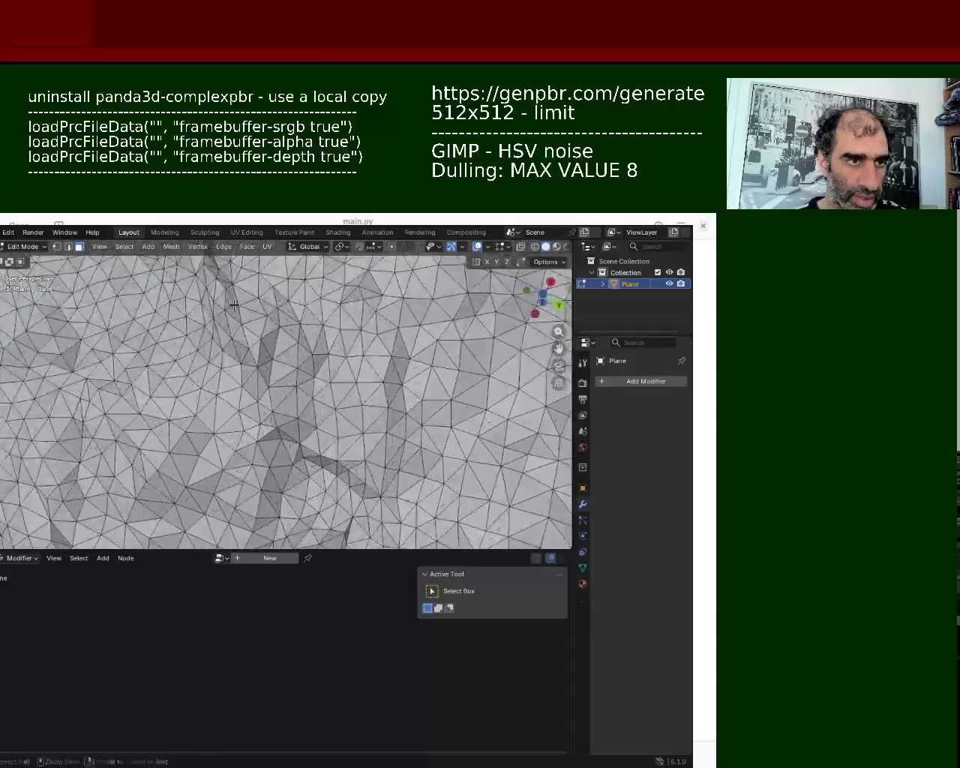
mouse_move(381, 286)
middle_mouse_down()
mouse_move(416, 282)
mouse_move(433, 520)
mouse_move(303, 271)
middle_mouse_up()
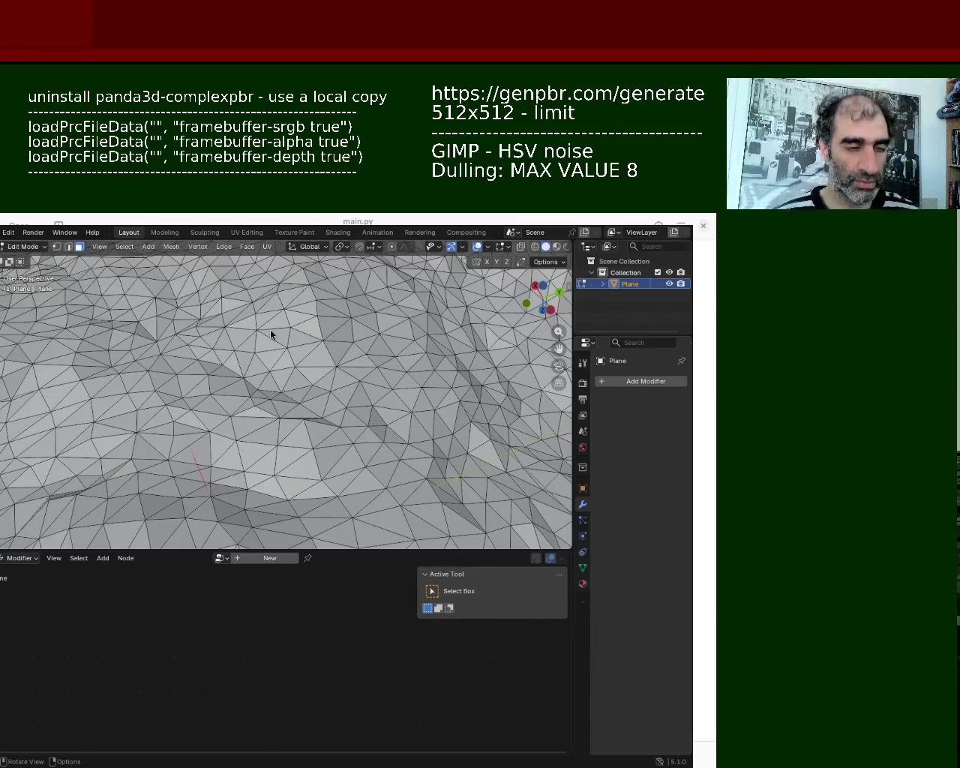
mouse_move(285, 381)
middle_mouse_down()
mouse_move(318, 406)
mouse_move(307, 435)
middle_mouse_up()
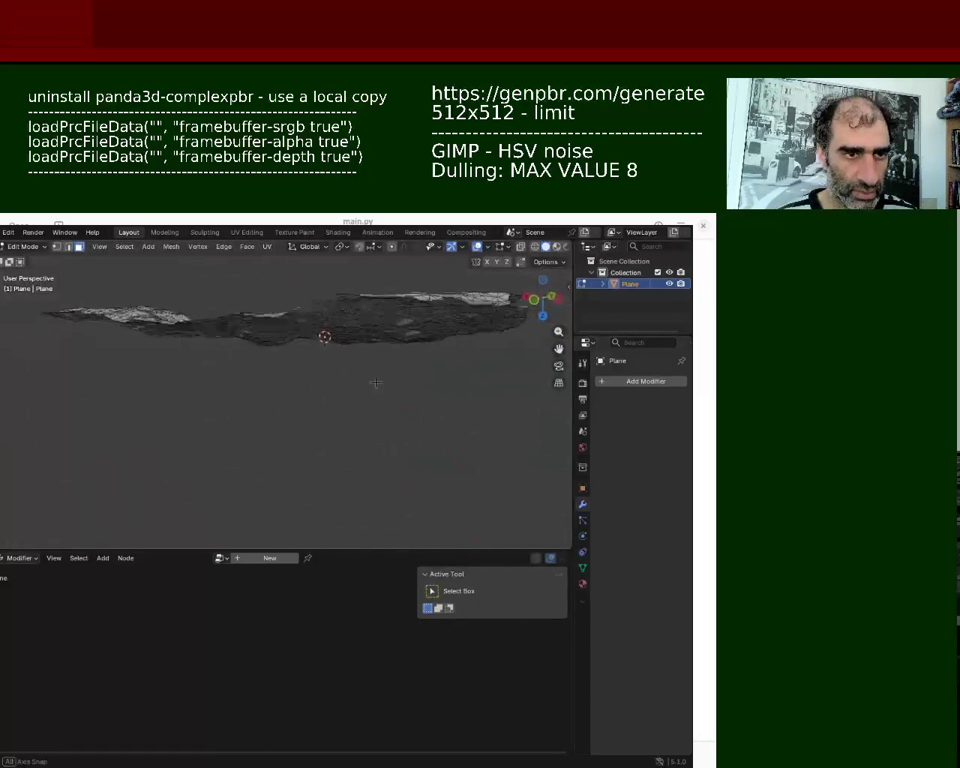
key("ctrl+s")
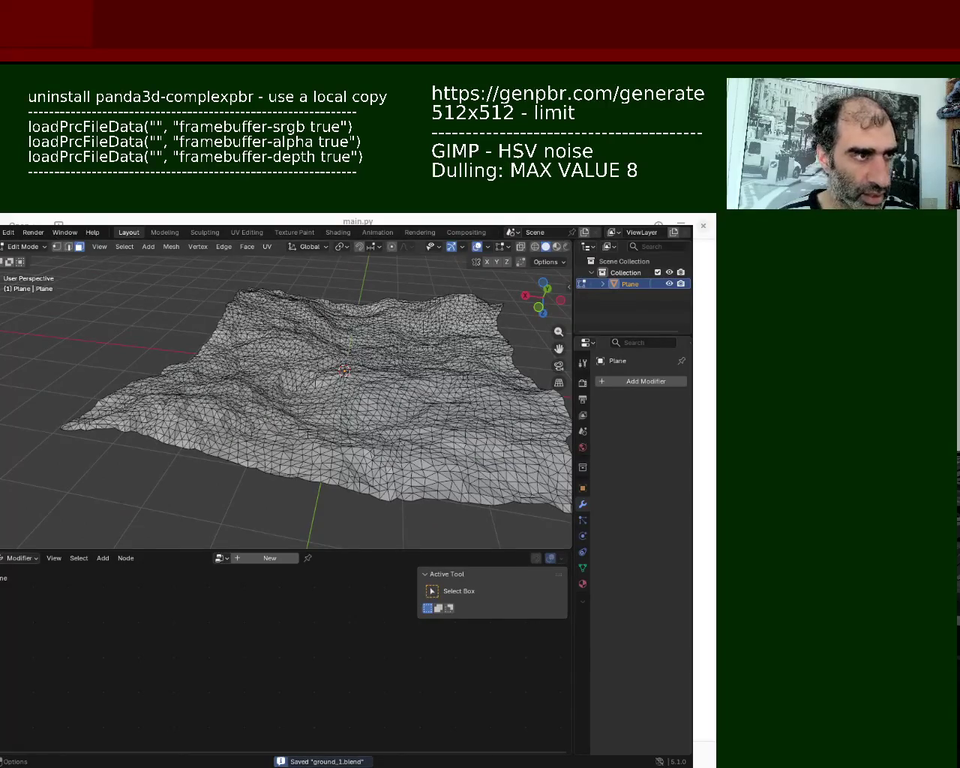
- Turn the lower area into the Shader Editor and switch the viewport to Material Preview
left_click(1, 558)
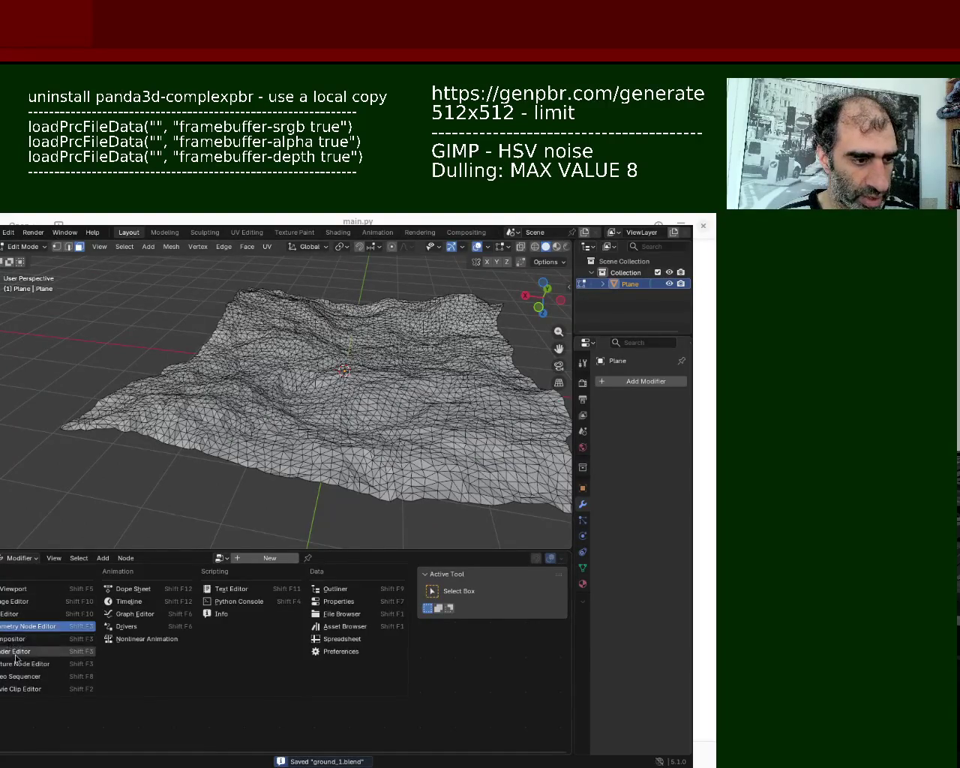
left_click(15, 653)
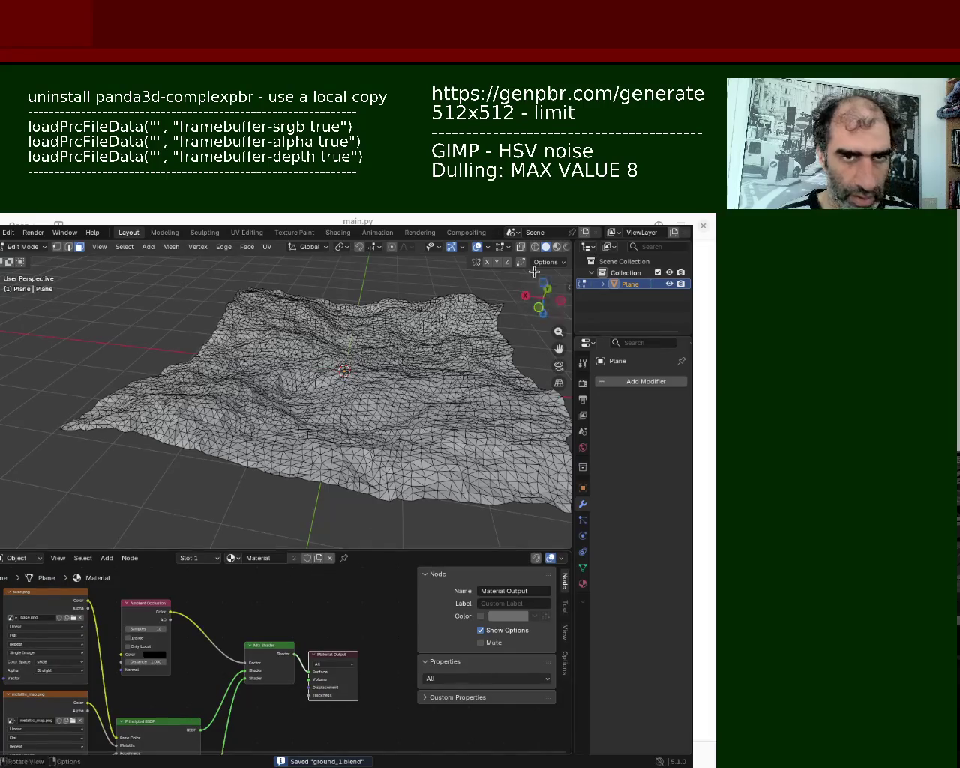
left_click(556, 246)
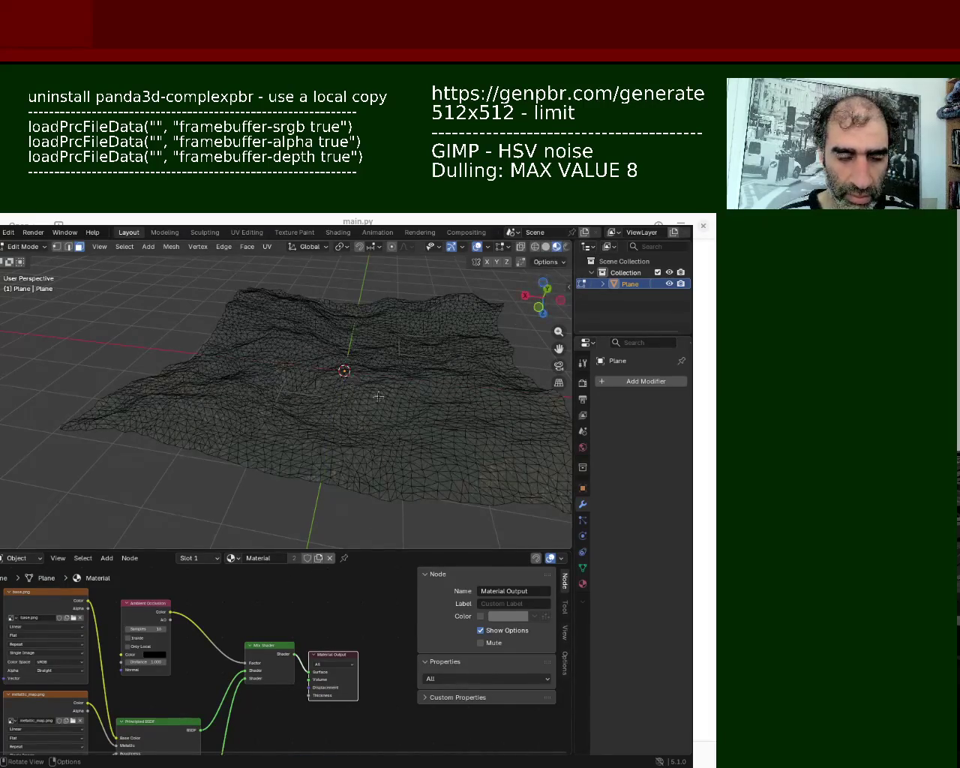
middle_click_drag(375, 394, 328, 392)
- Smart UV Project the whole mesh and show its UV layout in the UV Editor
key("a")
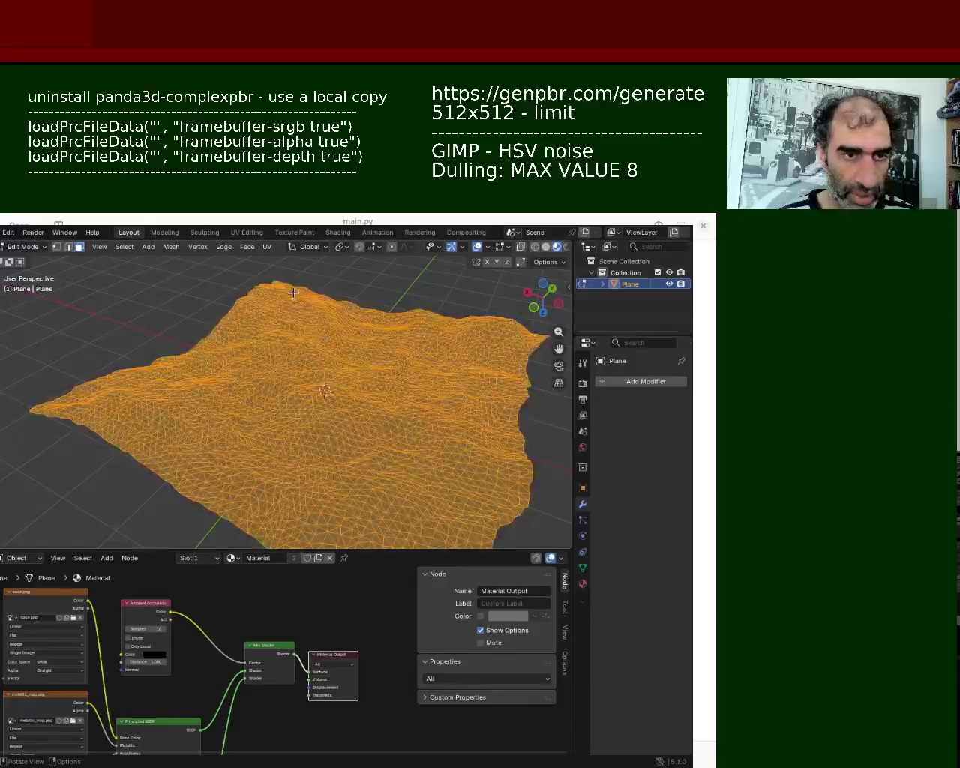
left_click(267, 246)
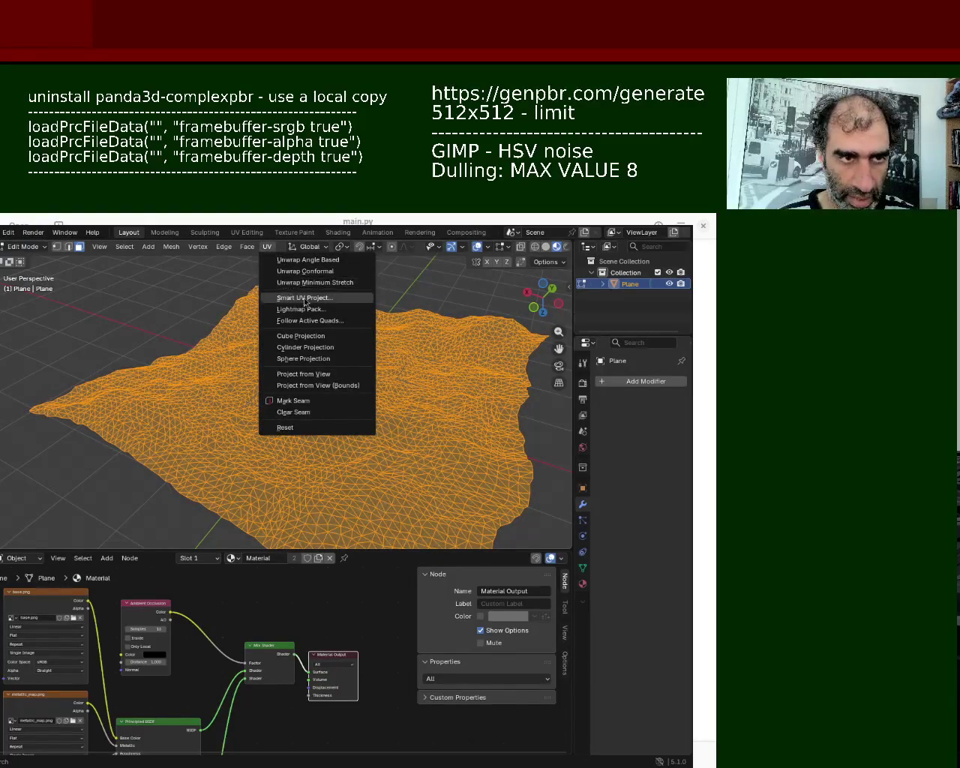
left_click(297, 298)
left_click(269, 407)
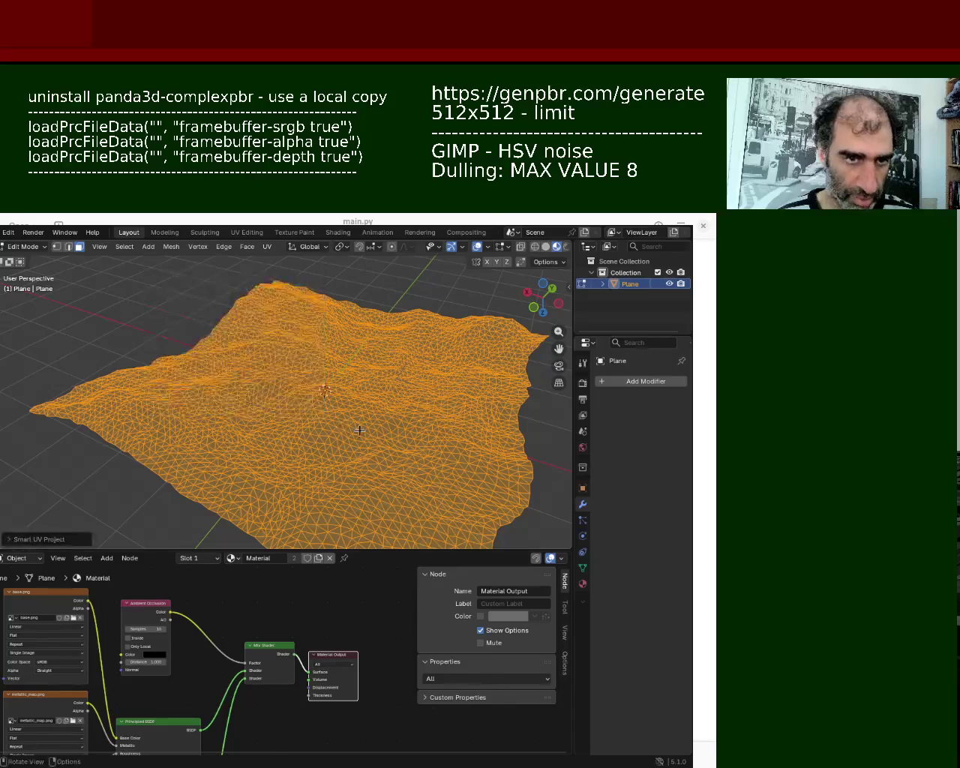
left_click(113, 321)
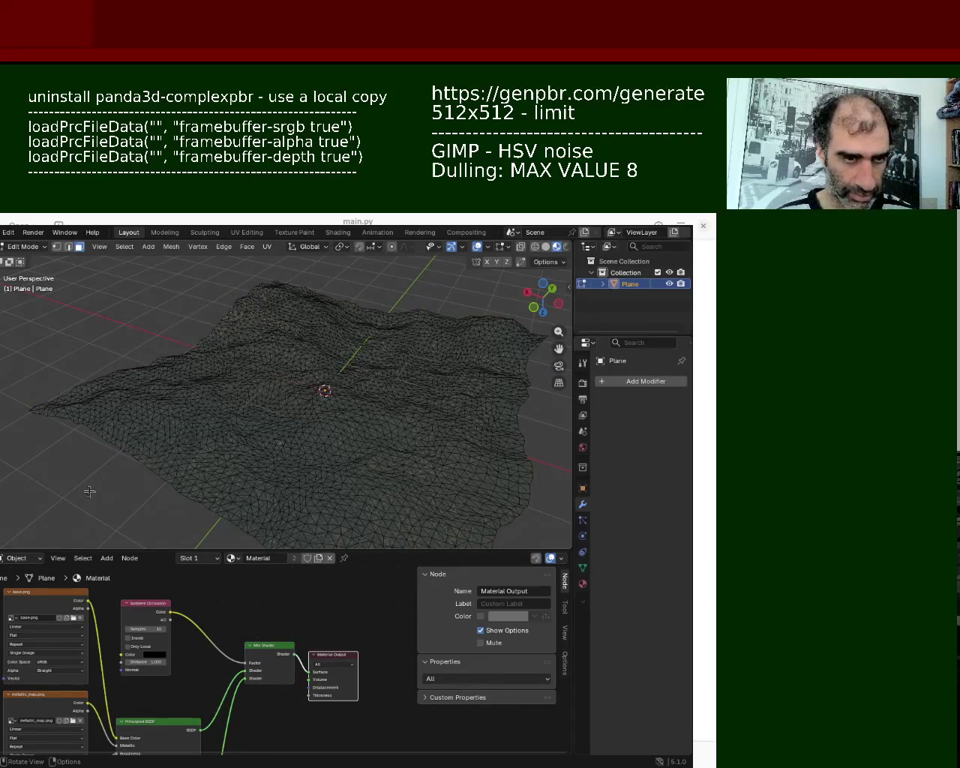
left_click(9, 558)
left_click(22, 617)
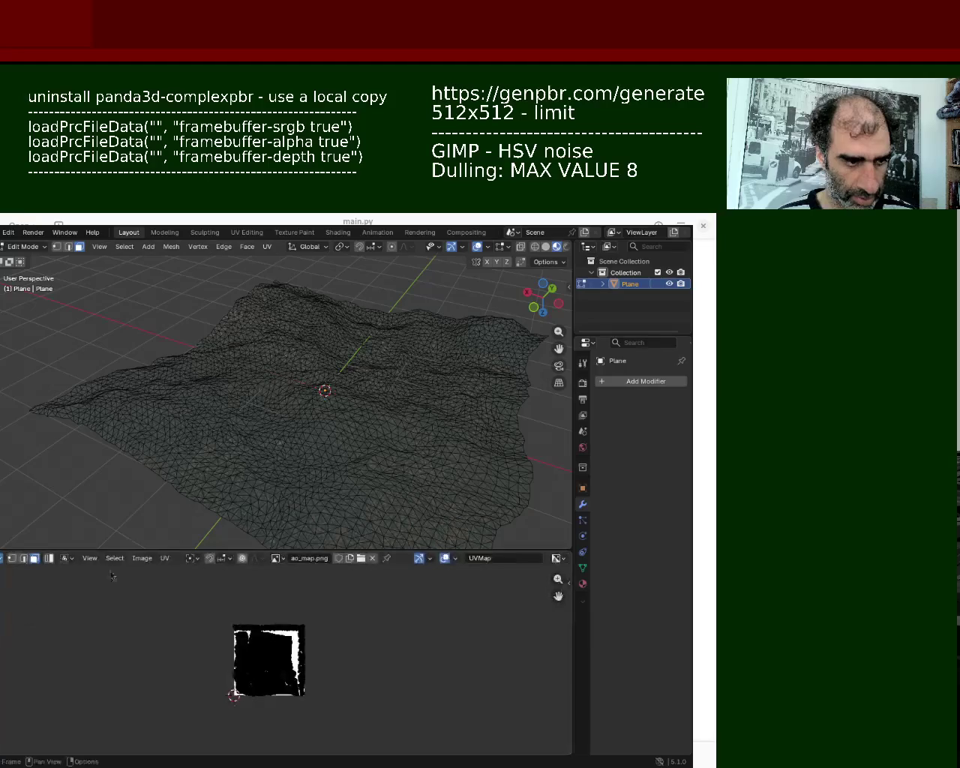
- Select all UVs and scale them up well beyond the texture square
key("a")
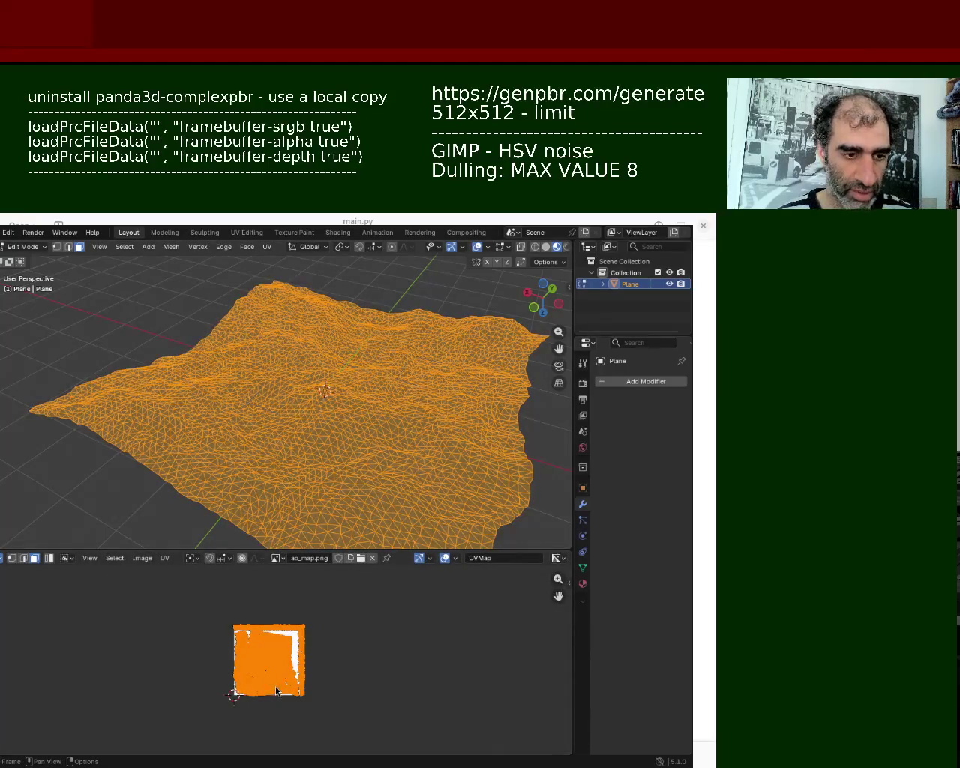
key("s")
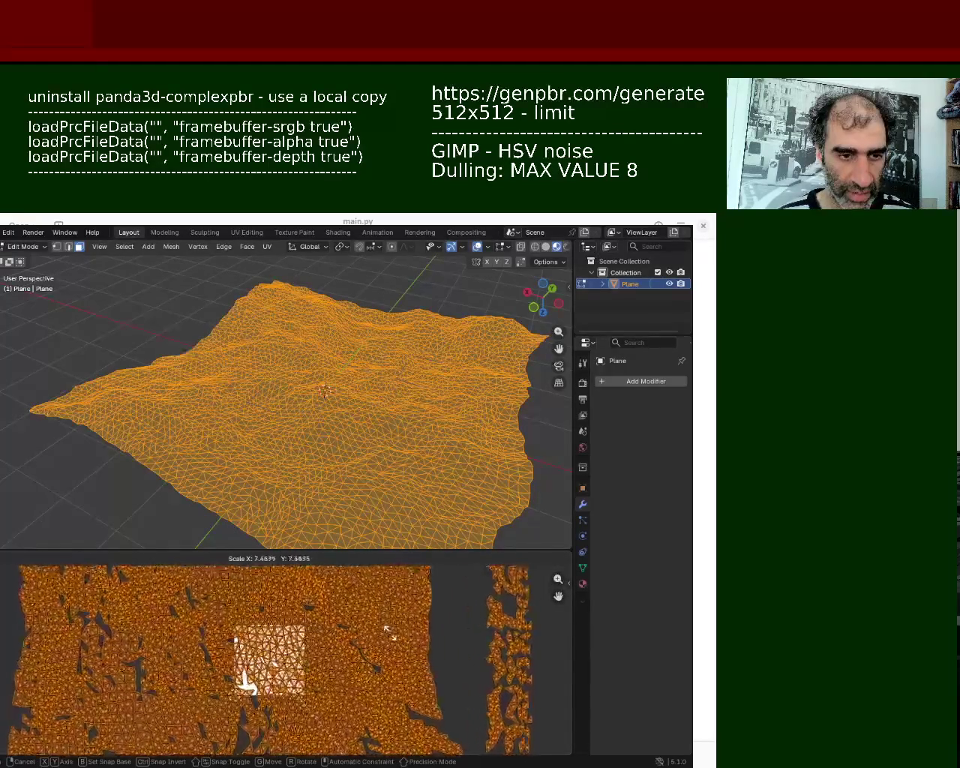
left_click(390, 633)
scroll(388, 338, "up", 4)
scroll(387, 338, "up", 4)
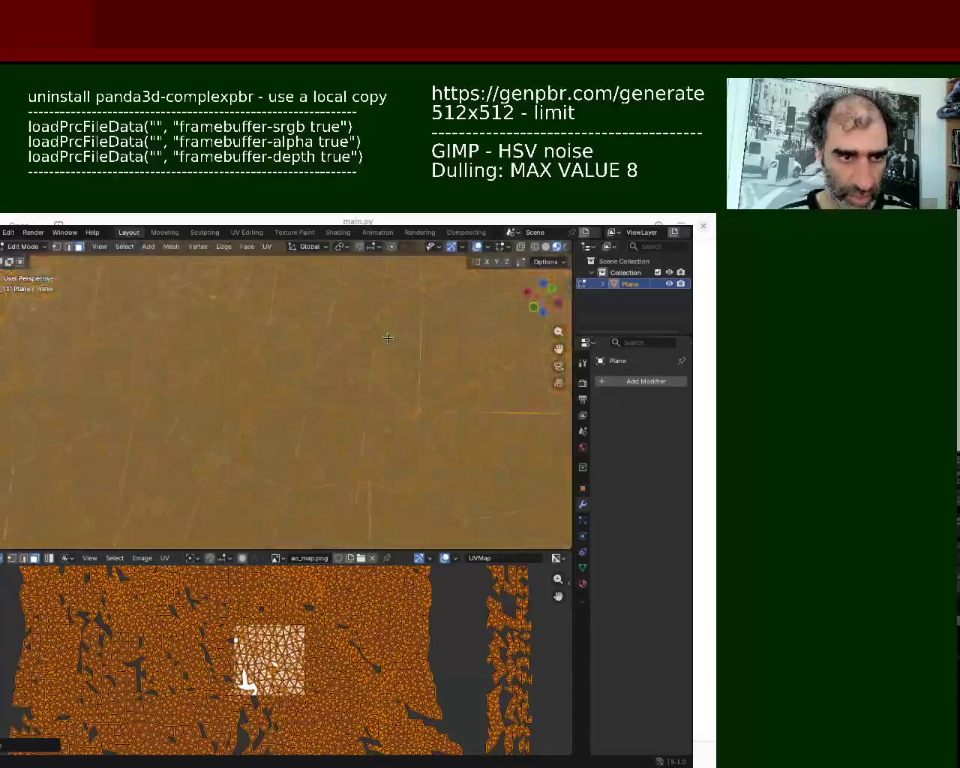
middle_click_drag(388, 338, 406, 330)
- Rescale the UV island again, deselect all, and inspect the densely tiled surface
key("s")
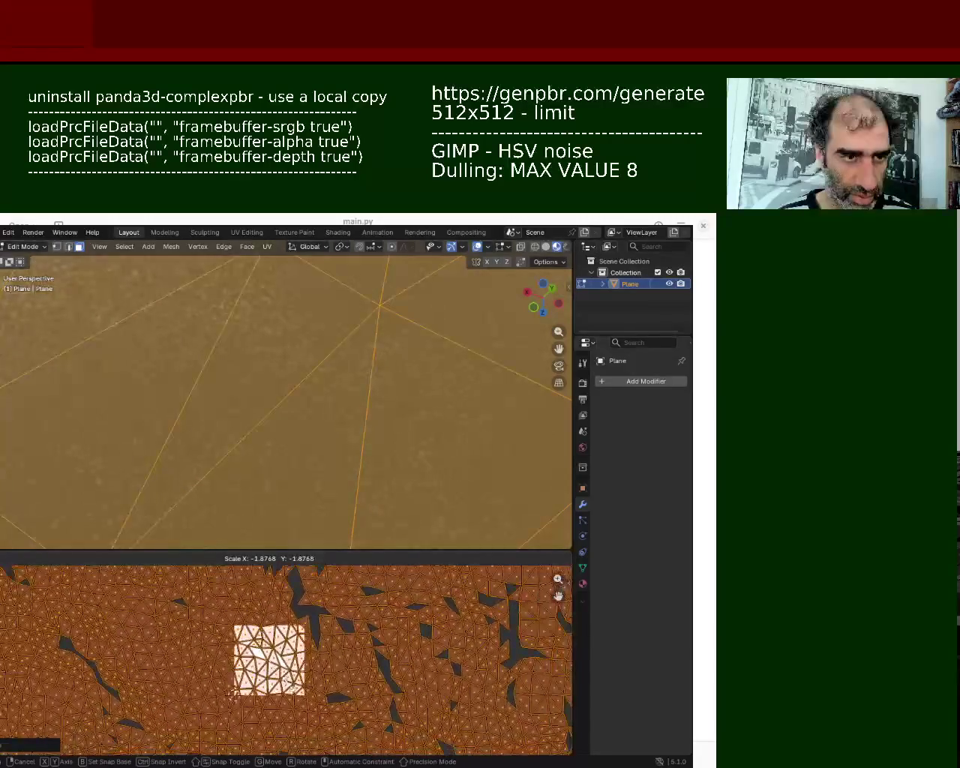
left_click(330, 715)
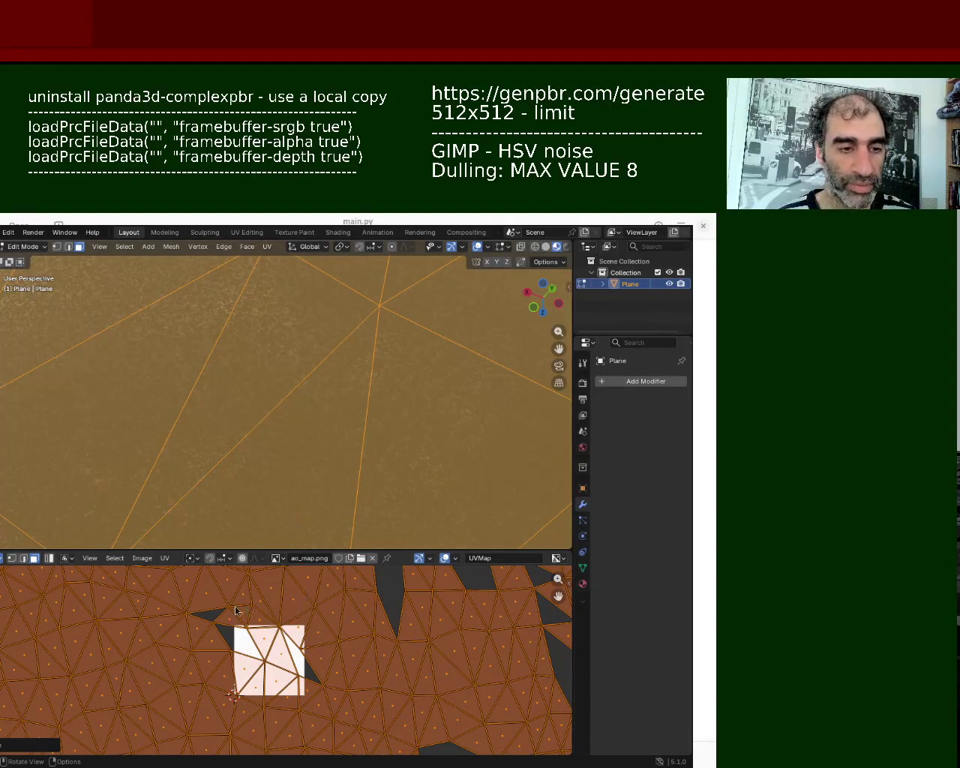
key("alt+a")
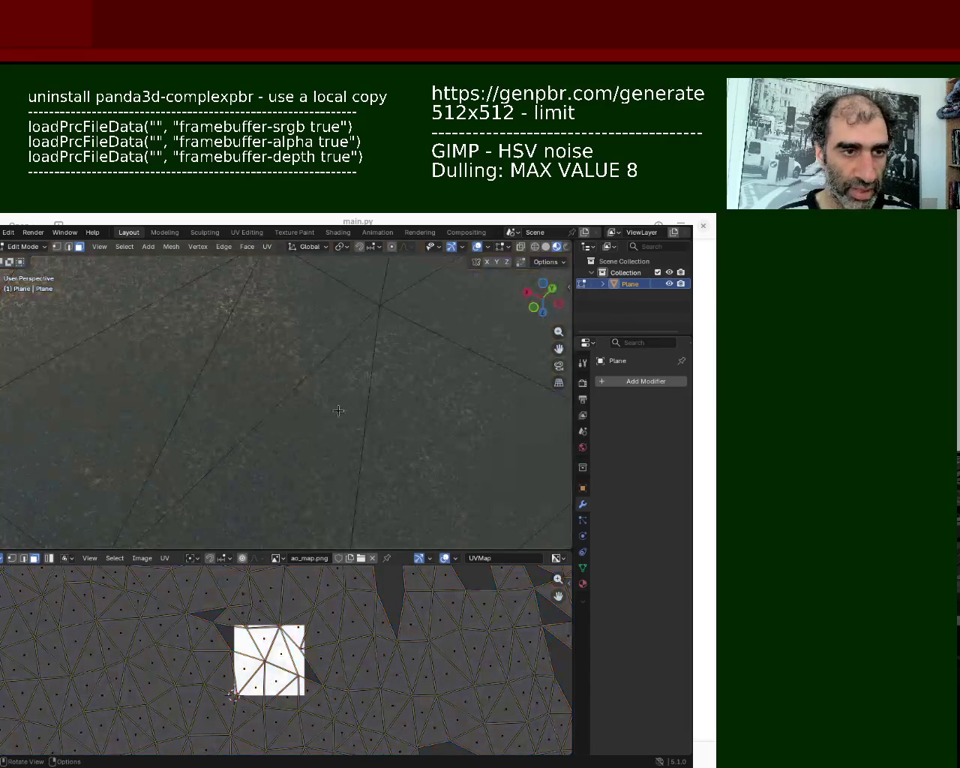
mouse_move(339, 410)
middle_mouse_down()
mouse_move(348, 387)
mouse_move(332, 379)
mouse_move(310, 459)
mouse_move(374, 361)
mouse_move(191, 415)
mouse_move(341, 373)
middle_mouse_up()
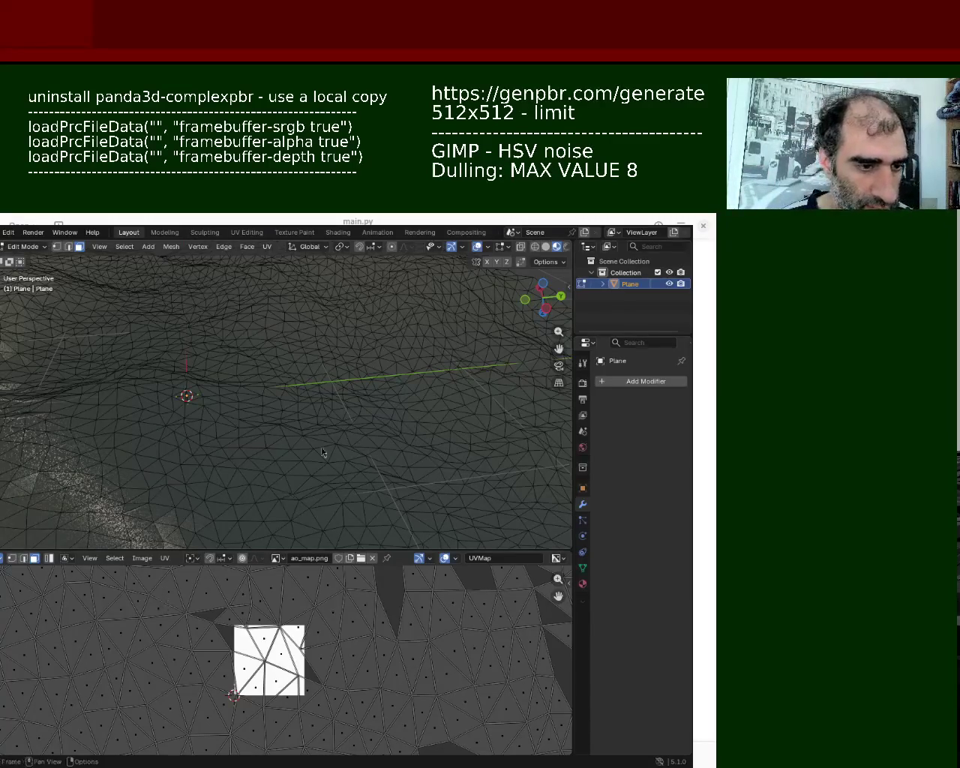
scroll(330, 409, "up", 5)
scroll(324, 374, "down", 5)
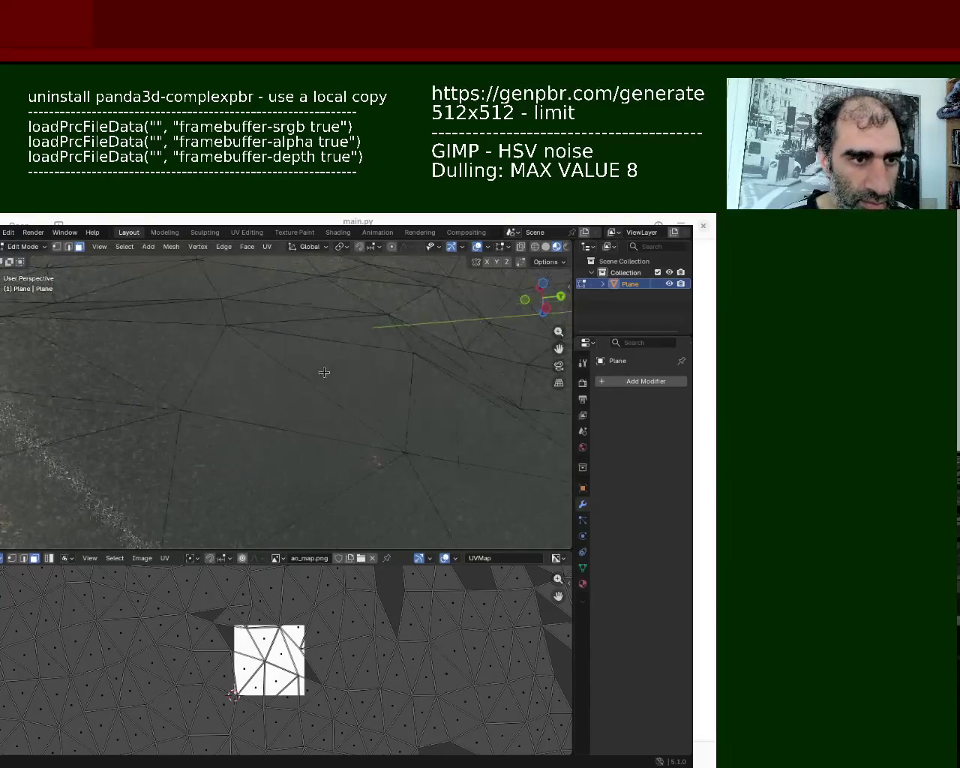
scroll(352, 468, "down", 3)
mouse_move(317, 428)
middle_mouse_down()
mouse_move(356, 414)
mouse_move(324, 399)
mouse_move(334, 450)
mouse_move(470, 362)
mouse_move(375, 322)
mouse_move(347, 393)
mouse_move(353, 377)
mouse_move(426, 397)
mouse_move(461, 420)
mouse_move(500, 407)
middle_mouse_up()
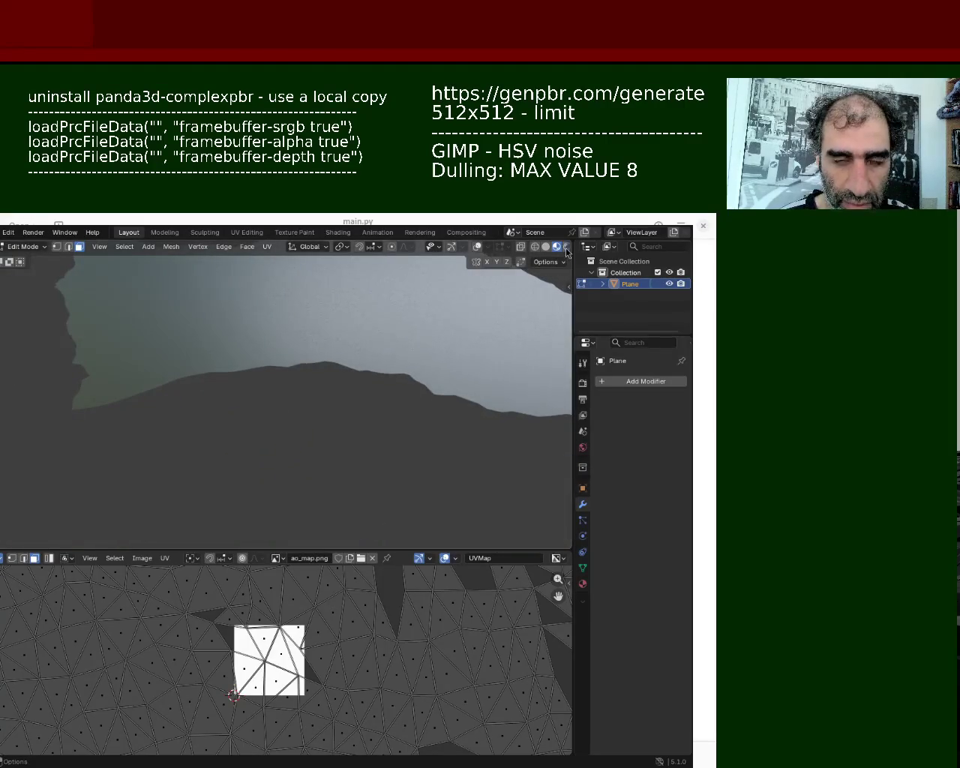
- Switch to Rendered shading and add a Sun lamp in Object Mode
left_click(566, 248)
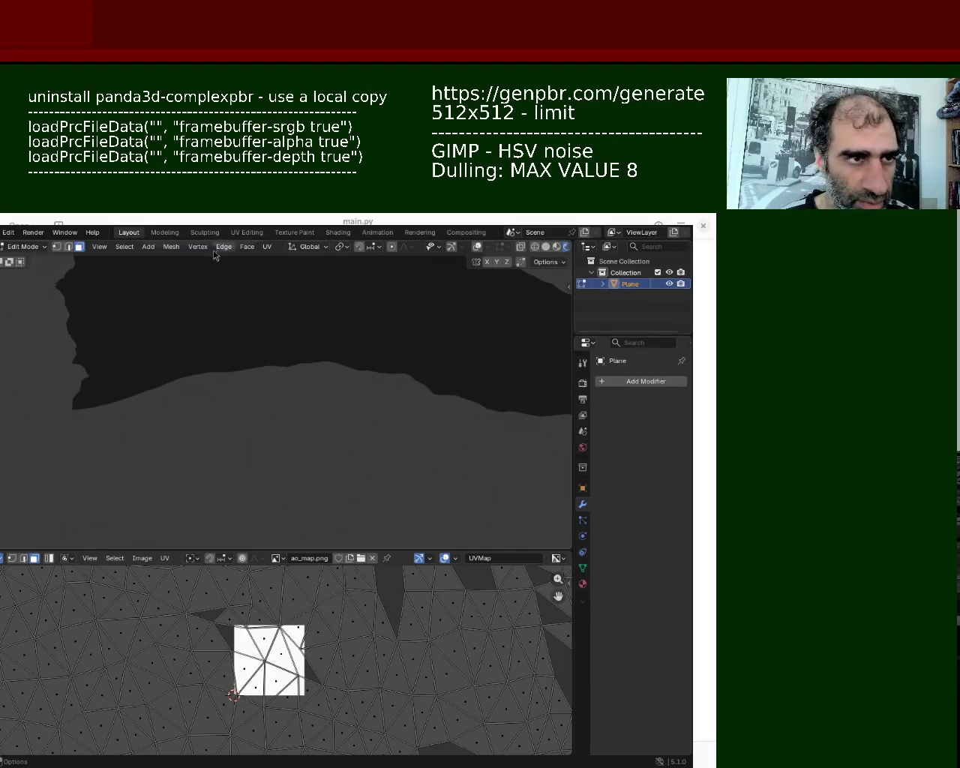
key("Tab")
left_click(147, 247)
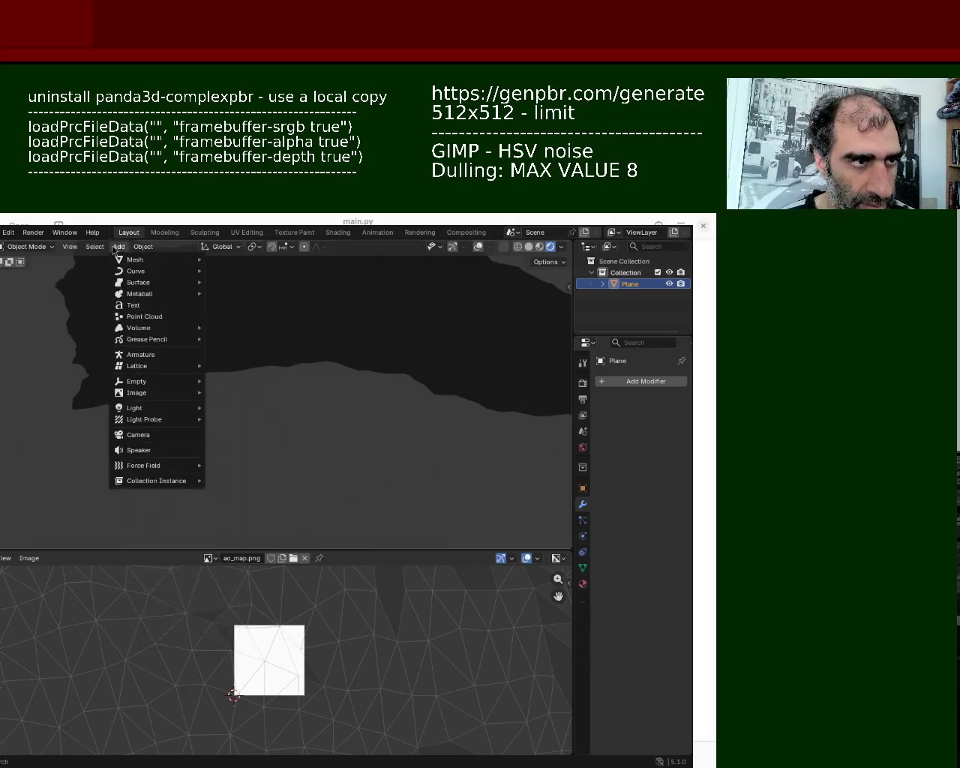
mouse_move(142, 407)
left_click(255, 418)
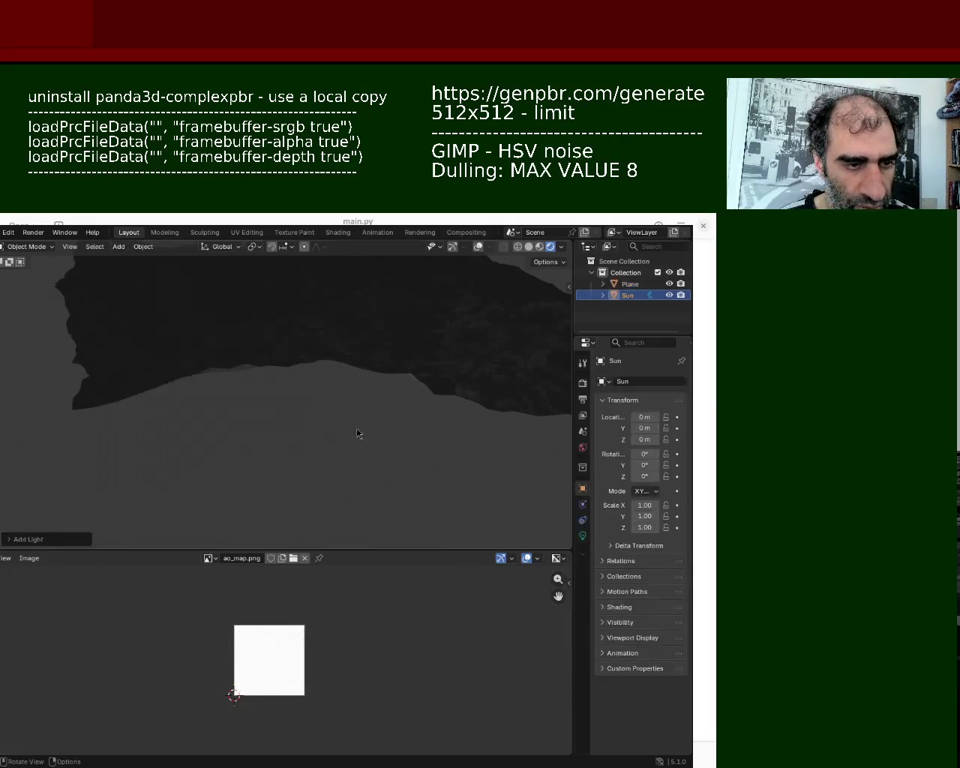
mouse_move(445, 422)
middle_mouse_down()
mouse_move(432, 318)
mouse_move(358, 395)
mouse_move(413, 383)
mouse_move(326, 411)
mouse_move(272, 403)
middle_mouse_up()
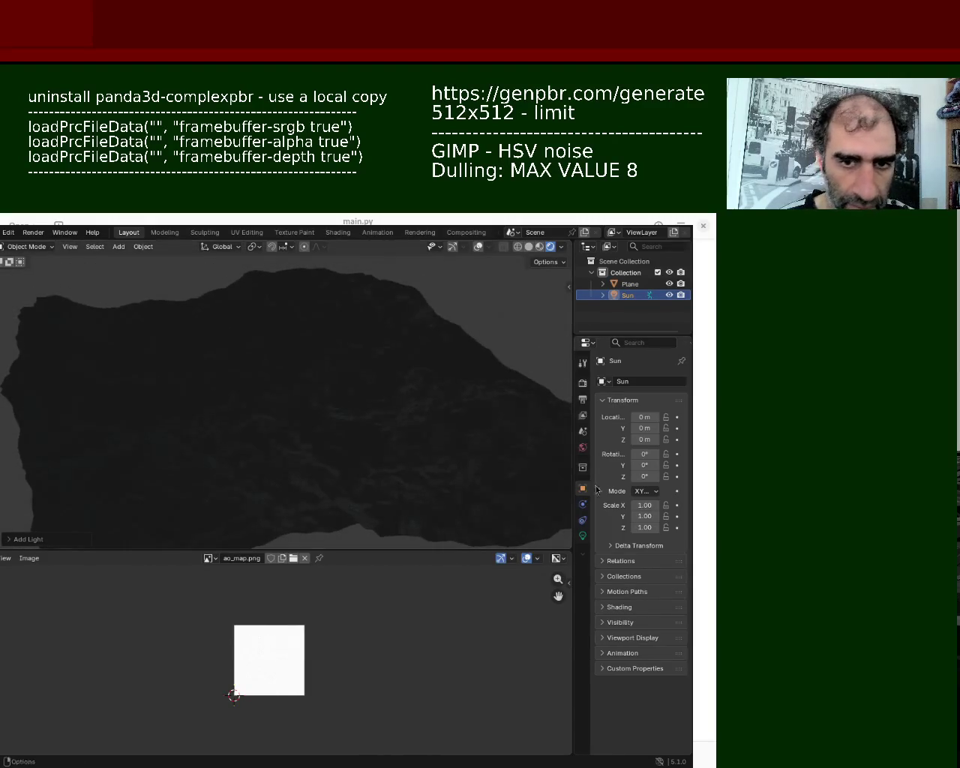
- Set the Sun lamp's strength to 3
left_click(585, 533)
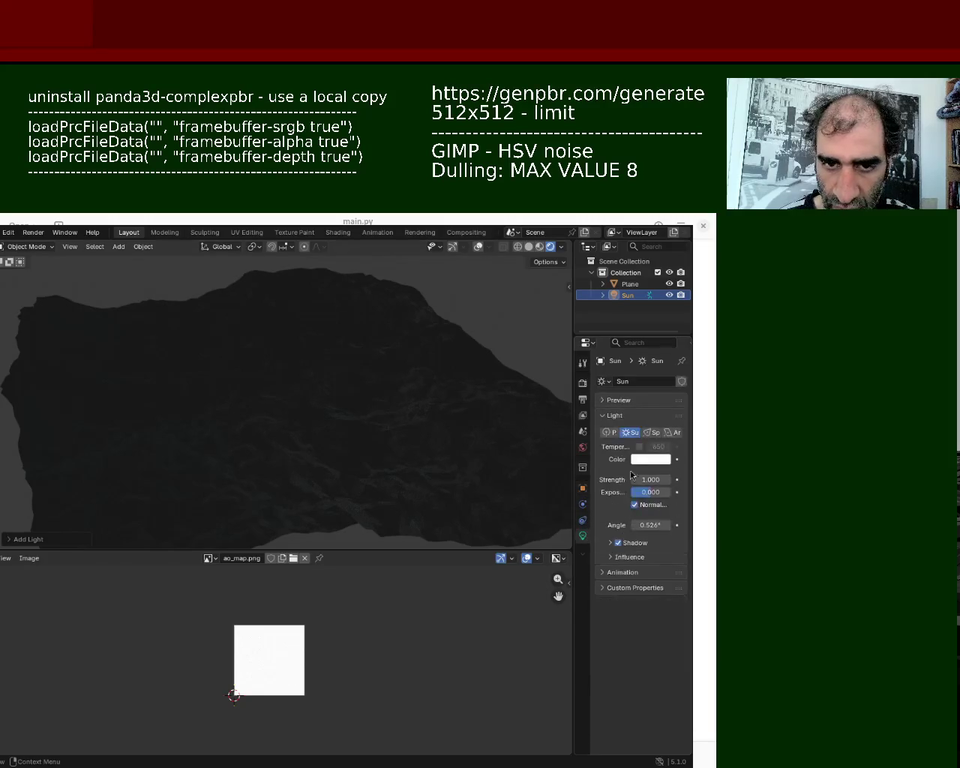
left_click(659, 479)
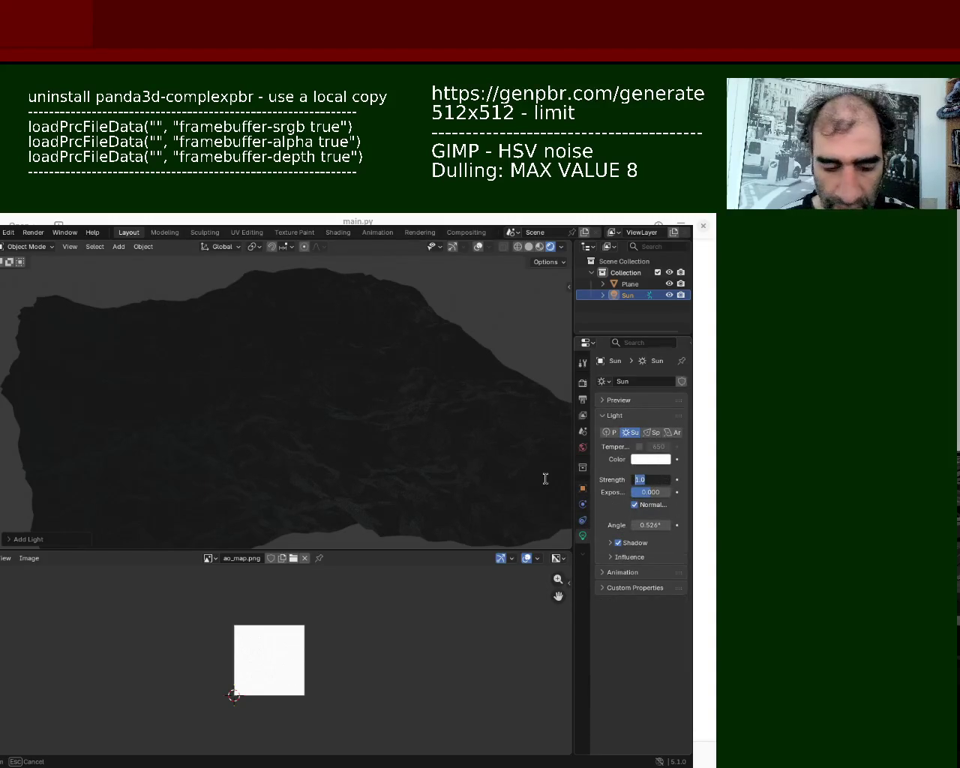
type("3")
key("Return")
mouse_move(274, 383)
middle_mouse_down()
mouse_move(441, 411)
mouse_move(177, 310)
mouse_move(268, 377)
mouse_move(380, 527)
mouse_move(298, 521)
mouse_move(208, 343)
mouse_move(236, 390)
mouse_move(289, 377)
mouse_move(448, 380)
mouse_move(443, 418)
mouse_move(458, 425)
mouse_move(452, 457)
mouse_move(433, 390)
middle_mouse_up()
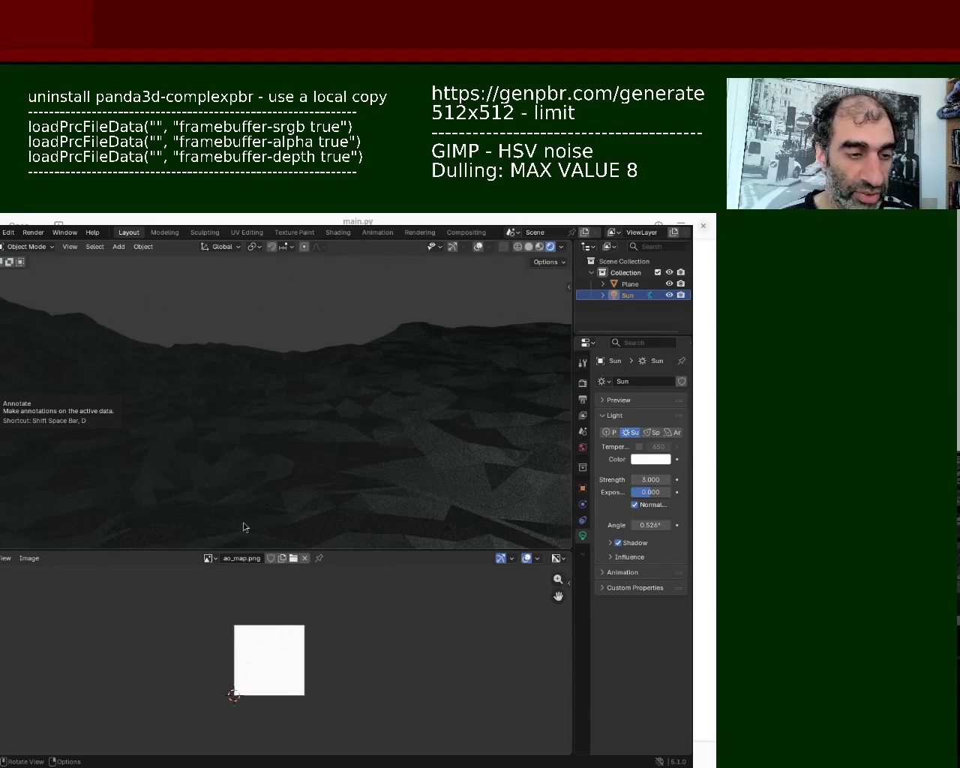
- Enlarge the bottom area slightly and make the terrain Plane the active object
mouse_move(252, 434)
middle_mouse_down()
mouse_move(250, 480)
mouse_move(264, 369)
mouse_move(78, 486)
middle_mouse_up()
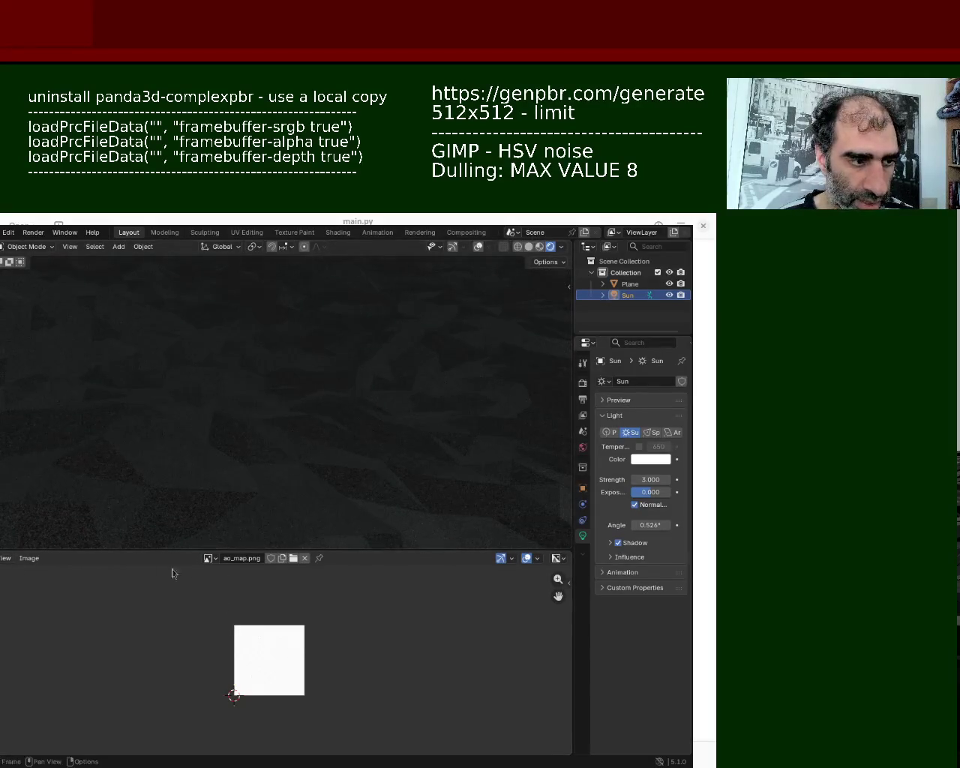
mouse_move(259, 549)
left_mouse_down()
mouse_move(274, 513)
mouse_move(272, 412)
mouse_move(270, 512)
left_mouse_up()
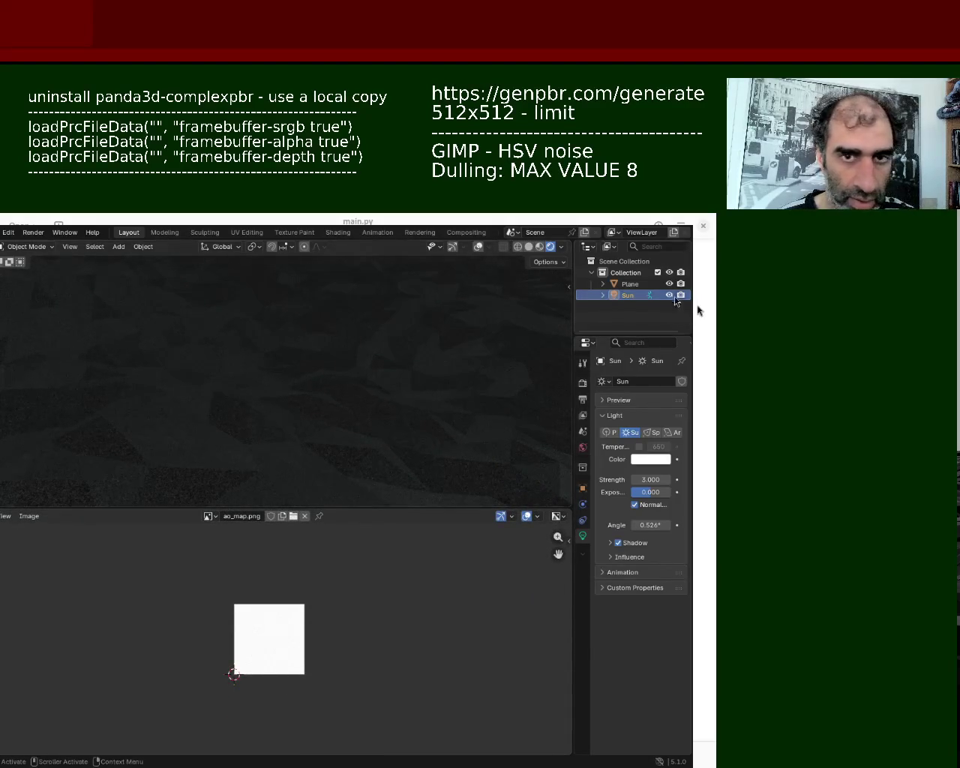
left_click(645, 284)
left_click(3, 517)
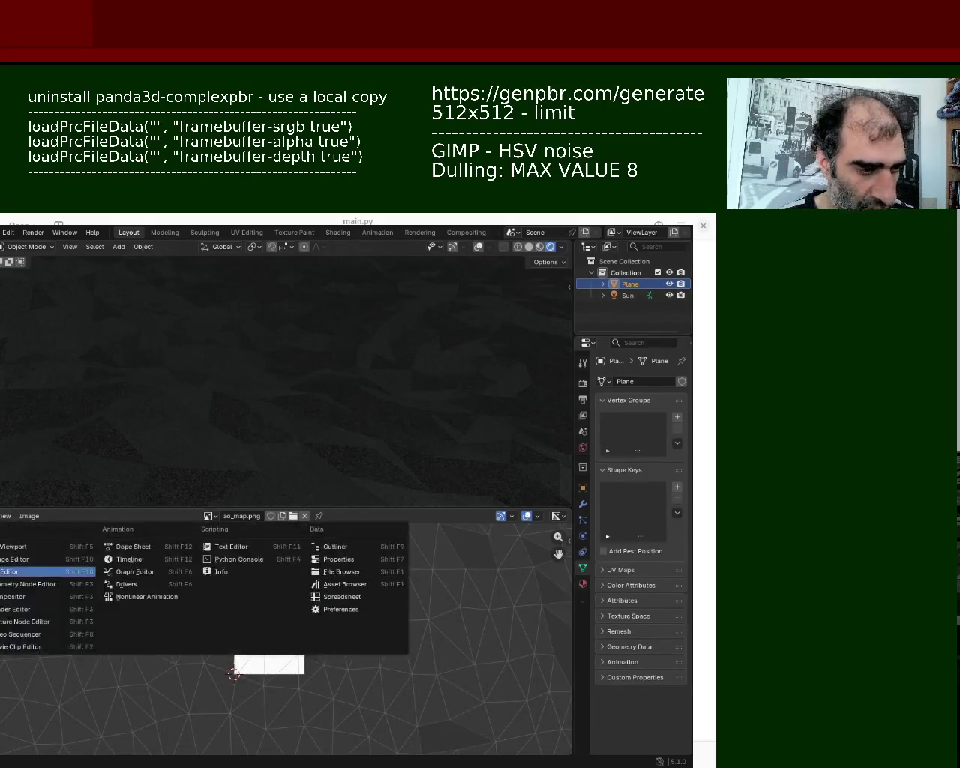
- Show the terrain material in a Shader Editor below the viewport, zoomed in on the normal_map.png node
left_click(30, 624)
middle_click_drag(256, 632, 287, 649)
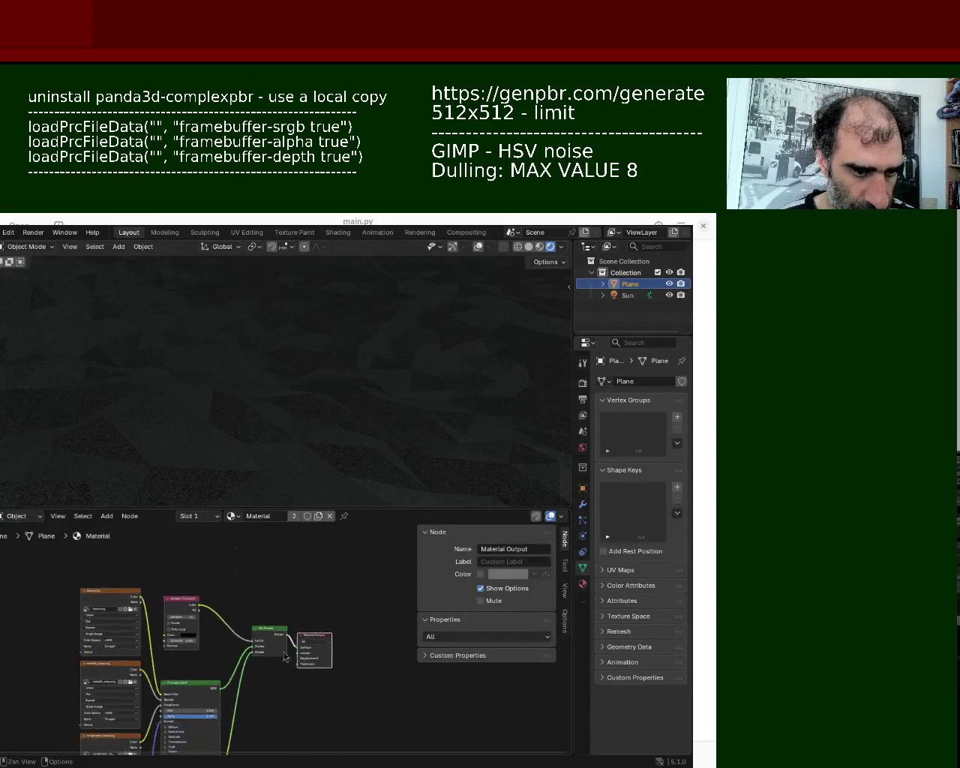
scroll(287, 649, "up", 1)
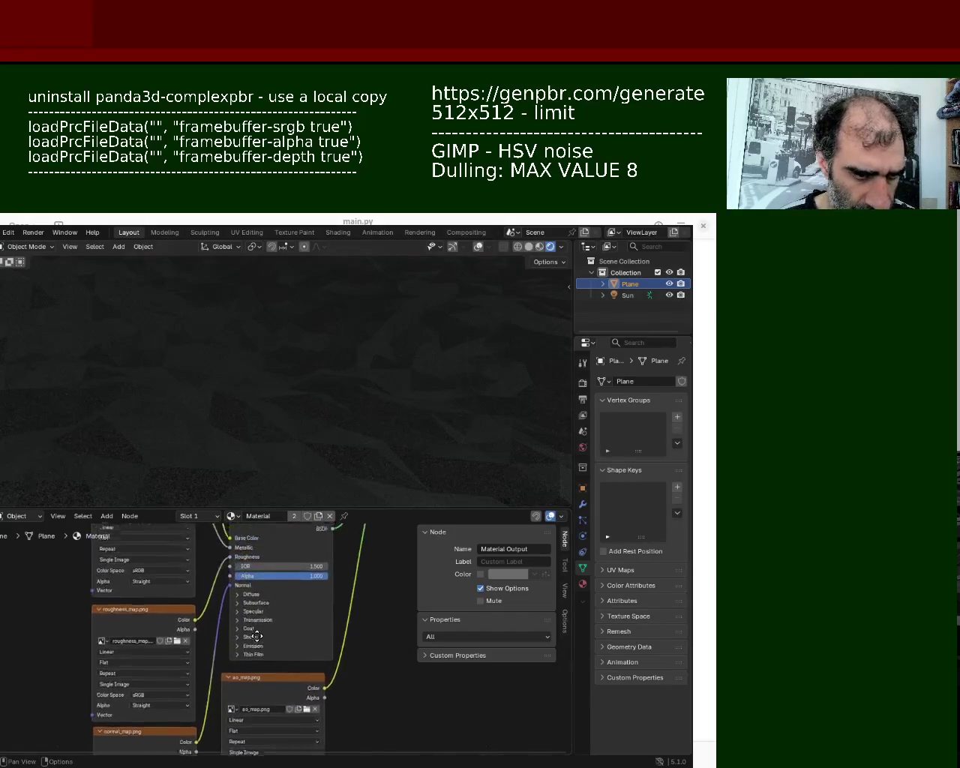
scroll(283, 668, "up", 1)
scroll(277, 698, "up", 1)
scroll(270, 735, "up", 1)
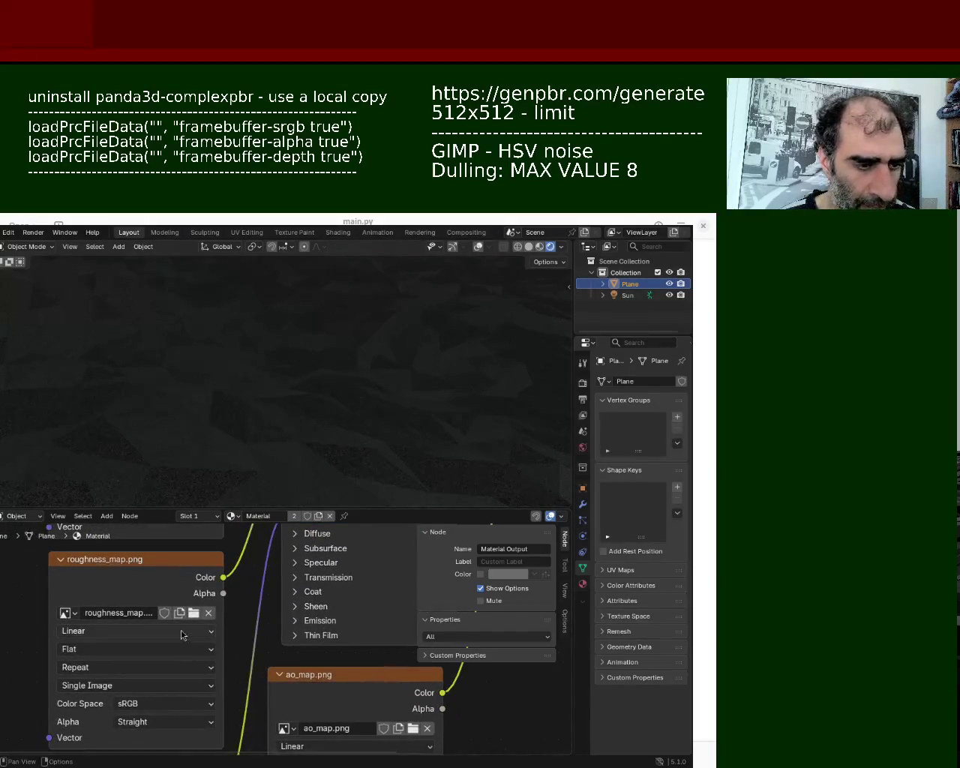
middle_click_drag(183, 635, 191, 518)
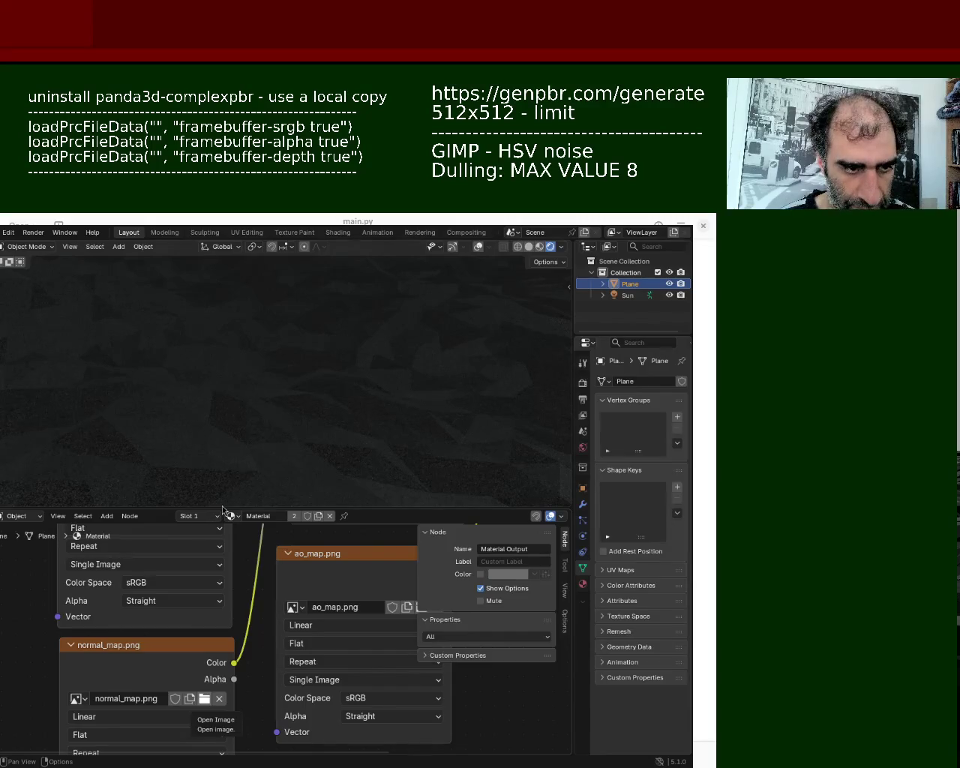
mouse_move(200, 650)
middle_mouse_down()
mouse_move(272, 744)
mouse_move(255, 574)
middle_mouse_up()
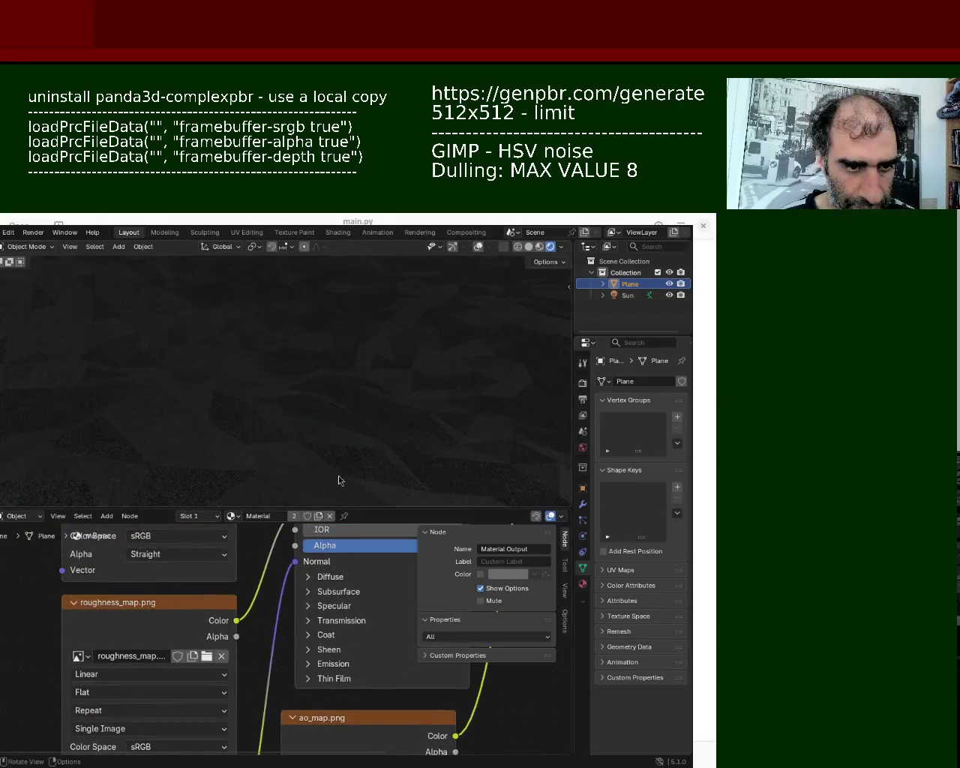
- Enlarge the node editor and pan across base.png, Ambient Occlusion, Mix Shader, Material Output and ao_map.png
left_click_drag(341, 508, 341, 257)
middle_click_drag(262, 411, 263, 496)
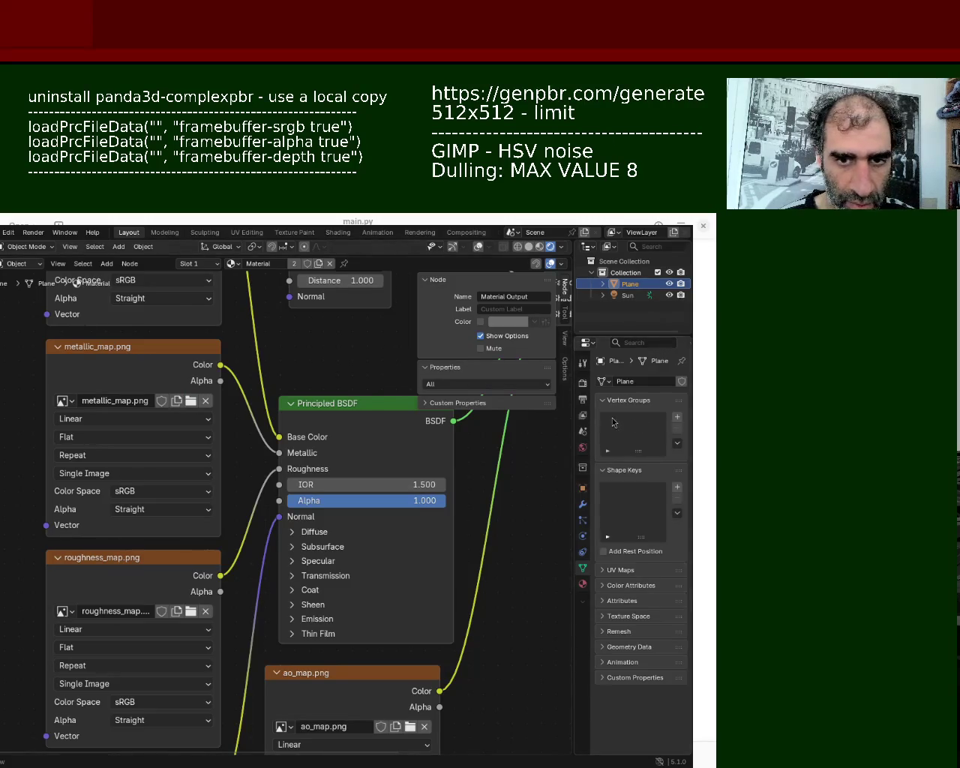
middle_click_drag(192, 345, 199, 592)
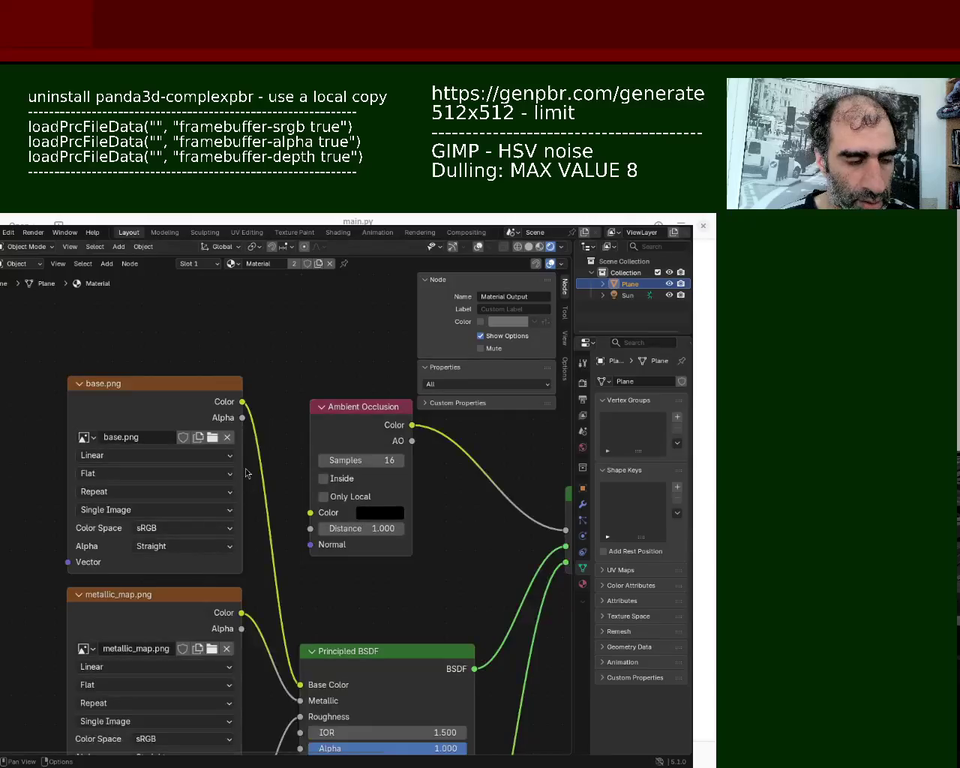
middle_click_drag(310, 582, 184, 540)
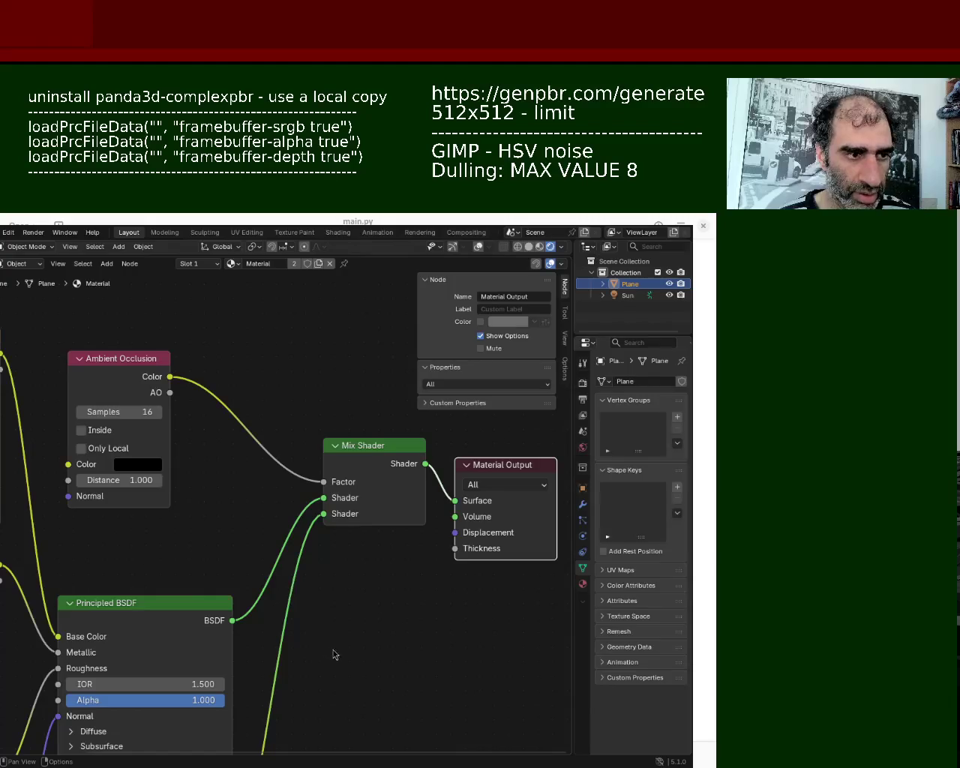
middle_click_drag(358, 666, 323, 622)
middle_click_drag(293, 619, 275, 574)
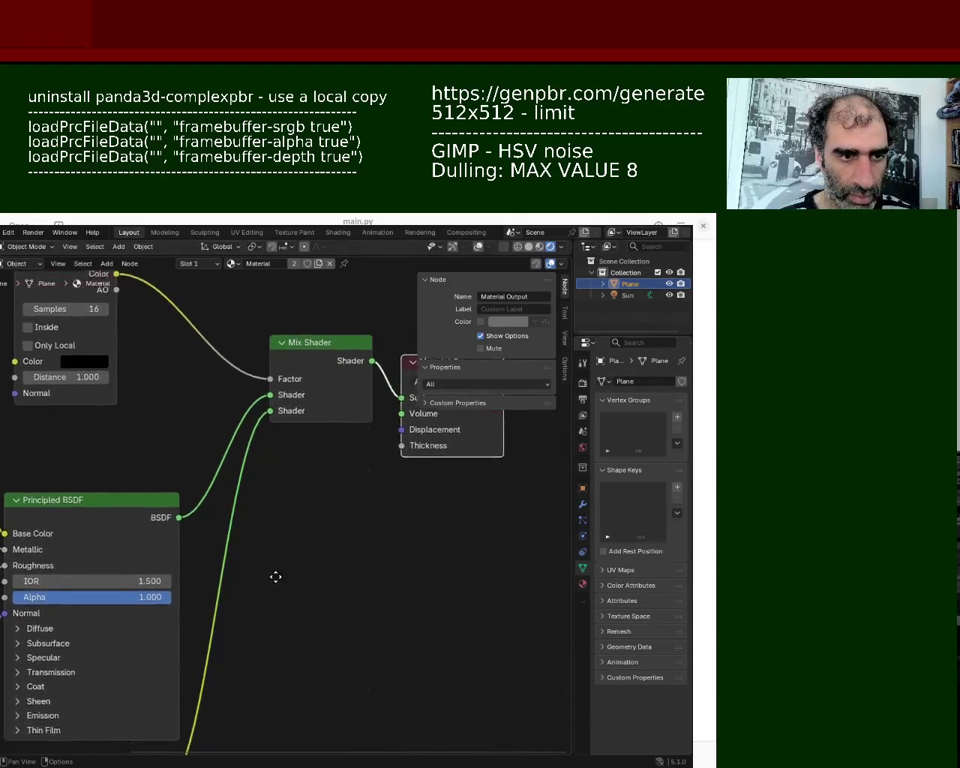
middle_click_drag(285, 628, 303, 413)
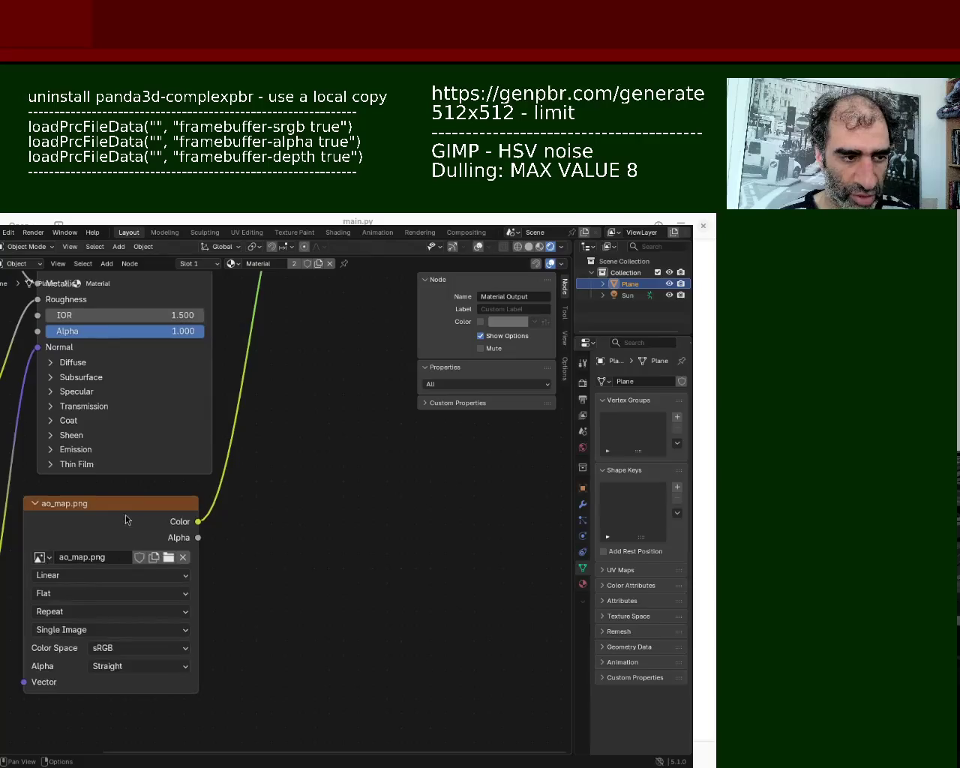
- Select the ao_map.png node, revisit Ambient Occlusion, then restore the 3D view at a horizon angle
left_click_drag(124, 519, 154, 507)
mouse_move(306, 398)
middle_mouse_down()
mouse_move(288, 580)
mouse_move(232, 583)
middle_mouse_up()
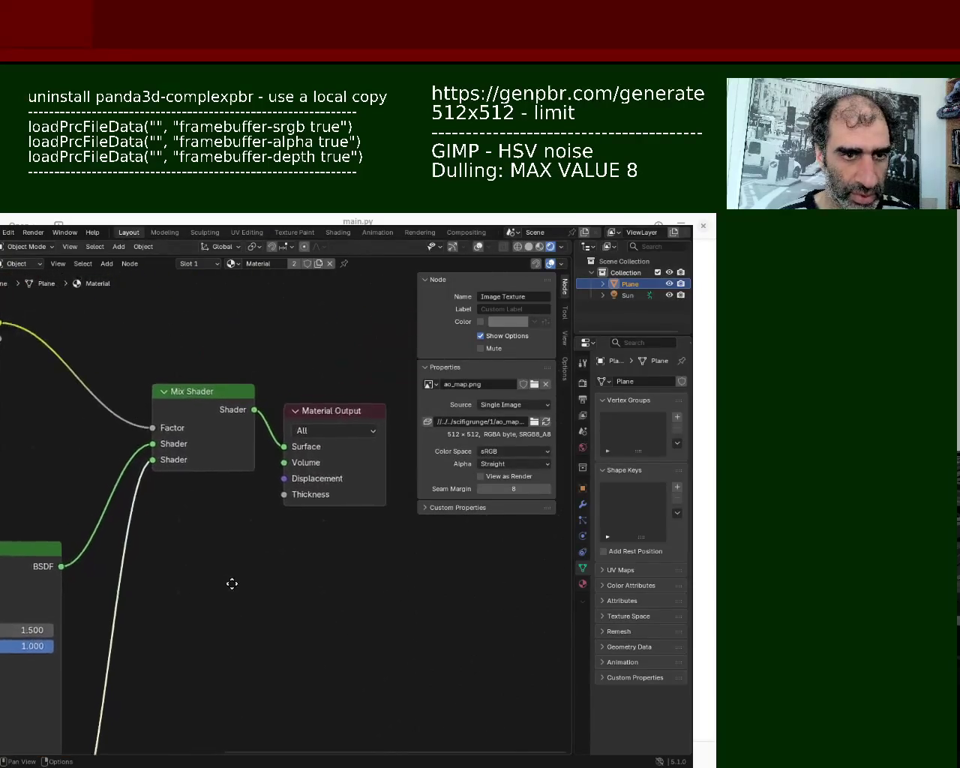
middle_click_drag(77, 499, 302, 540)
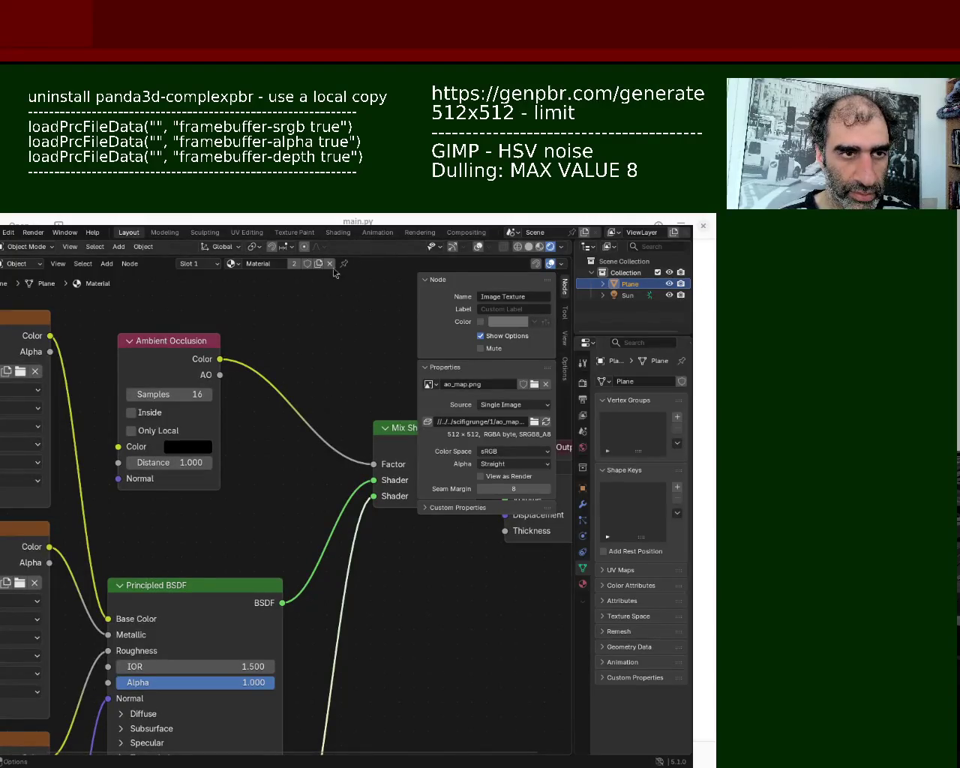
left_click_drag(352, 255, 358, 603)
mouse_move(298, 388)
middle_mouse_down()
mouse_move(349, 353)
mouse_move(350, 380)
mouse_move(364, 361)
middle_mouse_up()
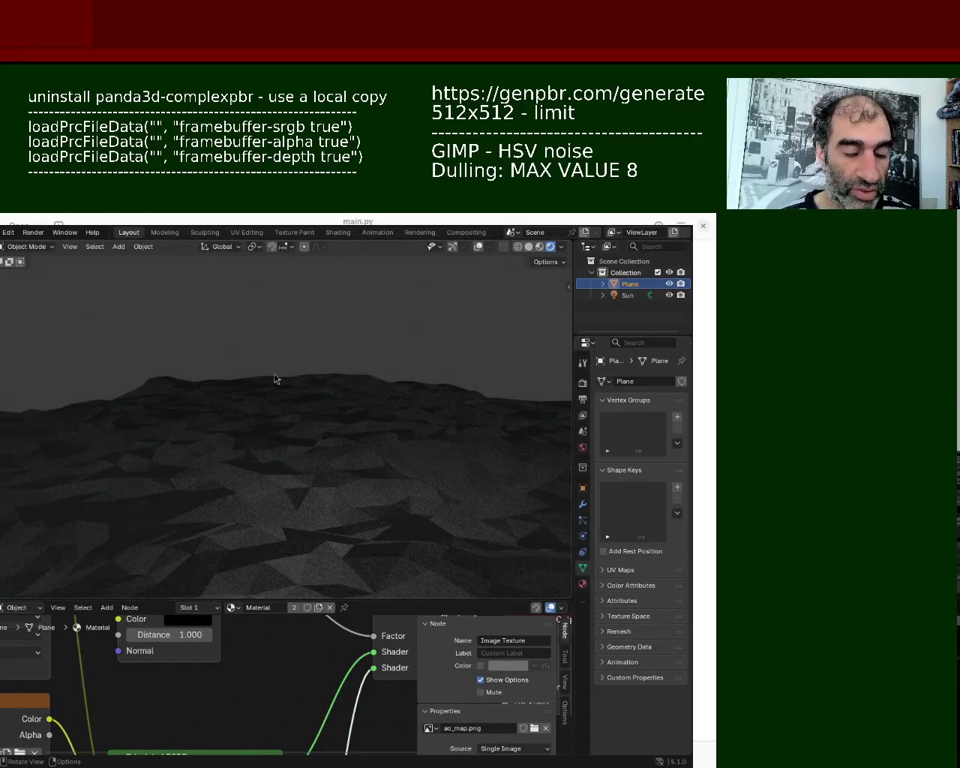
- Review the faceted terrain up close and zoomed out, then save the scene as ground_1.blend
mouse_move(313, 435)
middle_mouse_down("shift")
mouse_move(313, 506)
mouse_move(307, 341)
middle_mouse_up("shift")
mouse_move(306, 435)
middle_mouse_down()
mouse_move(275, 485)
mouse_move(279, 461)
middle_mouse_up()
middle_click_drag(333, 348, 332, 440, "shift")
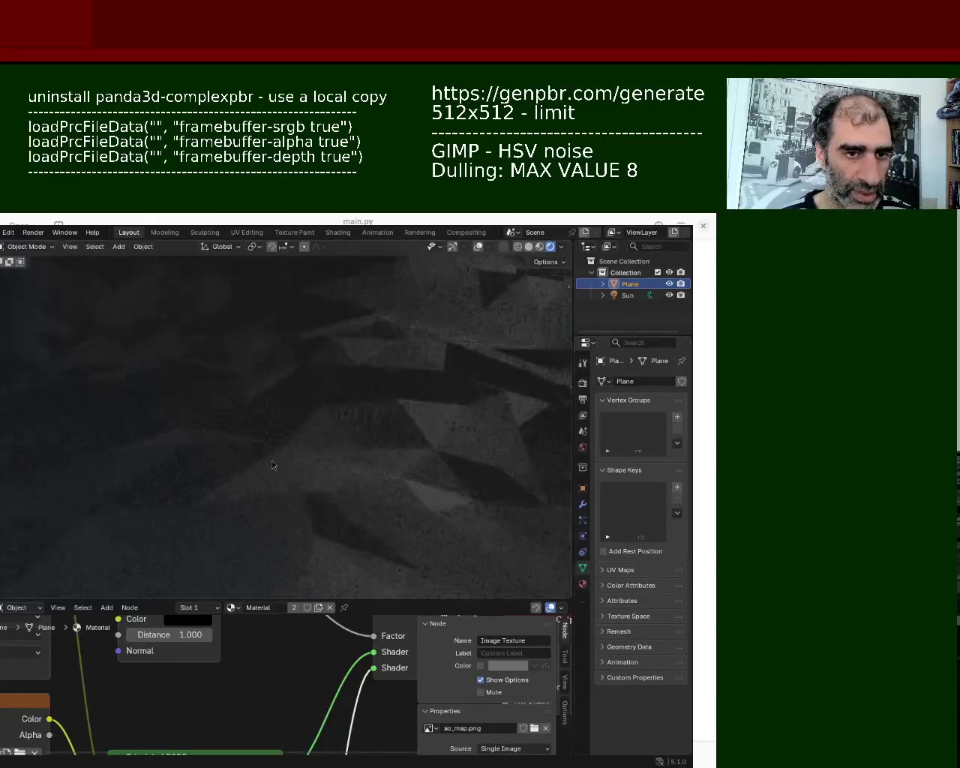
mouse_move(274, 376)
middle_mouse_down("ctrl")
mouse_move(277, 422)
mouse_move(410, 377)
mouse_move(220, 461)
mouse_move(275, 351)
mouse_move(281, 439)
mouse_move(260, 440)
mouse_move(397, 458)
mouse_move(393, 450)
middle_mouse_up("ctrl")
key("ctrl+s")
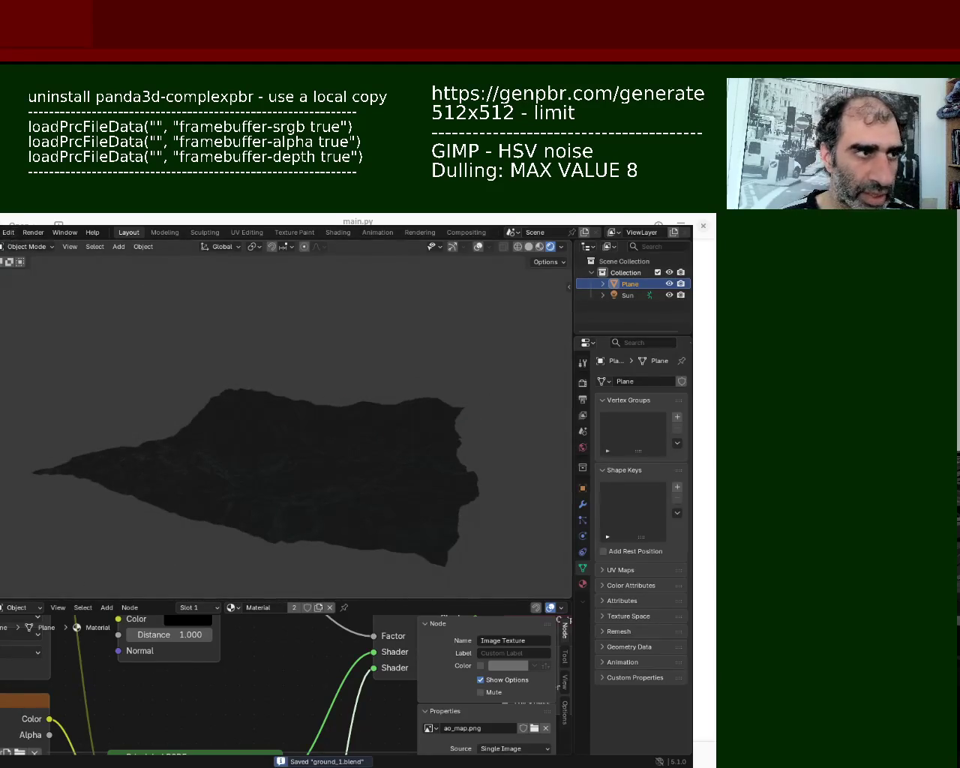
left_click(2, 232)
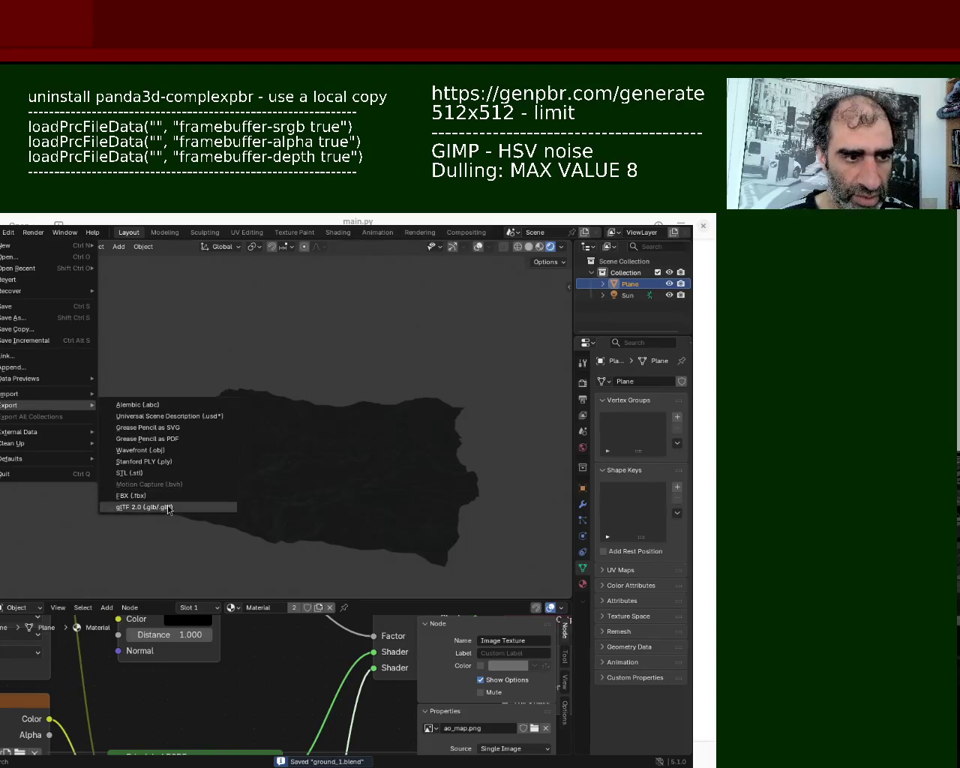
left_click(171, 508)
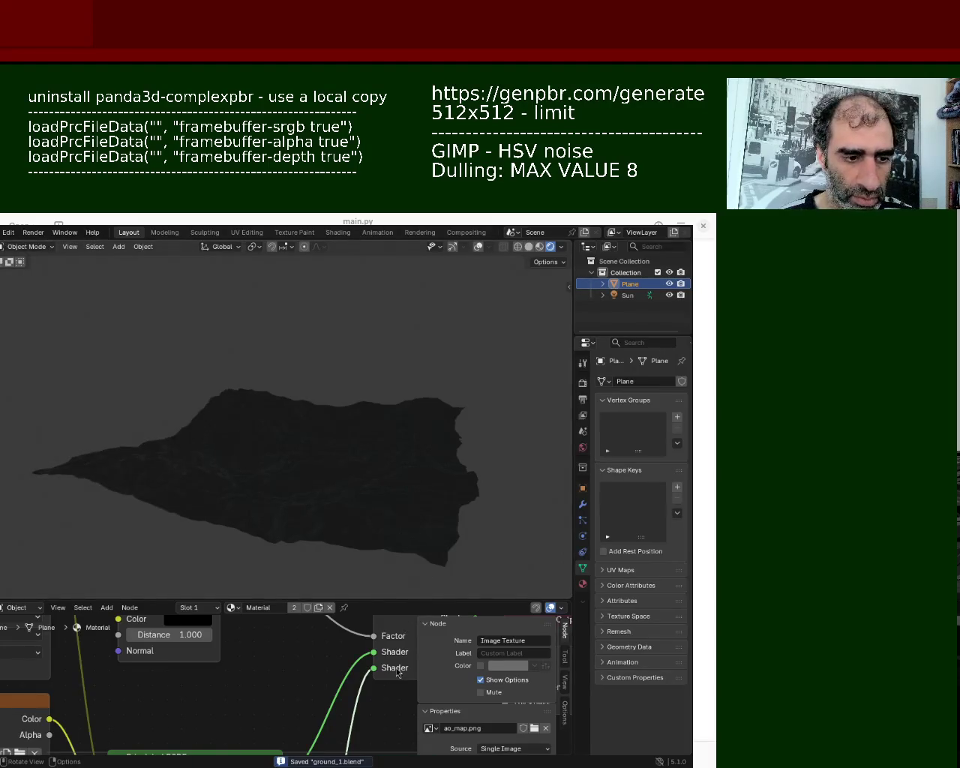
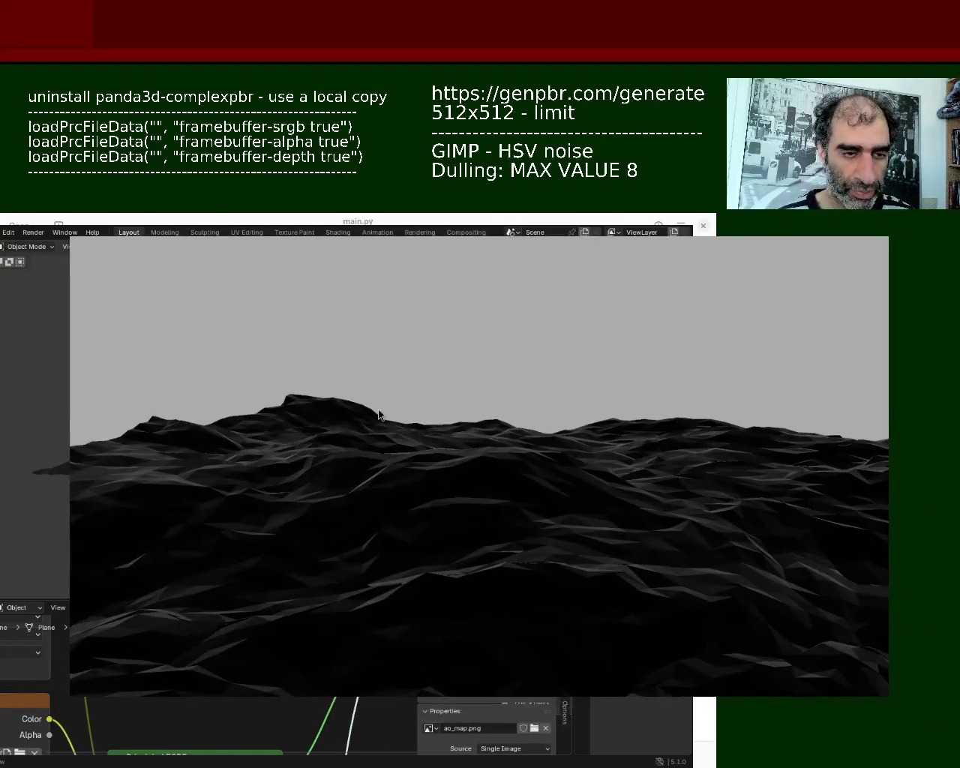
- Orbit and zoom around the dark Panda3D terrain, close the preview, and reposition the Blender window
mouse_move(608, 484)
middle_mouse_down()
mouse_move(560, 600)
mouse_move(579, 508)
mouse_move(662, 458)
mouse_move(699, 448)
mouse_move(795, 506)
mouse_move(588, 555)
mouse_move(596, 527)
mouse_move(574, 504)
mouse_move(555, 541)
mouse_move(546, 524)
mouse_move(518, 577)
mouse_move(527, 547)
mouse_move(570, 527)
mouse_move(601, 532)
mouse_move(620, 579)
mouse_move(595, 583)
mouse_move(579, 606)
mouse_move(581, 562)
mouse_move(562, 542)
mouse_move(420, 536)
mouse_move(392, 548)
mouse_move(428, 509)
middle_mouse_up()
mouse_move(428, 509)
right_mouse_down()
mouse_move(446, 480)
mouse_move(456, 507)
right_mouse_up()
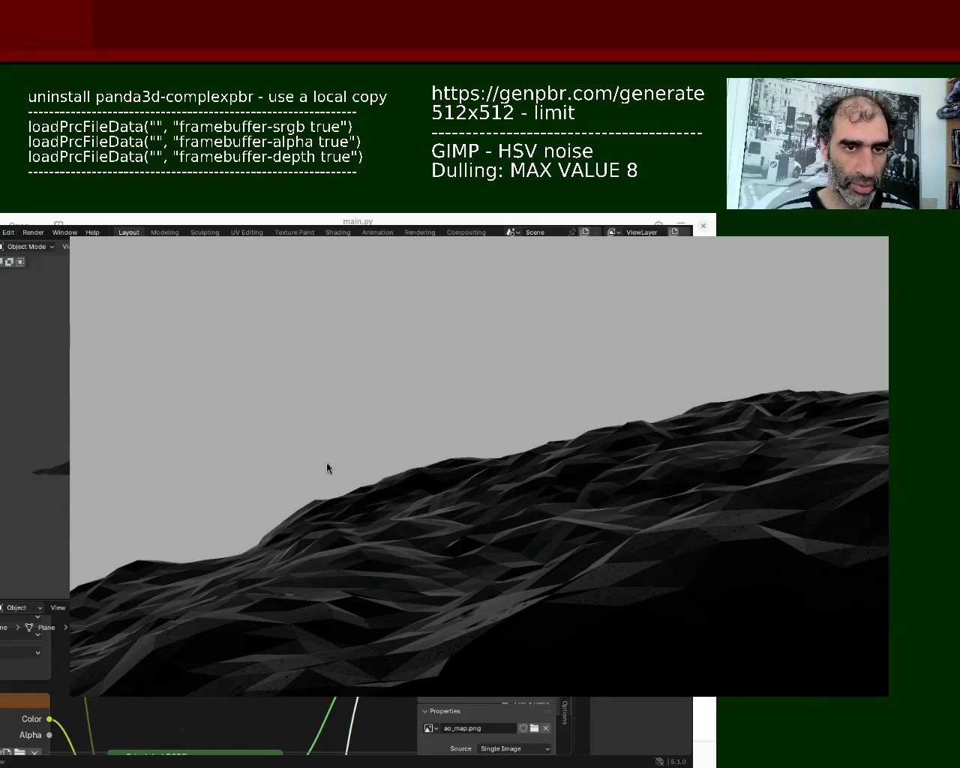
key("Escape")
mouse_move(339, 480)
left_mouse_down("super")
mouse_move(403, 480)
mouse_move(586, 441)
mouse_move(397, 564)
mouse_move(405, 485)
mouse_move(339, 531)
mouse_move(304, 508)
left_mouse_up("super")
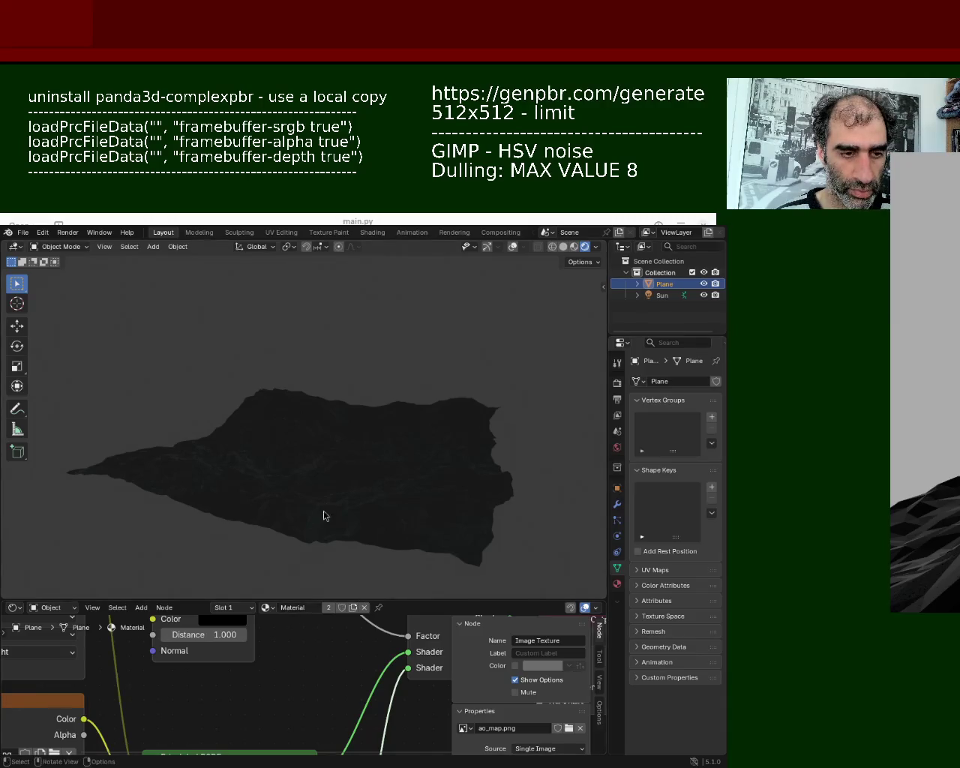
- Delete the old terrain plane and add a new Plane mesh
key("Tab")
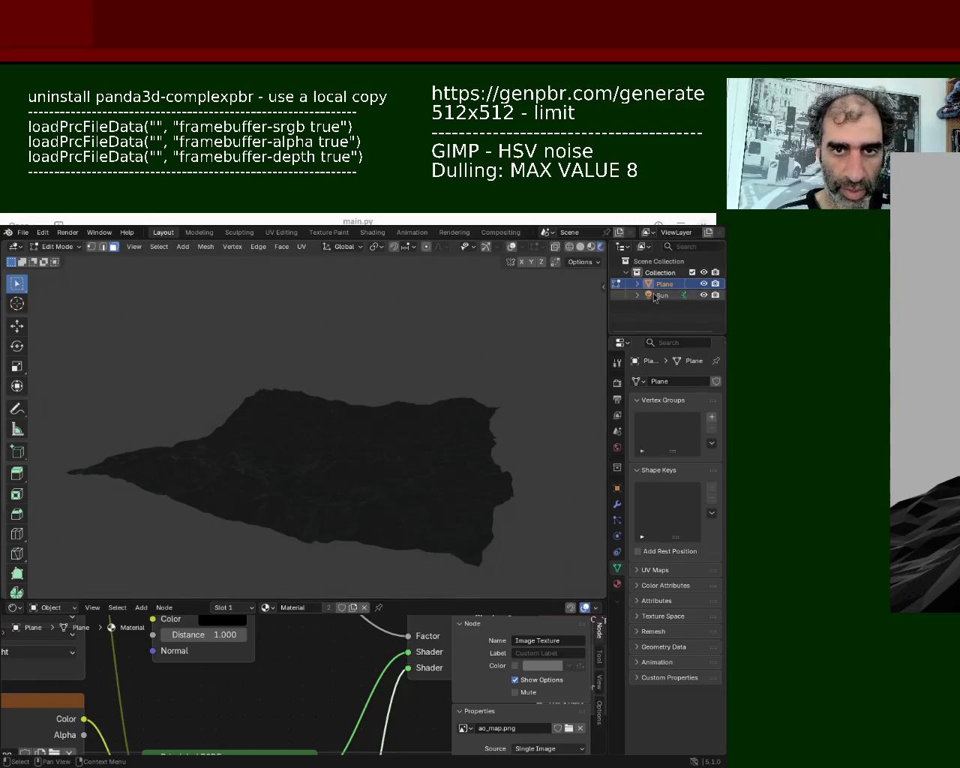
key("Delete")
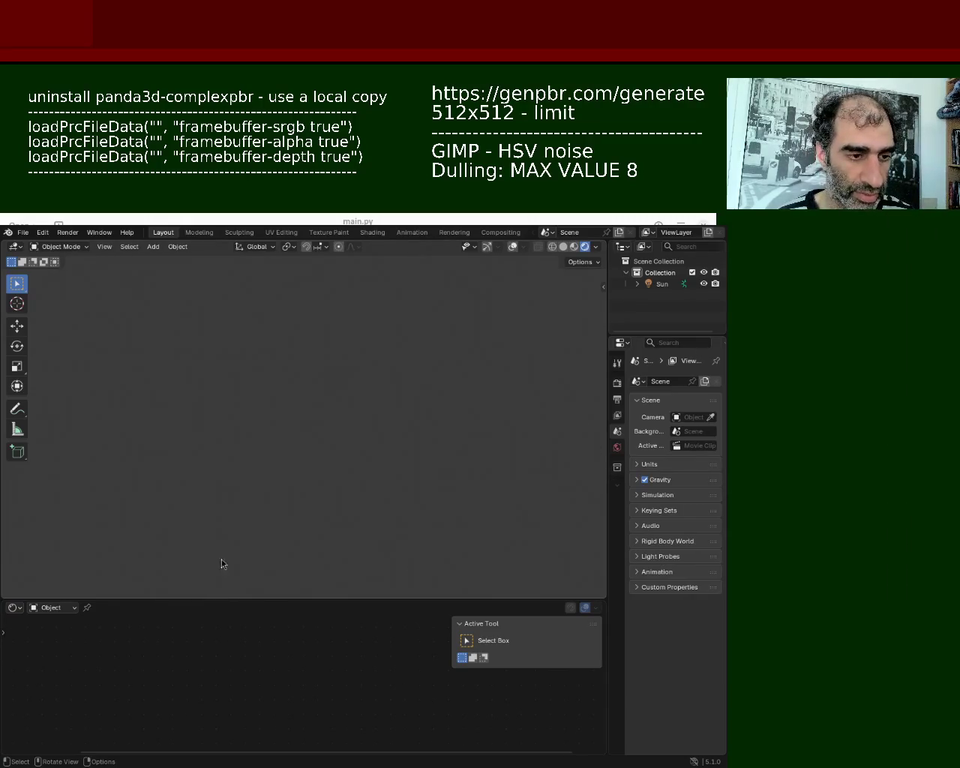
left_click(158, 249)
left_click(268, 260)
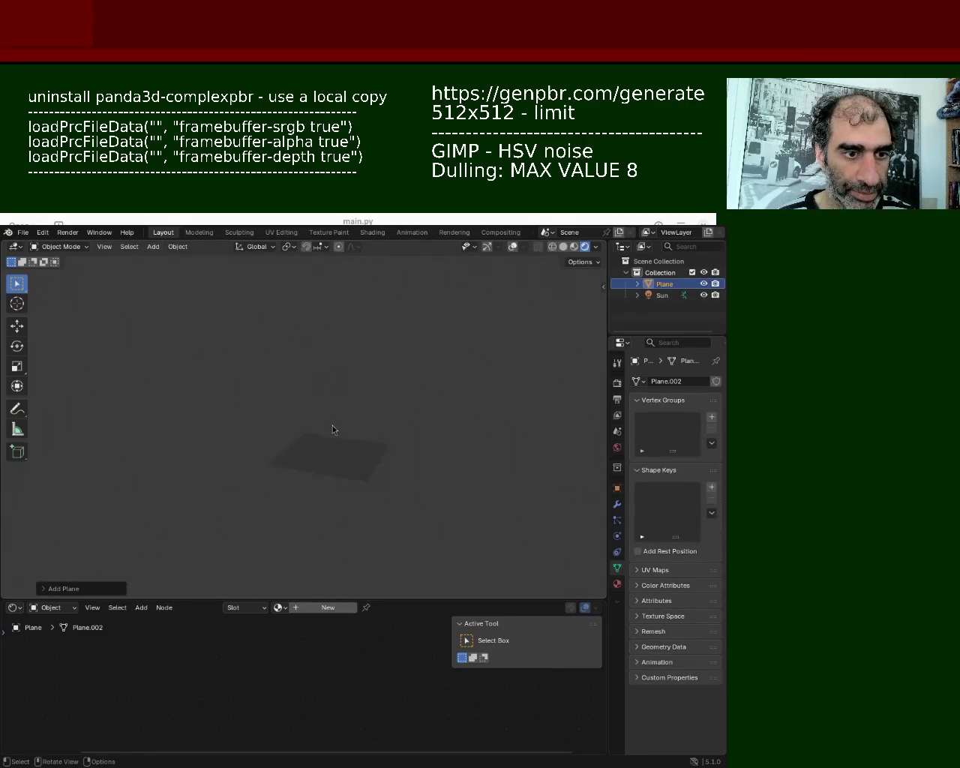
- In Edit Mode with overlays on, select the whole new plane and subdivide it three times
key("Tab")
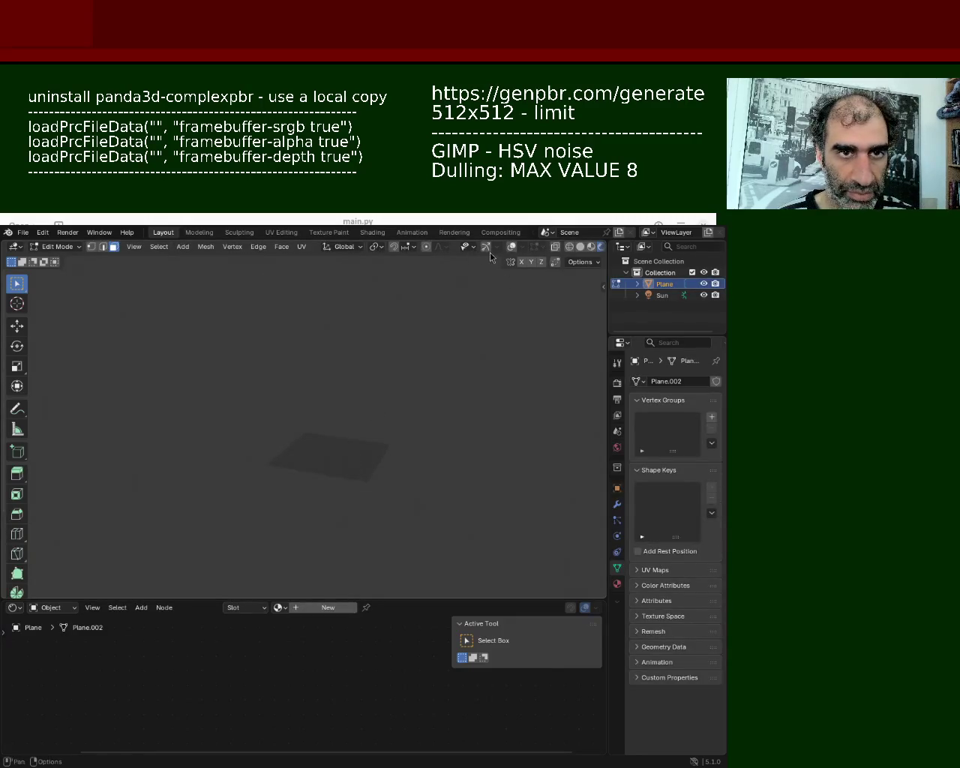
left_click(486, 247)
left_click(511, 247)
left_click(352, 499)
key("a")
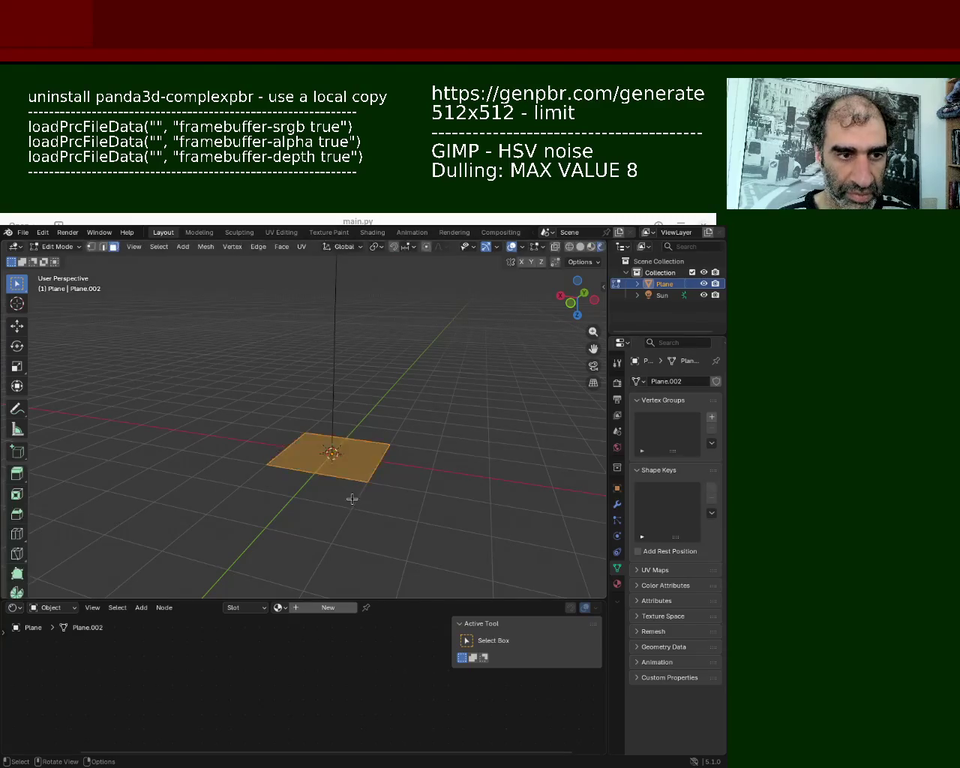
right_click(352, 499)
left_click(351, 472)
right_click(353, 498)
left_click(354, 498)
right_click(354, 495)
left_click(355, 493)
- Subdivide the plane three more times through the edge menu into a dense grid
key("ctrl+e")
left_click(354, 493)
key("ctrl+e")
left_click(354, 493)
key("ctrl+e")
left_click(354, 495)
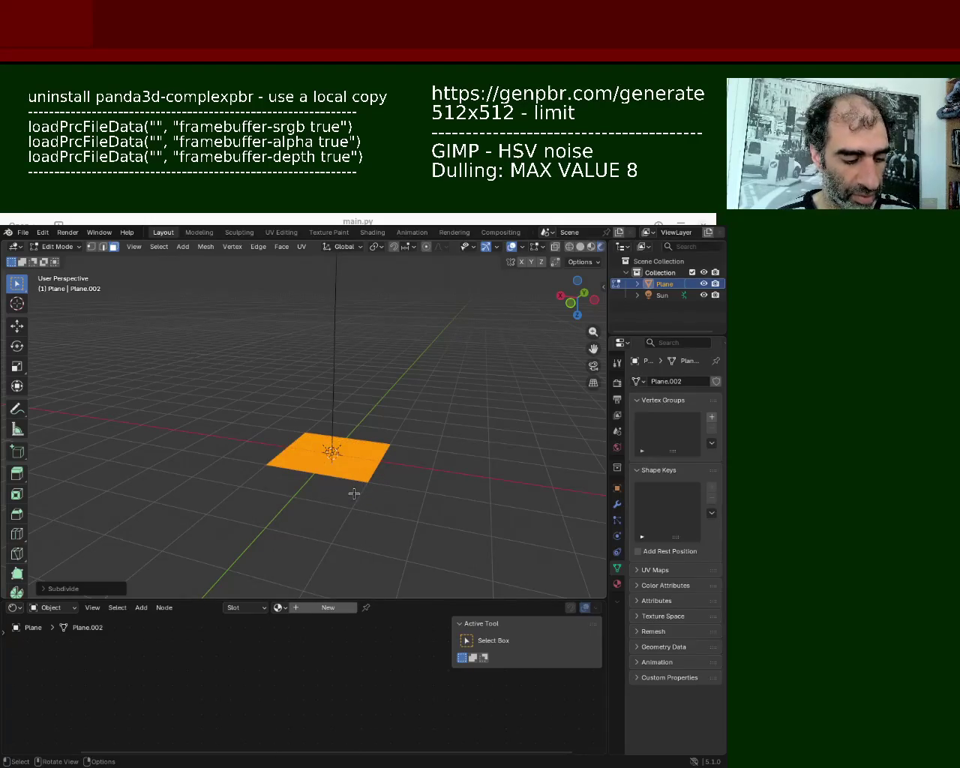
- Scale the dense plane up to a much larger size and orbit around it
key("s")
left_click(475, 286)
mouse_move(475, 287)
middle_mouse_down()
mouse_move(445, 314)
mouse_move(416, 397)
mouse_move(365, 371)
mouse_move(369, 356)
mouse_move(395, 348)
middle_mouse_up()
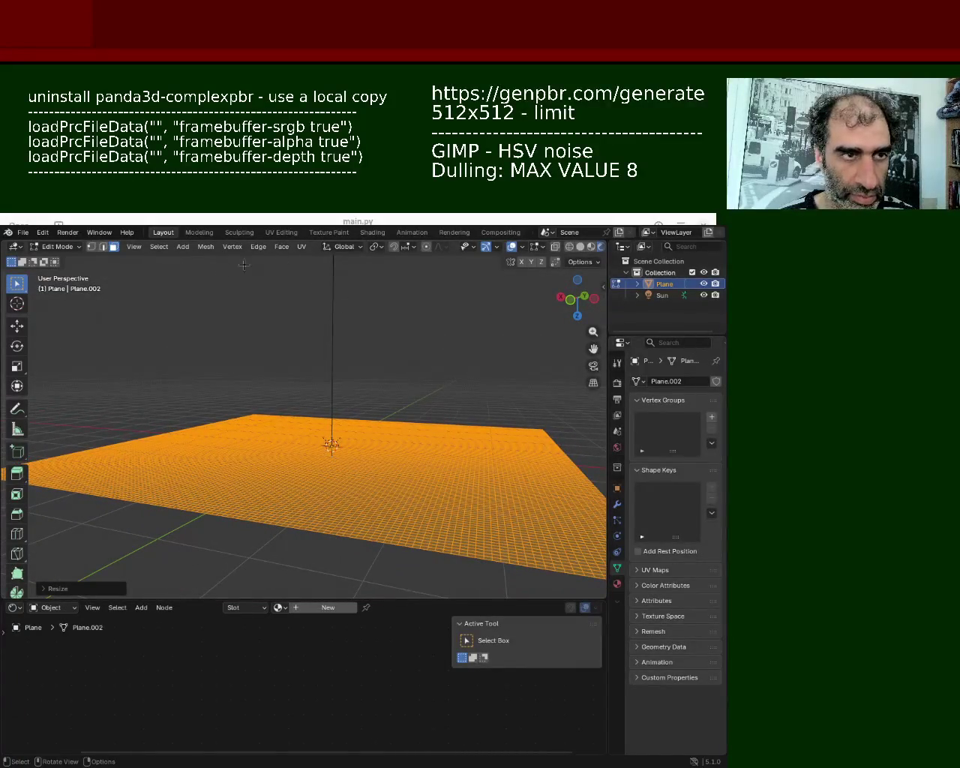
- Switch the bottom area to the Geometry Node Editor and browse the existing node groups
left_click(14, 608)
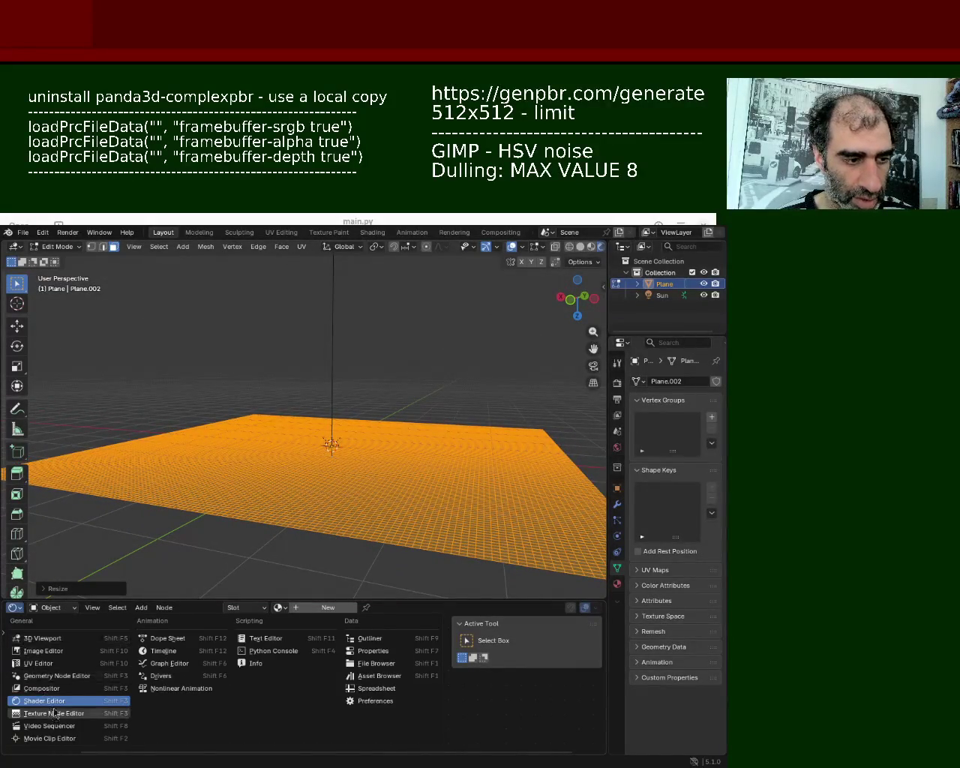
left_click(57, 677)
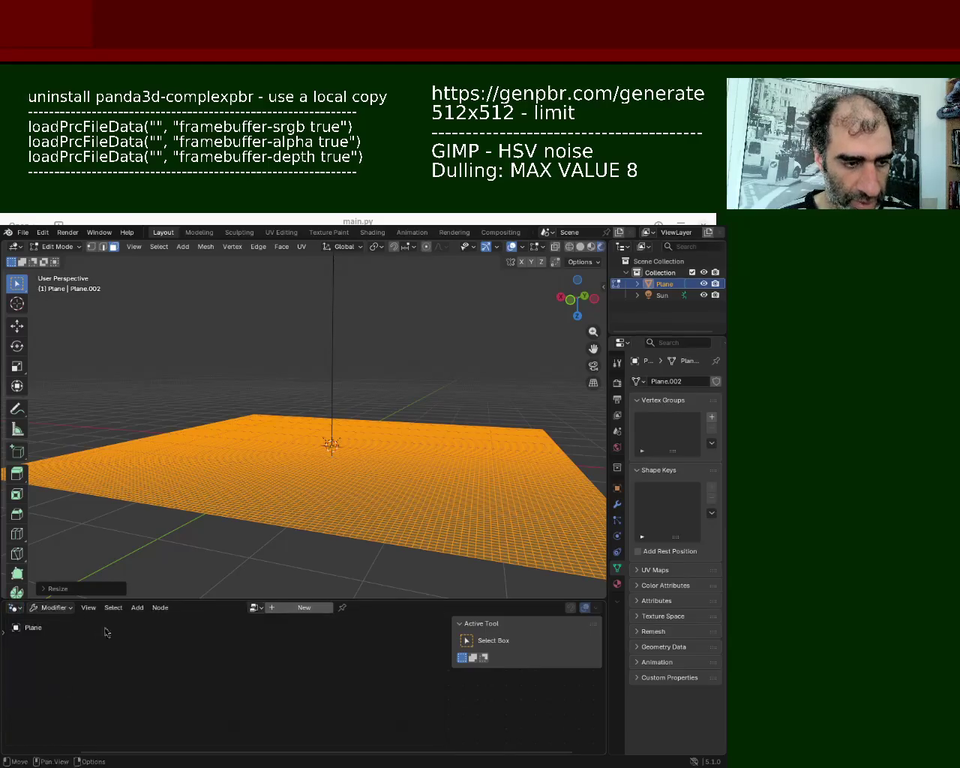
left_click(256, 608)
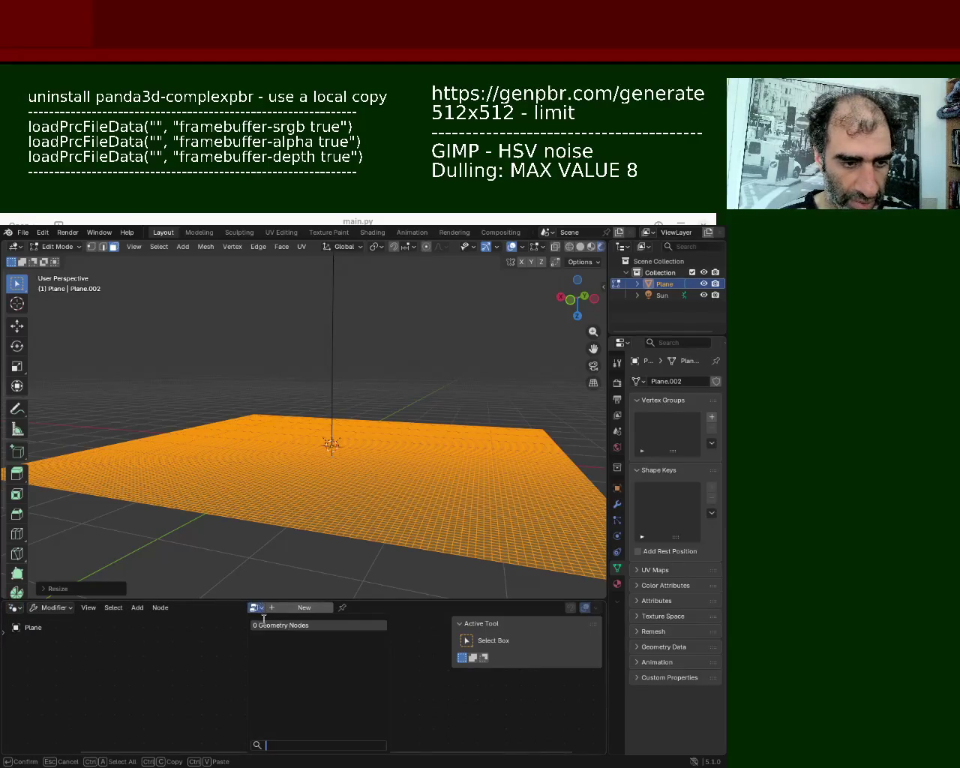
left_click(256, 607)
left_click(256, 607)
left_click(259, 627)
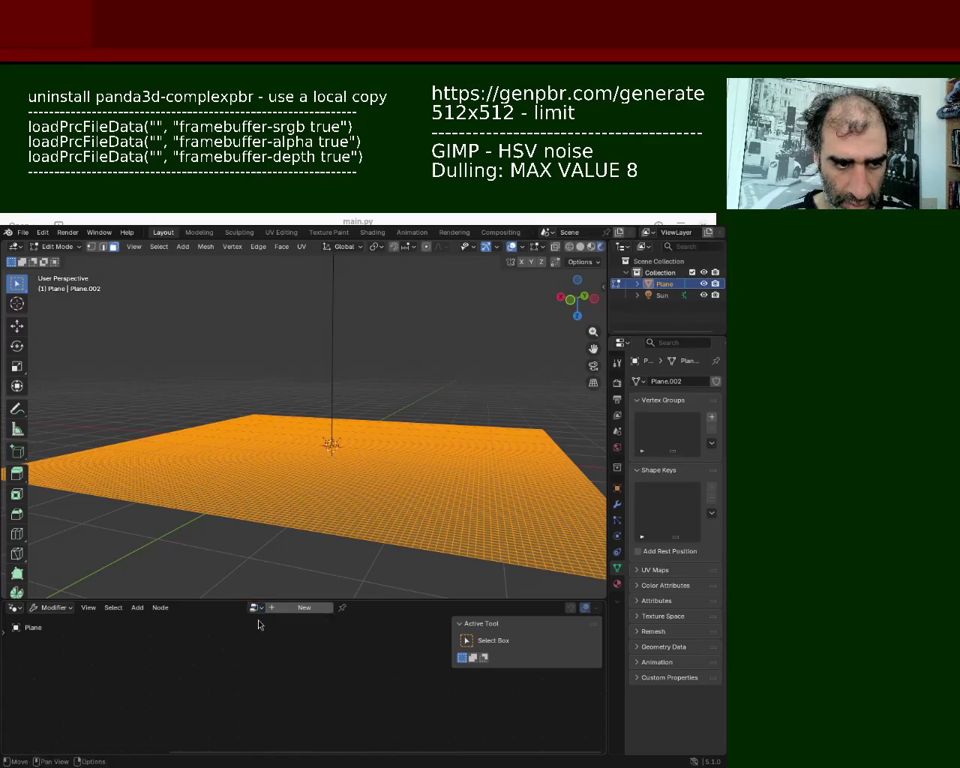
middle_click_drag(231, 648, 252, 710, "ctrl")
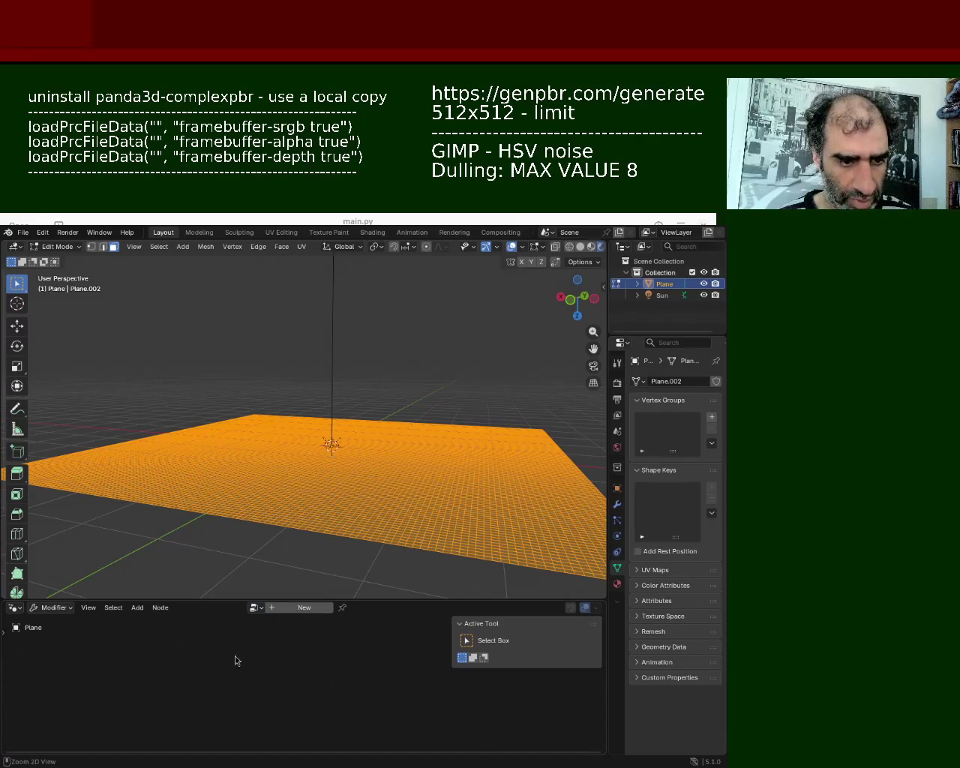
- Create a node group for the plane and assign the existing 'Geometry Nodes' terrain group
left_click(304, 609)
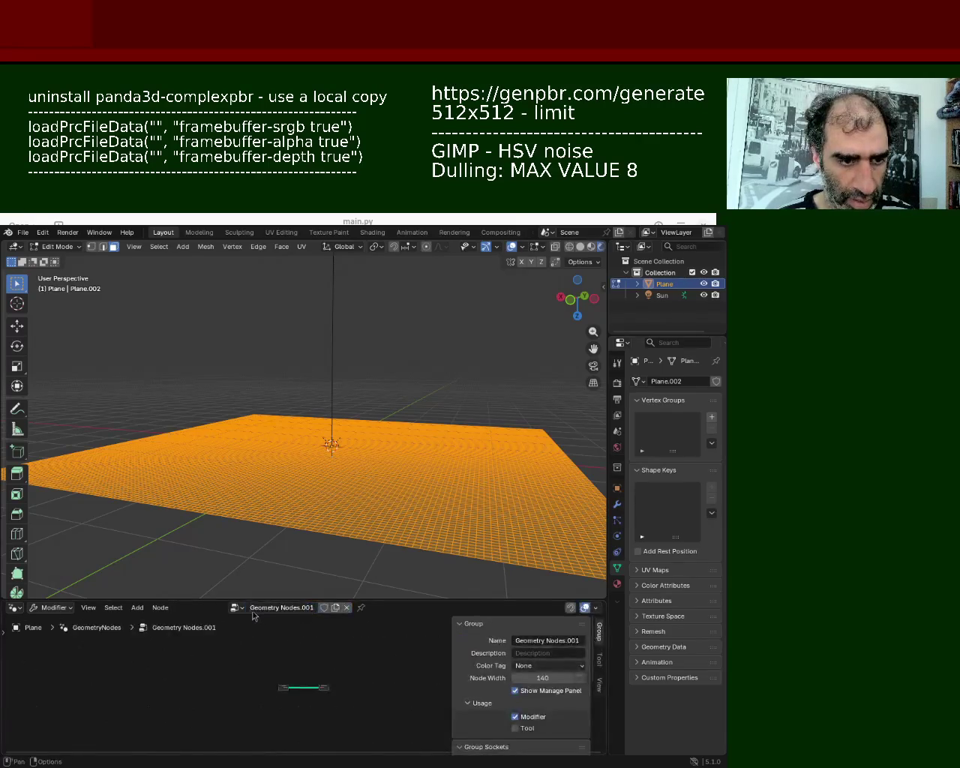
left_click(237, 609)
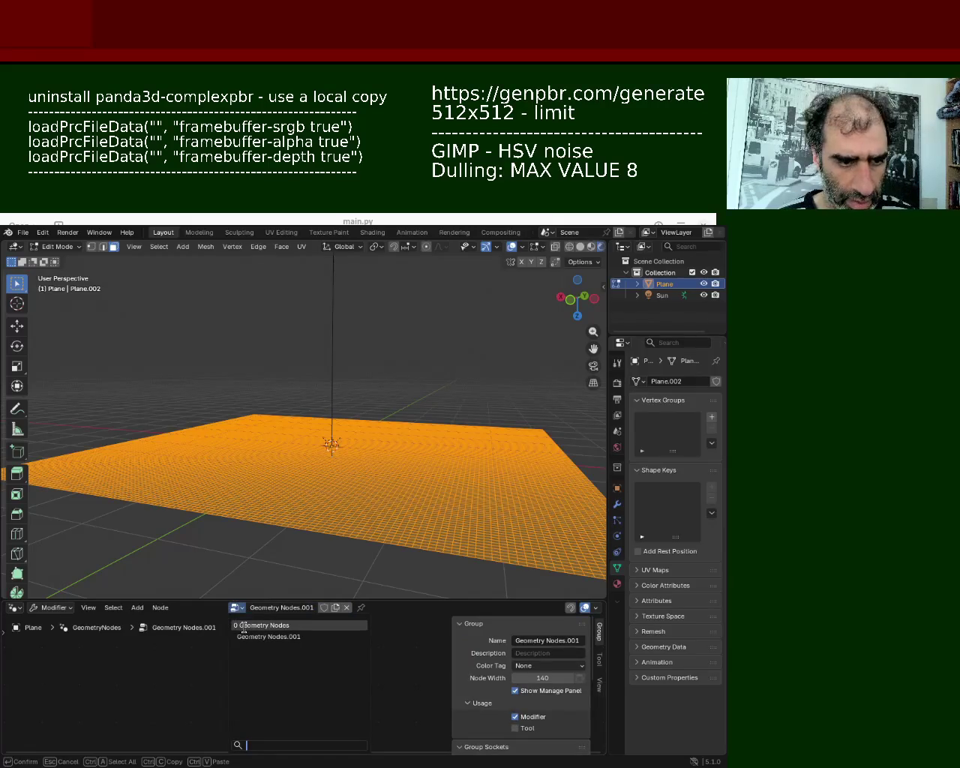
left_click(244, 626)
scroll(290, 660, "up", 3)
scroll(272, 681, "up", 2)
mouse_move(322, 571)
middle_mouse_down()
mouse_move(341, 530)
mouse_move(330, 577)
middle_mouse_up()
- Compare against 'Geometry Nodes.001', return to 'Geometry Nodes', and hide viewport overlays
left_click(240, 609)
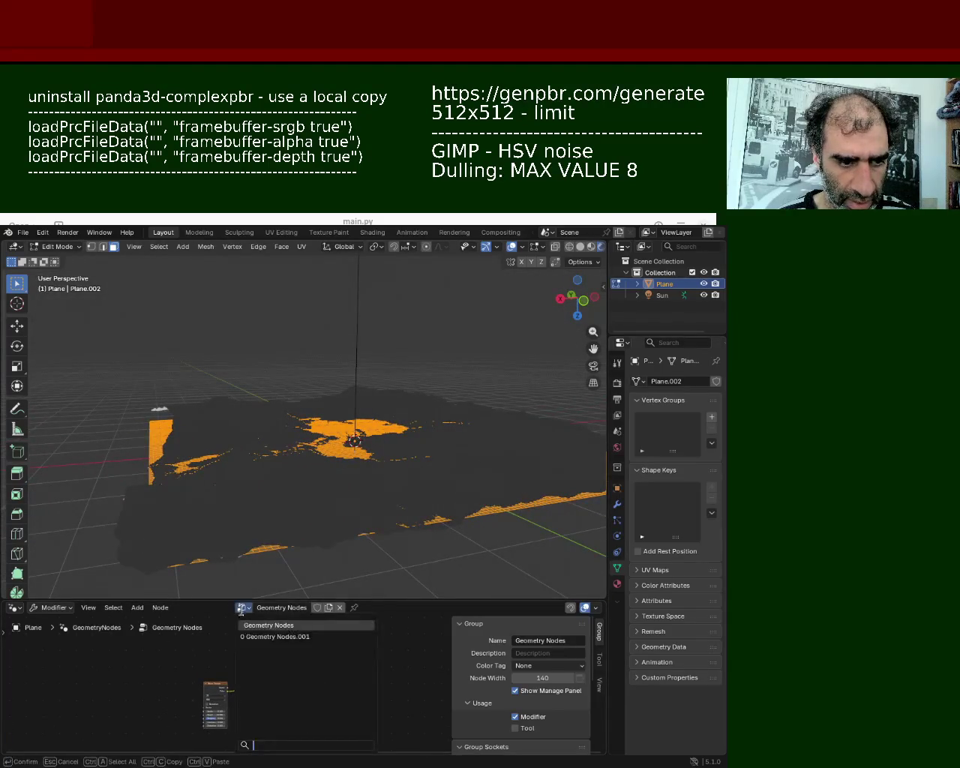
left_click(255, 637)
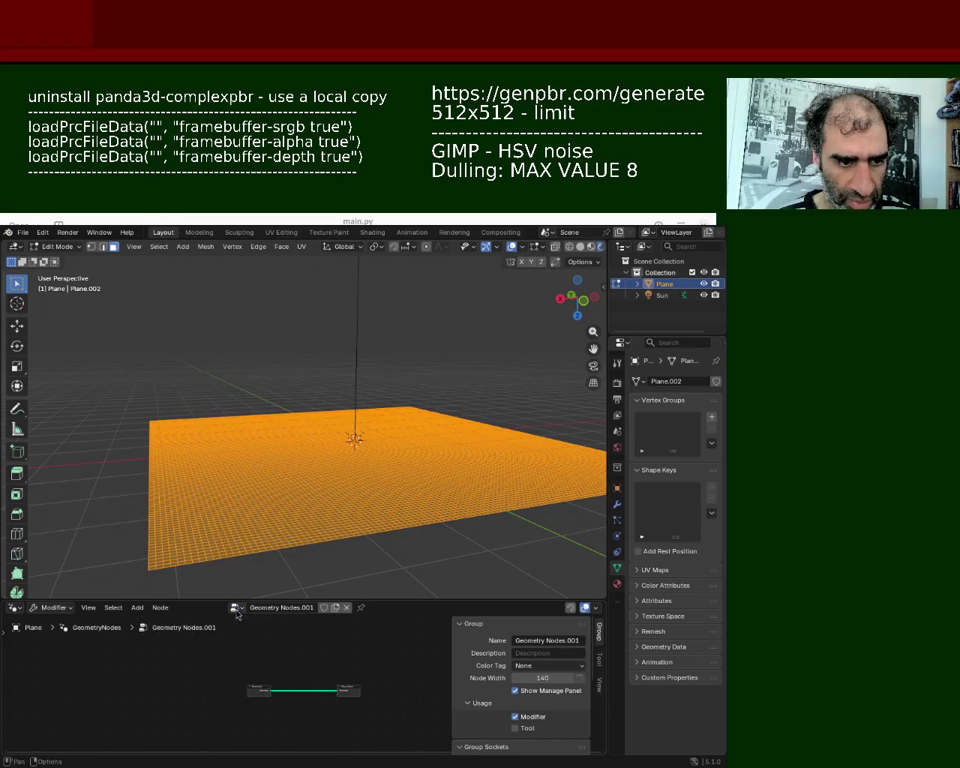
left_click(235, 609)
left_click(255, 625)
mouse_move(311, 467)
middle_mouse_down()
mouse_move(203, 521)
mouse_move(358, 434)
mouse_move(380, 363)
mouse_move(366, 402)
middle_mouse_up()
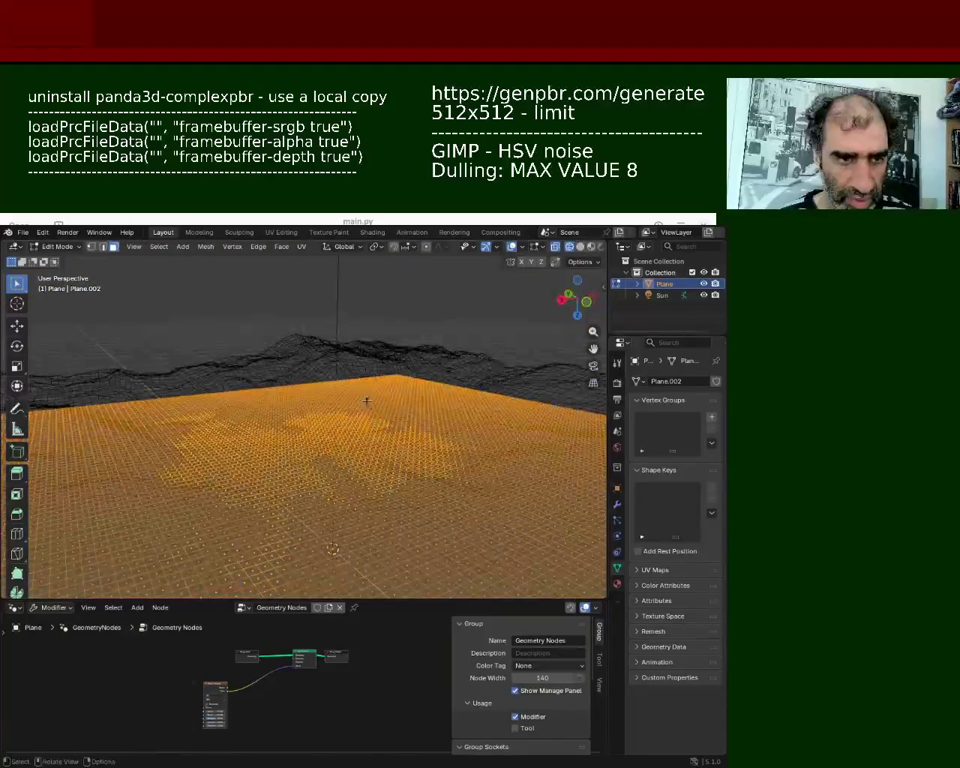
left_click(485, 246)
left_click(512, 246)
- Return to Object Mode, orbit the wireframe terrain from high and low angles, and enlarge the node editor
mouse_move(518, 255)
middle_mouse_down()
mouse_move(361, 487)
mouse_move(456, 470)
mouse_move(397, 471)
mouse_move(516, 429)
middle_mouse_up()
key("Tab")
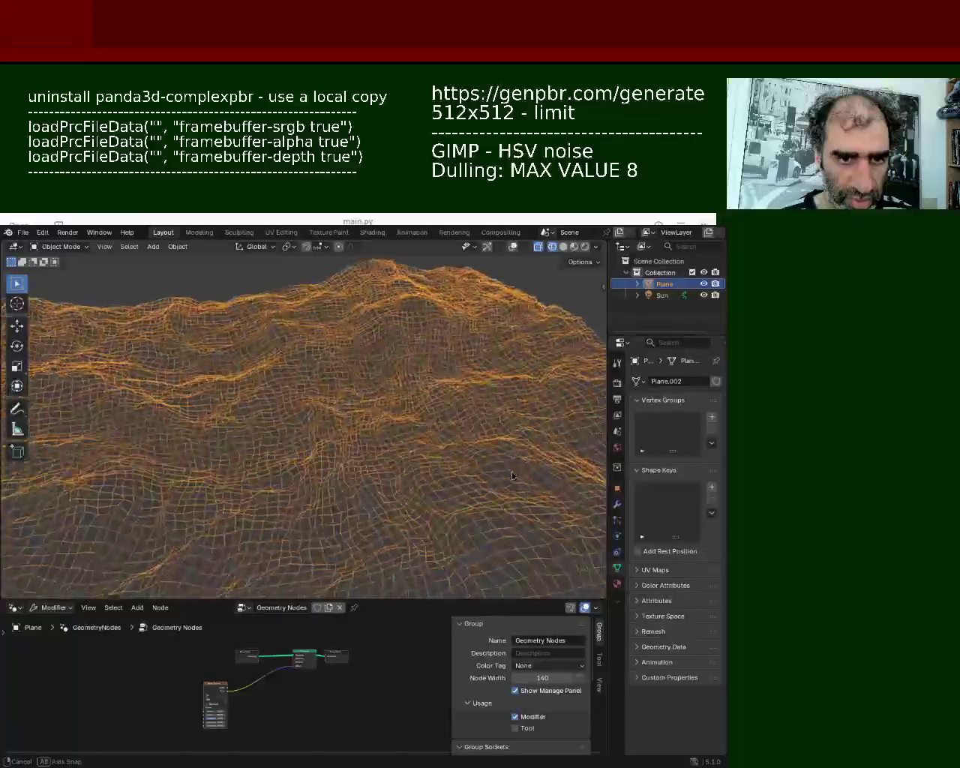
mouse_move(516, 429)
middle_mouse_down()
mouse_move(371, 447)
mouse_move(589, 436)
mouse_move(46, 435)
middle_mouse_up()
mouse_move(77, 442)
middle_mouse_down()
mouse_move(519, 429)
mouse_move(356, 422)
mouse_move(473, 443)
mouse_move(555, 427)
middle_mouse_up()
scroll(450, 439, "down", 3)
scroll(555, 427, "up", 3)
mouse_move(379, 388)
middle_mouse_down()
mouse_move(330, 428)
mouse_move(363, 403)
middle_mouse_up()
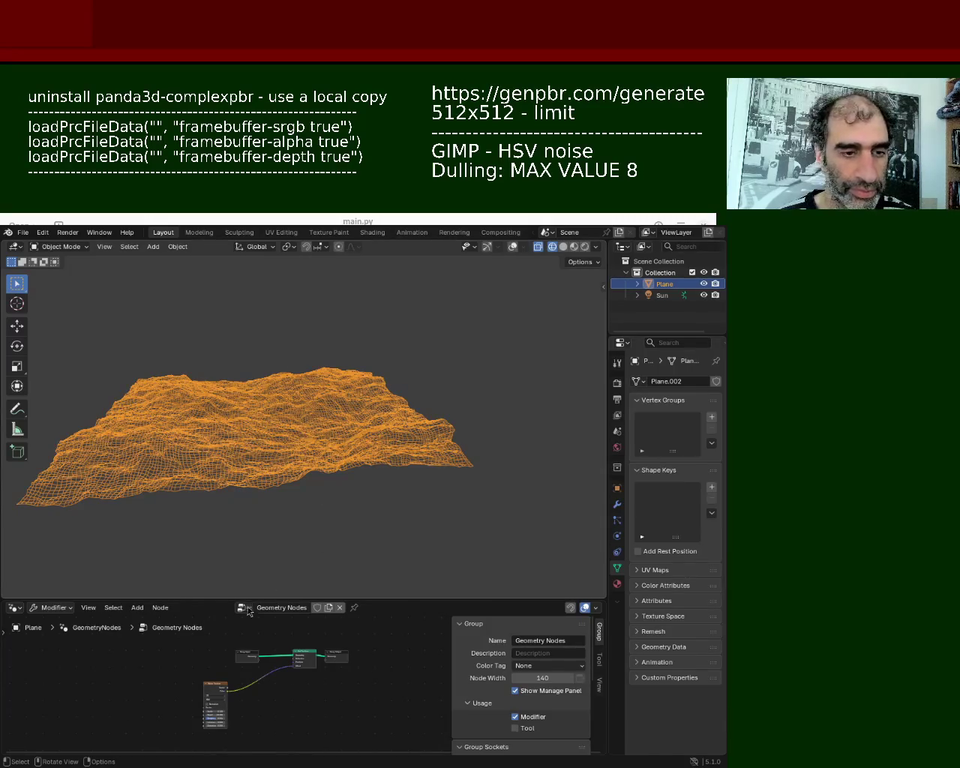
mouse_move(293, 413)
middle_mouse_down()
mouse_move(339, 468)
mouse_move(303, 442)
middle_mouse_up()
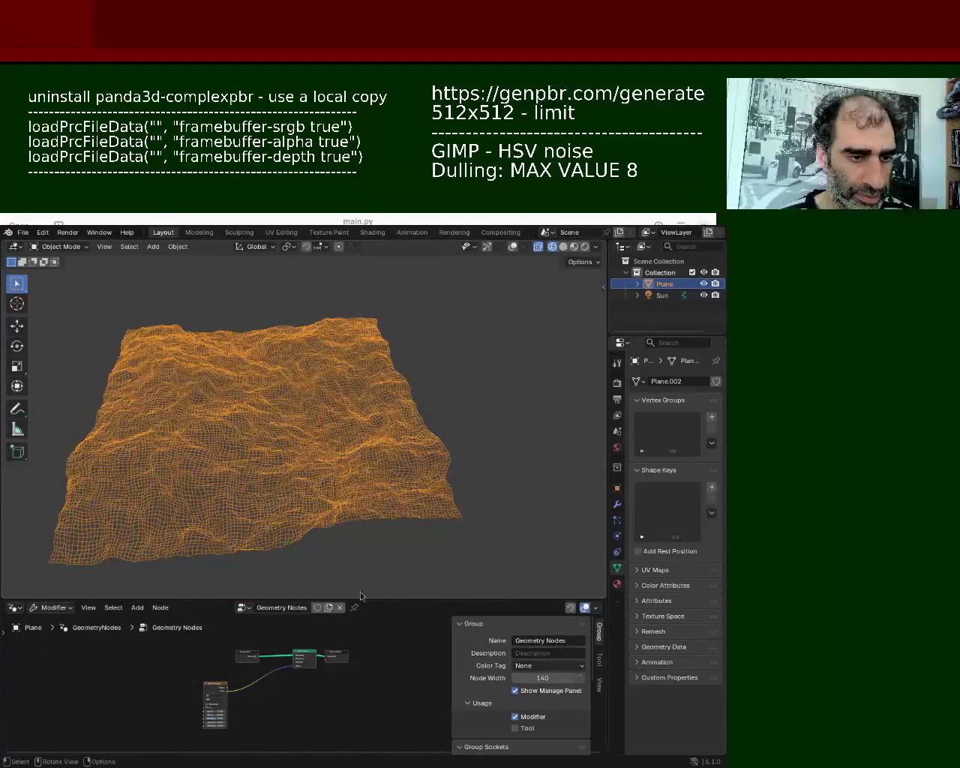
left_click_drag(367, 601, 372, 467)
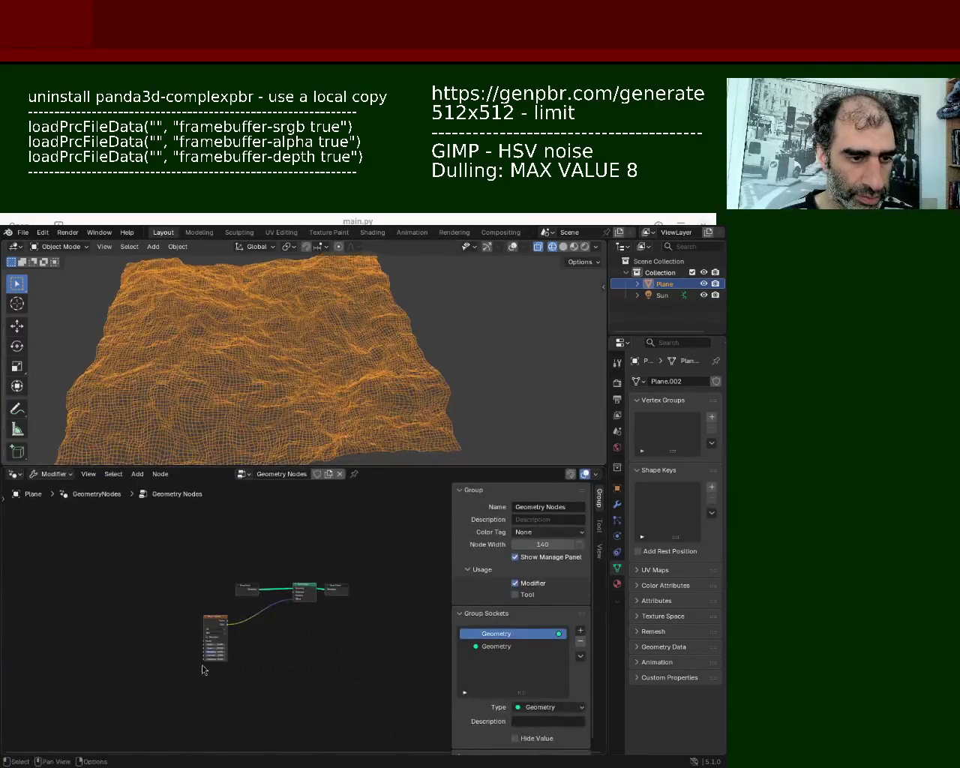
- Drag the Noise Texture's Scale to -0.200, Detail to 15.000 and Roughness to 0.580
scroll(204, 553, "up", 5)
middle_click_drag(203, 552, 267, 545)
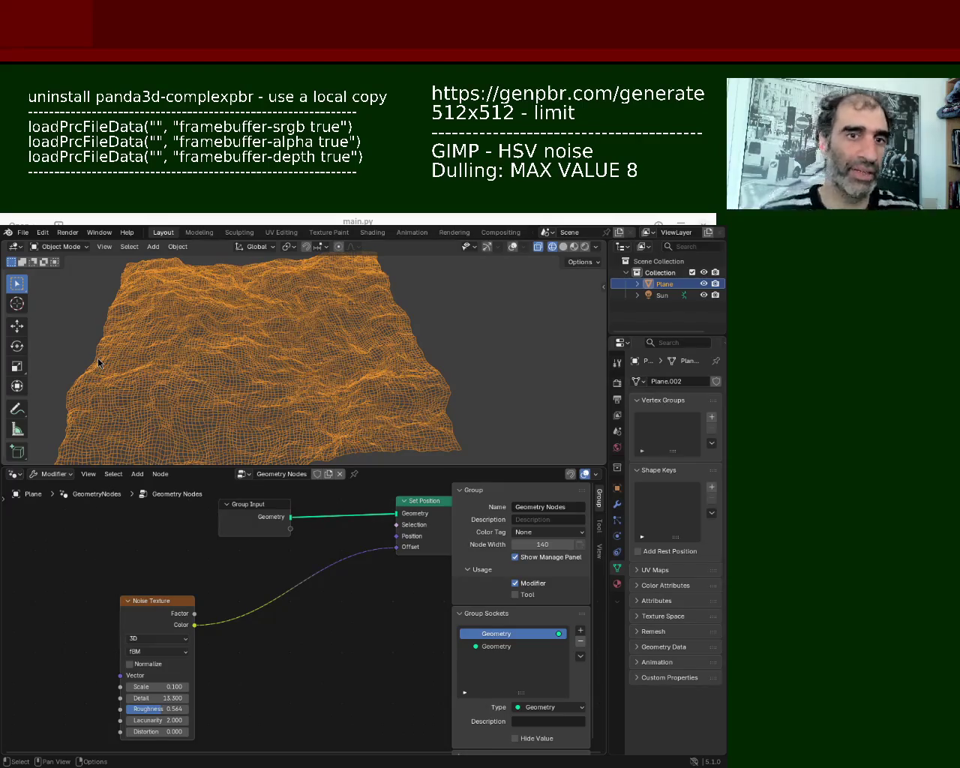
left_click_drag(150, 687, 154, 686)
mouse_move(292, 390)
middle_mouse_down()
mouse_move(293, 341)
mouse_move(521, 335)
mouse_move(488, 330)
middle_mouse_up()
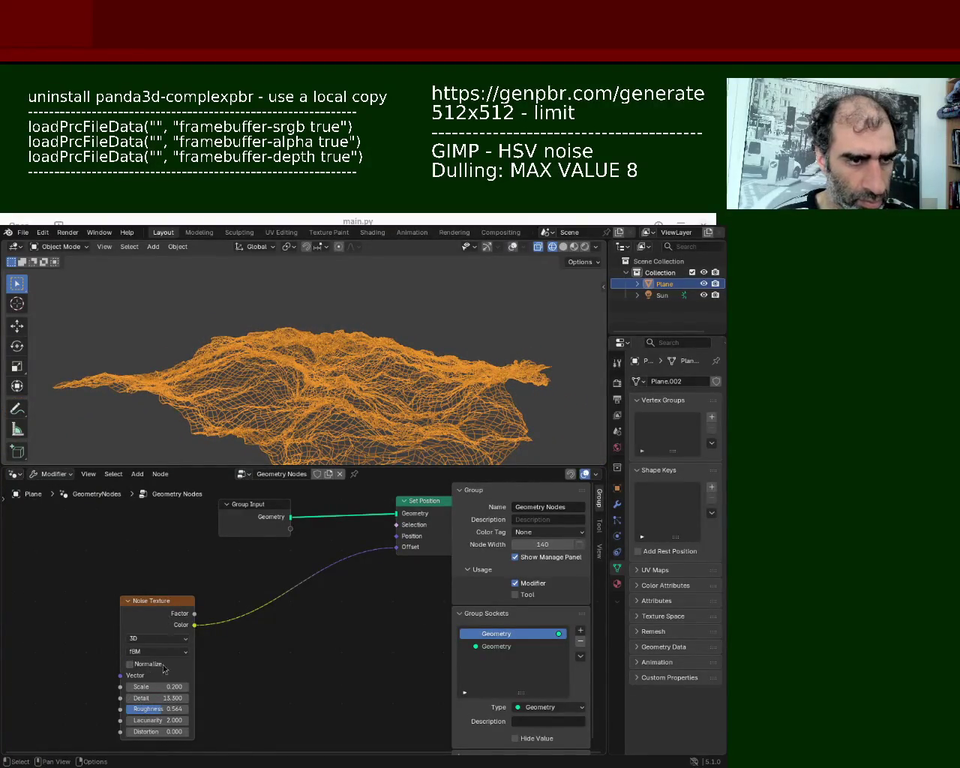
mouse_move(143, 697)
left_mouse_down()
mouse_move(159, 687)
mouse_move(151, 686)
left_mouse_up()
middle_click_drag(285, 390, 352, 401)
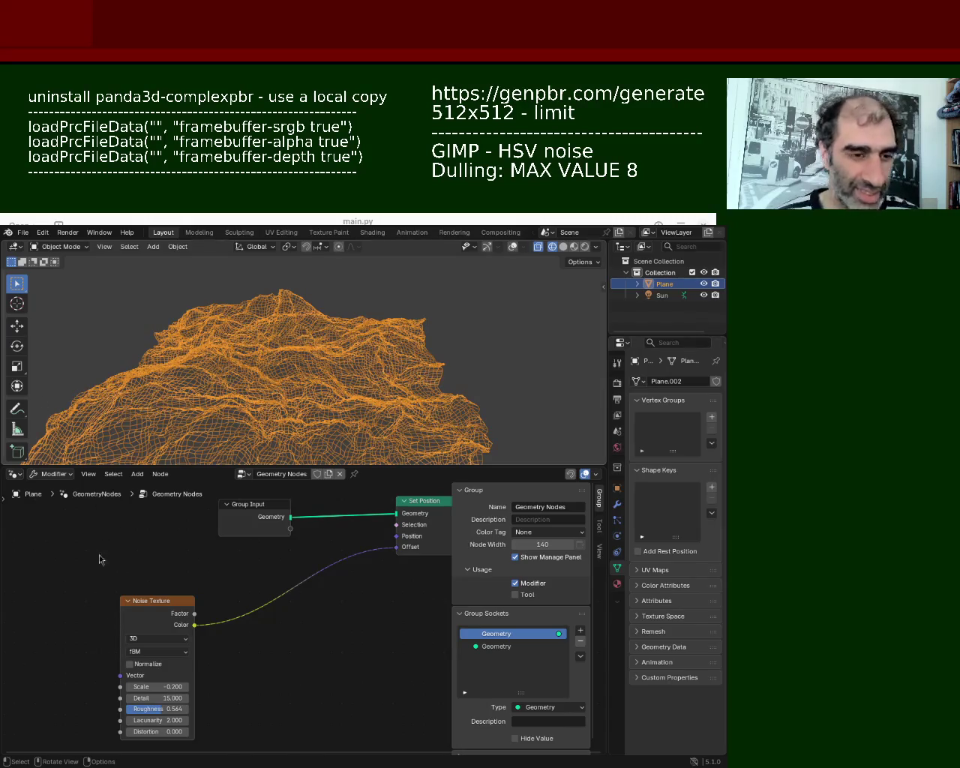
left_click_drag(180, 606, 183, 598)
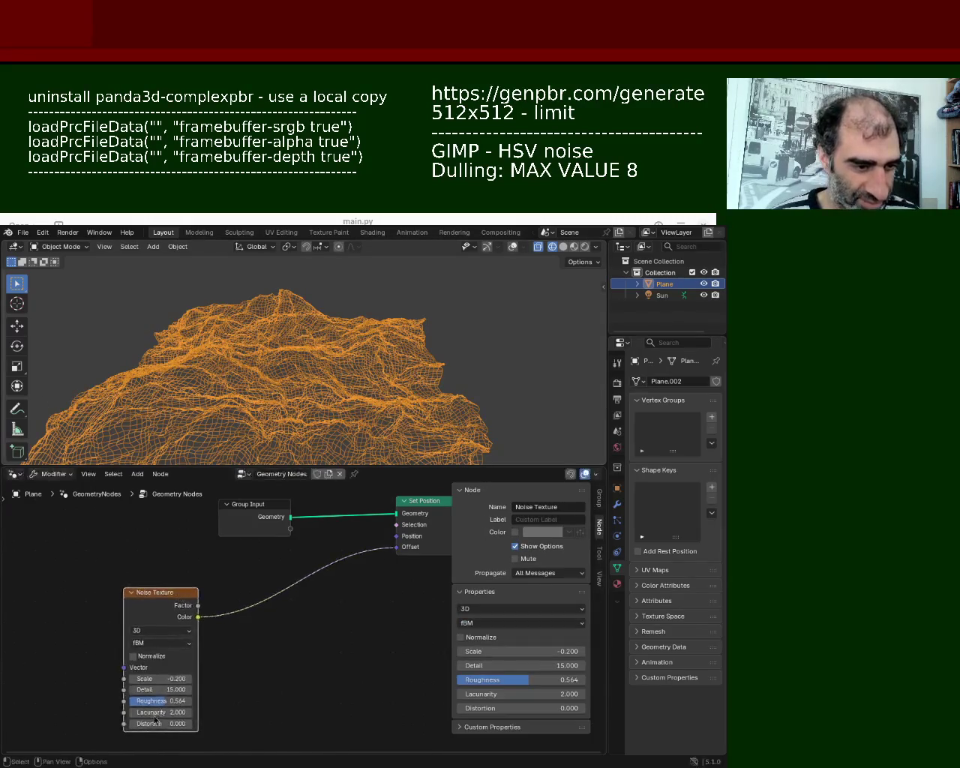
mouse_move(160, 701)
left_mouse_down()
mouse_move(187, 700)
mouse_move(168, 701)
left_mouse_up()
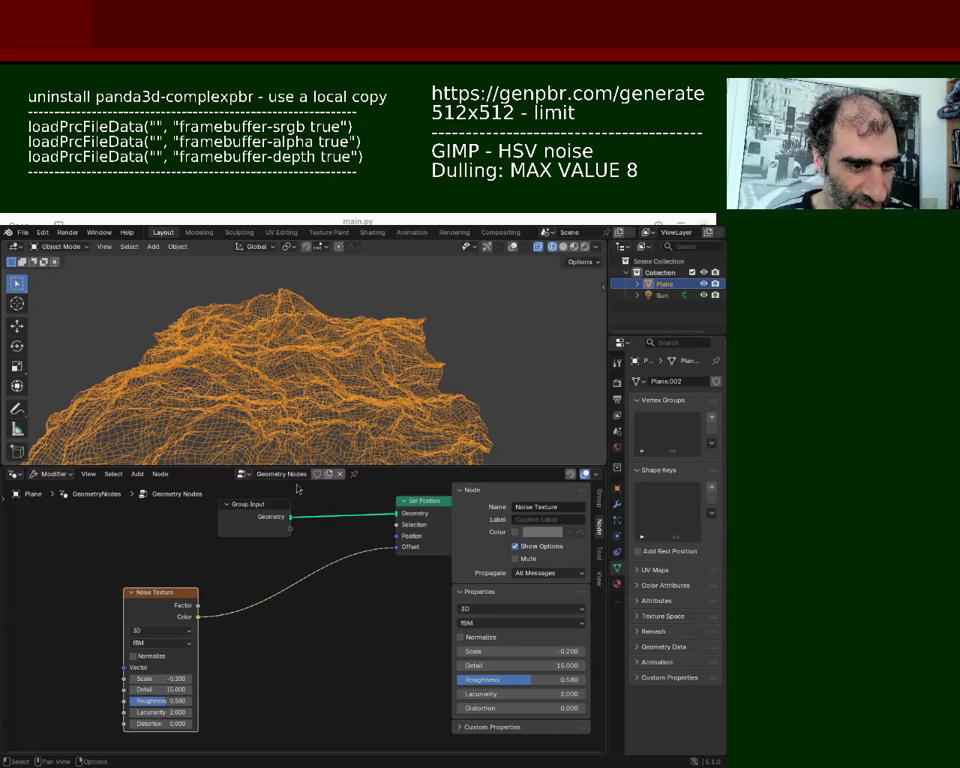
left_click_drag(300, 466, 300, 451)
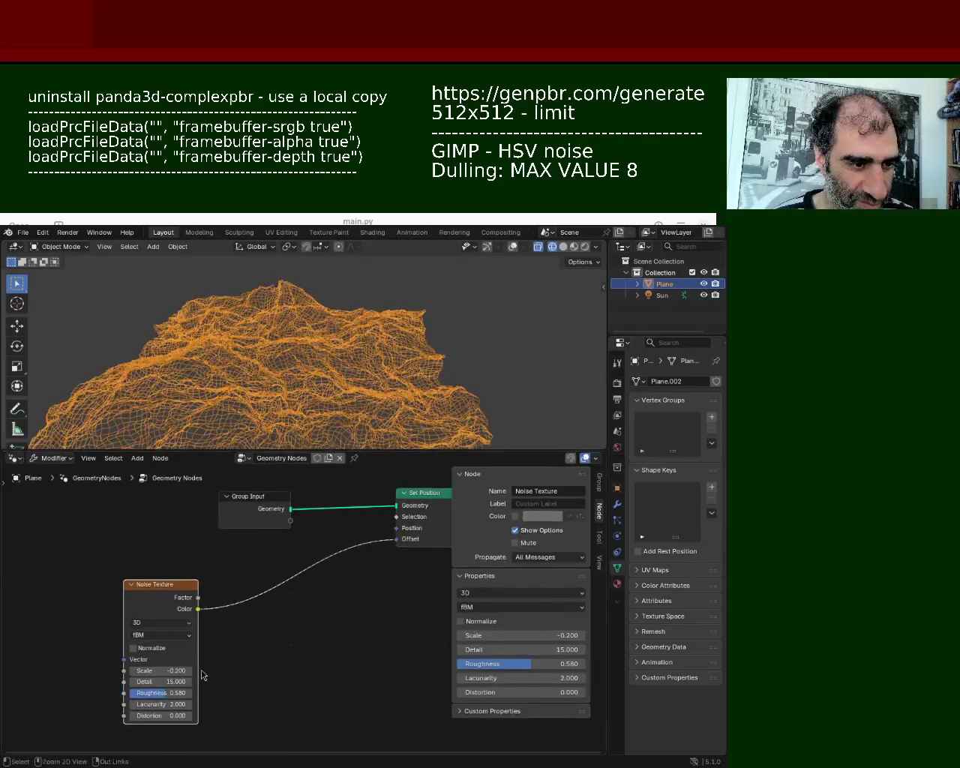
- Resize the node and 3D areas, orbit to a low side view, and switch the terrain to Solid shading
scroll(201, 666, "up", 2)
mouse_move(277, 533)
middle_mouse_down()
mouse_move(178, 605)
mouse_move(178, 621)
middle_mouse_up()
left_click_drag(303, 450, 300, 596)
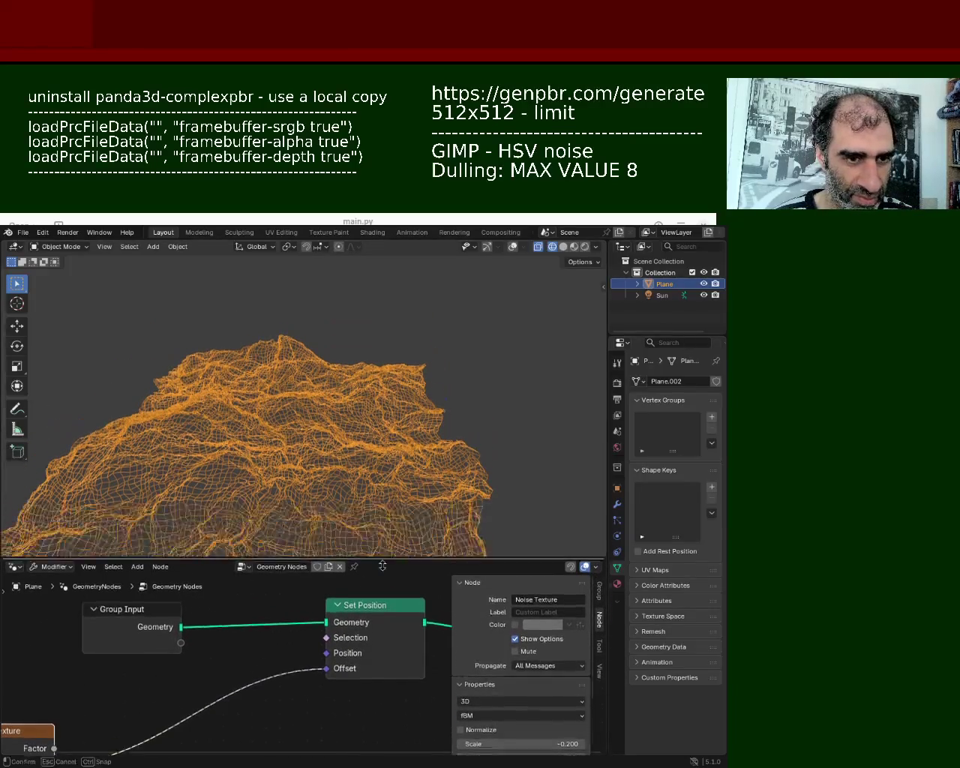
mouse_move(300, 525)
middle_mouse_down()
mouse_move(255, 515)
mouse_move(467, 525)
middle_mouse_up()
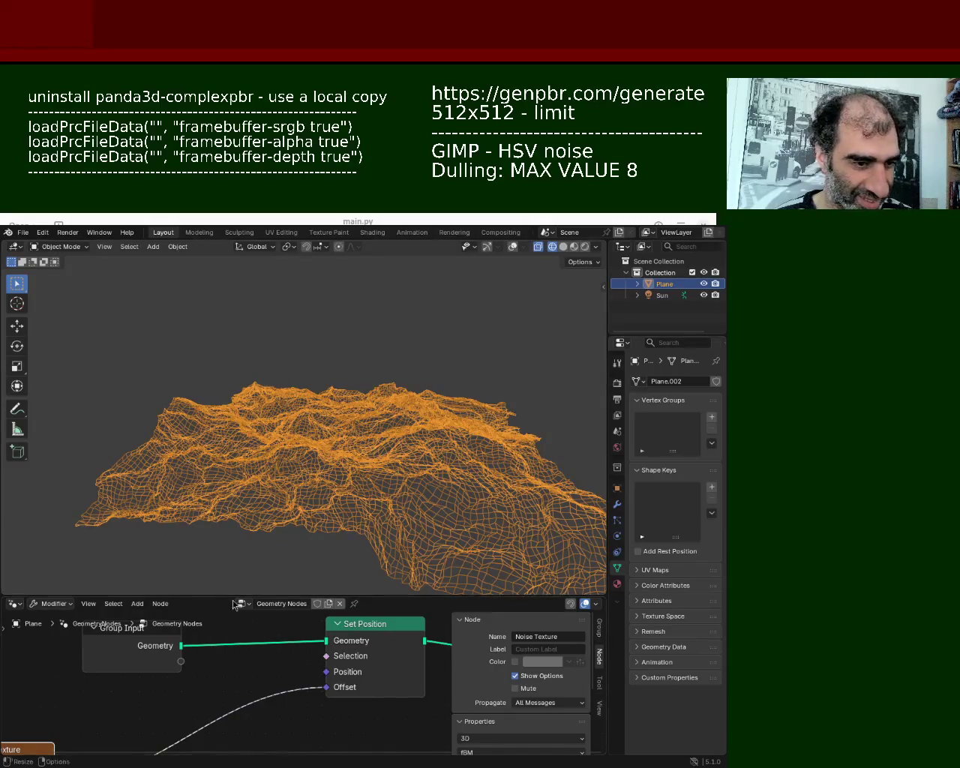
left_click_drag(235, 605, 236, 358)
middle_click_drag(264, 396, 228, 450)
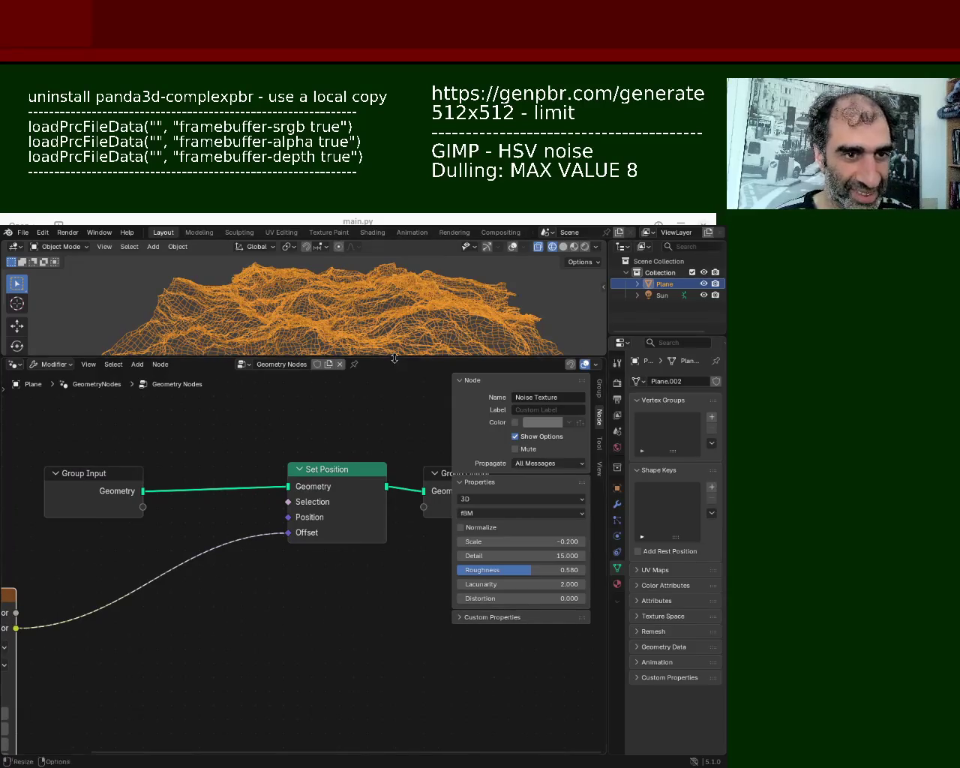
left_click_drag(394, 357, 394, 541)
mouse_move(465, 492)
middle_mouse_down()
mouse_move(504, 454)
mouse_move(82, 460)
mouse_move(195, 393)
middle_mouse_up()
scroll(277, 388, "up", 4)
mouse_move(277, 388)
middle_mouse_down()
mouse_move(284, 369)
mouse_move(348, 419)
mouse_move(419, 398)
mouse_move(267, 448)
mouse_move(473, 402)
mouse_move(507, 404)
middle_mouse_up()
key("shift+z")
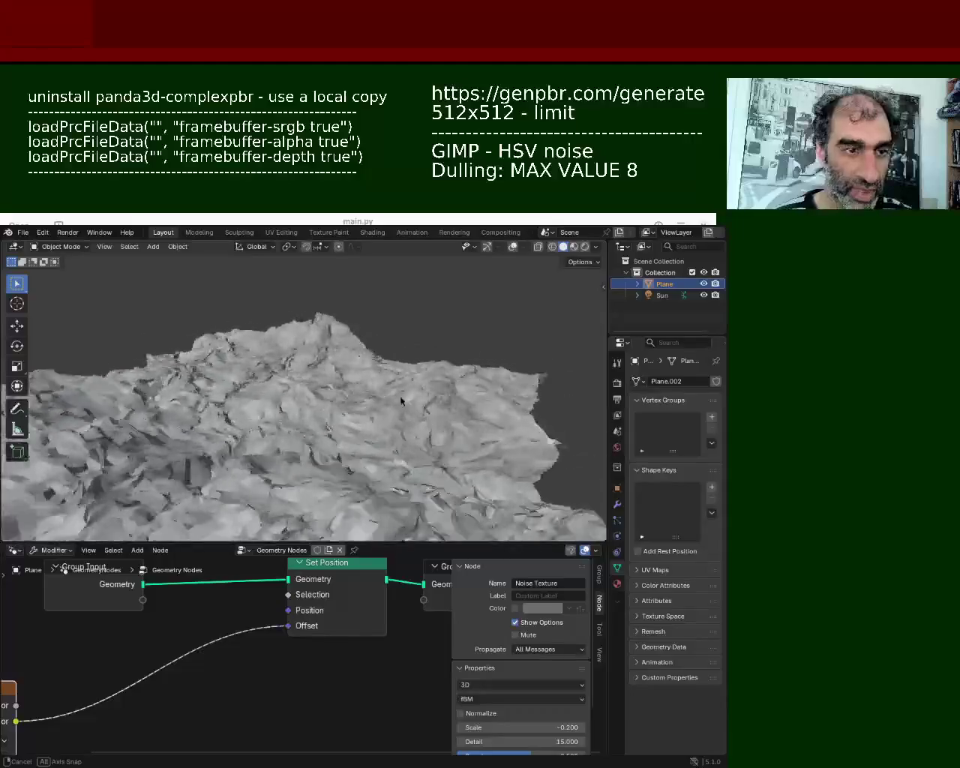
- Orbit around the solid craggy terrain from several angles, then enlarge the node editor onto the Noise Texture node
mouse_move(507, 404)
middle_mouse_down()
mouse_move(250, 382)
mouse_move(382, 426)
middle_mouse_up()
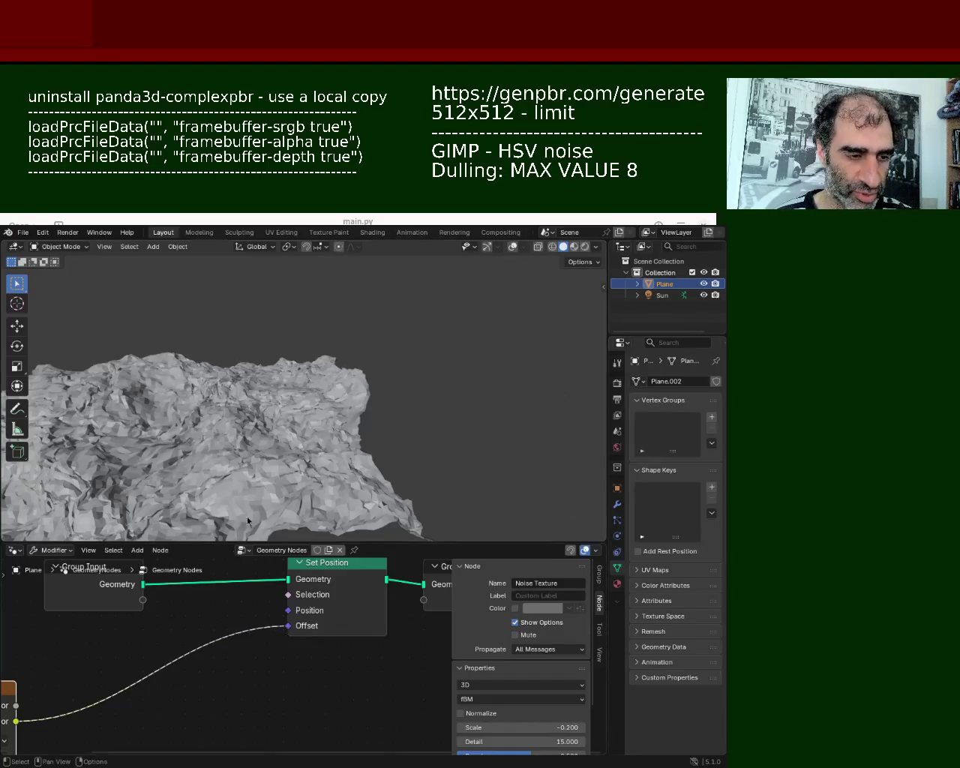
middle_click_drag(249, 522, 281, 340)
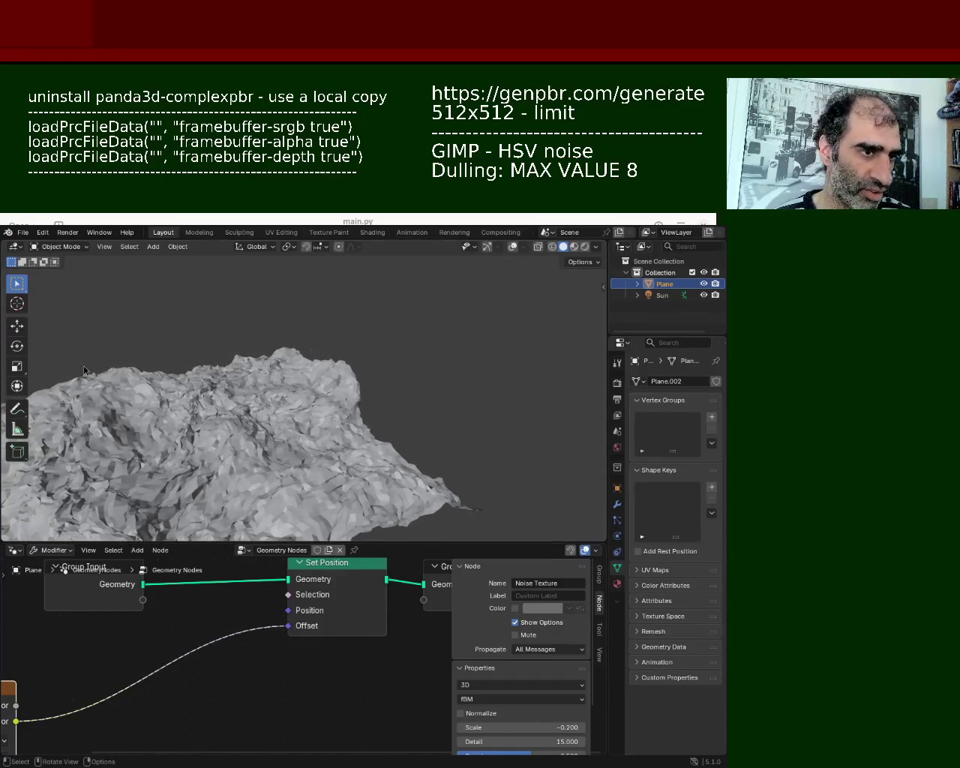
mouse_move(180, 444)
middle_mouse_down()
mouse_move(266, 339)
mouse_move(268, 283)
middle_mouse_up()
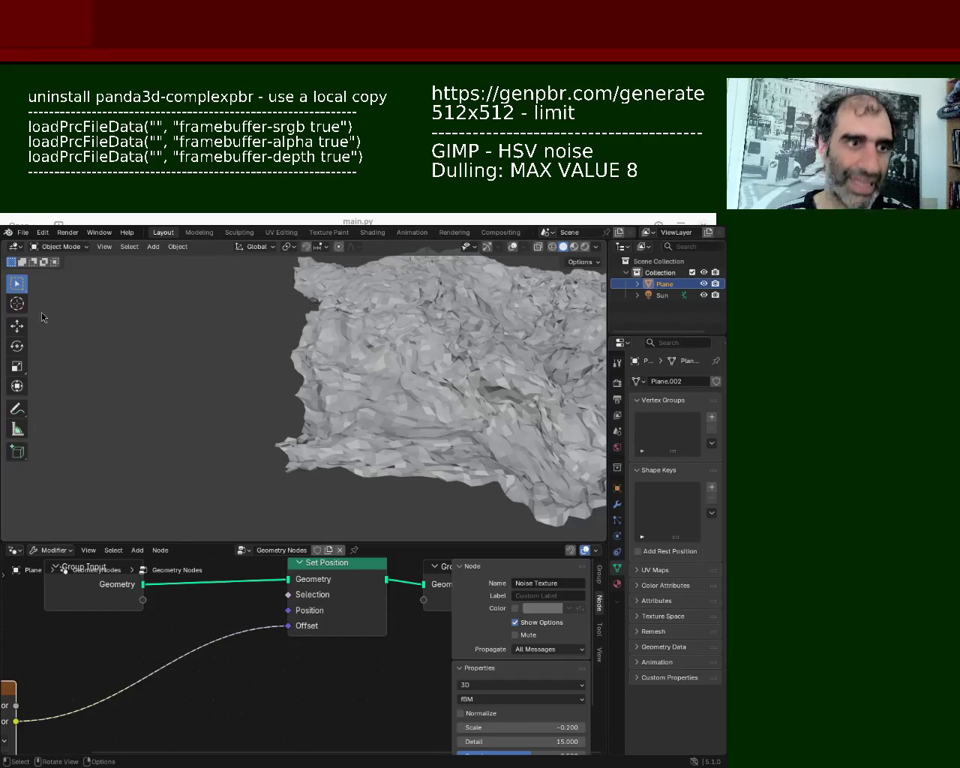
mouse_move(454, 389)
middle_mouse_down()
mouse_move(409, 379)
mouse_move(443, 390)
mouse_move(504, 384)
mouse_move(492, 375)
mouse_move(320, 386)
middle_mouse_up()
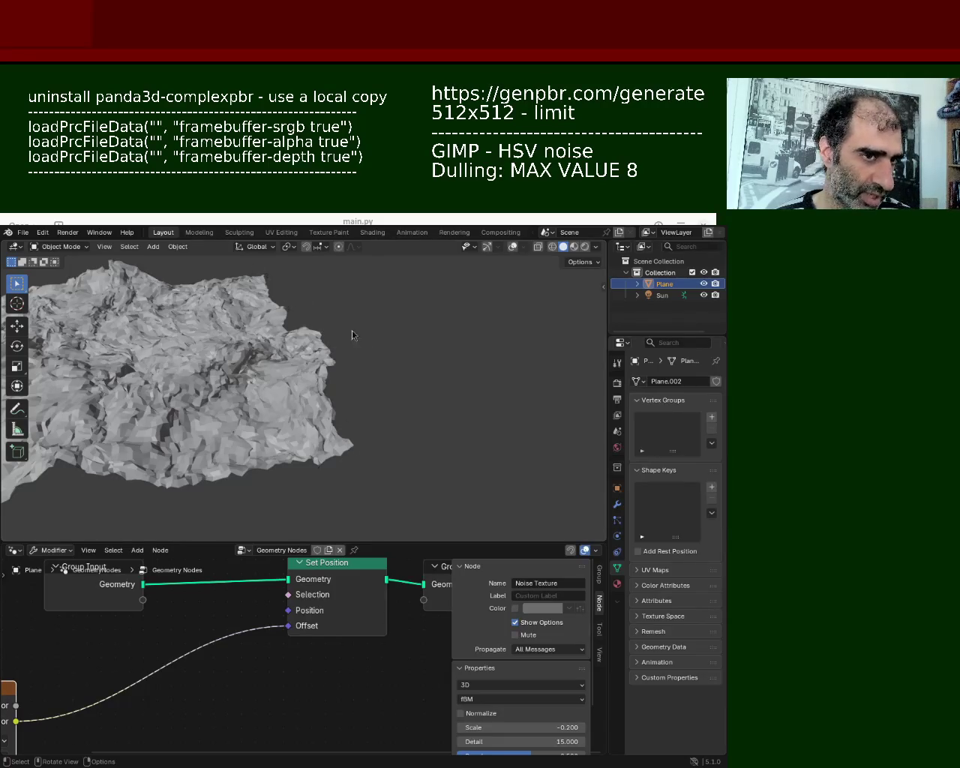
mouse_move(247, 339)
middle_mouse_down()
mouse_move(308, 319)
mouse_move(467, 331)
mouse_move(257, 335)
mouse_move(440, 382)
mouse_move(338, 390)
mouse_move(253, 411)
mouse_move(338, 390)
mouse_move(403, 392)
mouse_move(368, 382)
mouse_move(491, 408)
mouse_move(420, 390)
mouse_move(436, 331)
mouse_move(300, 450)
middle_mouse_up()
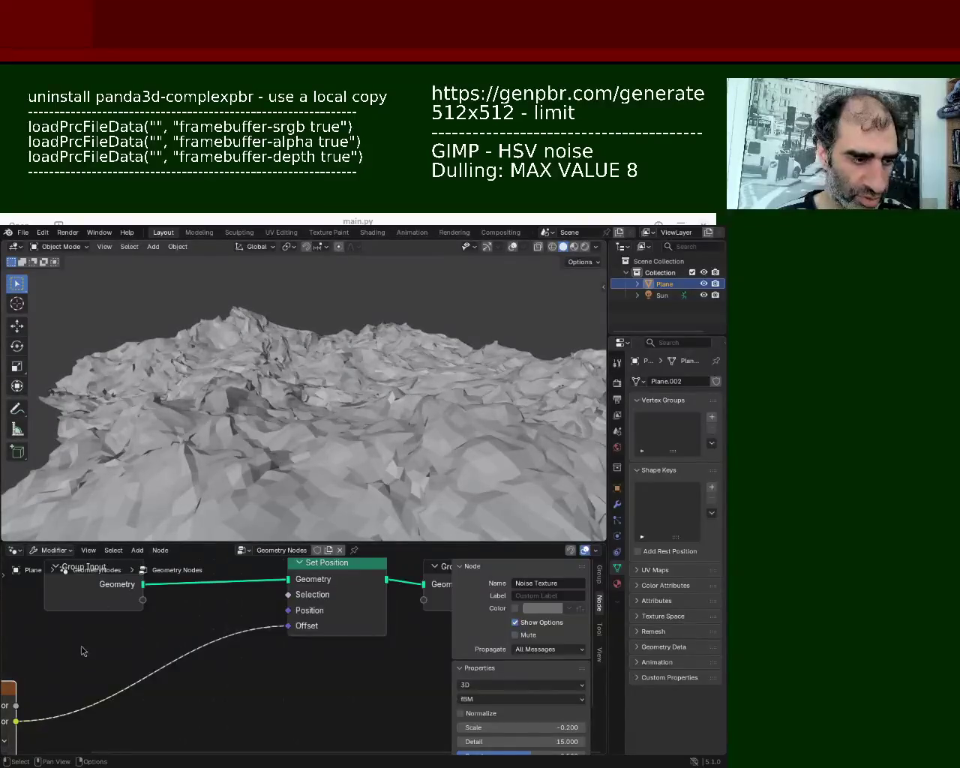
left_click_drag(177, 552, 177, 474)
middle_click_drag(78, 644, 296, 609)
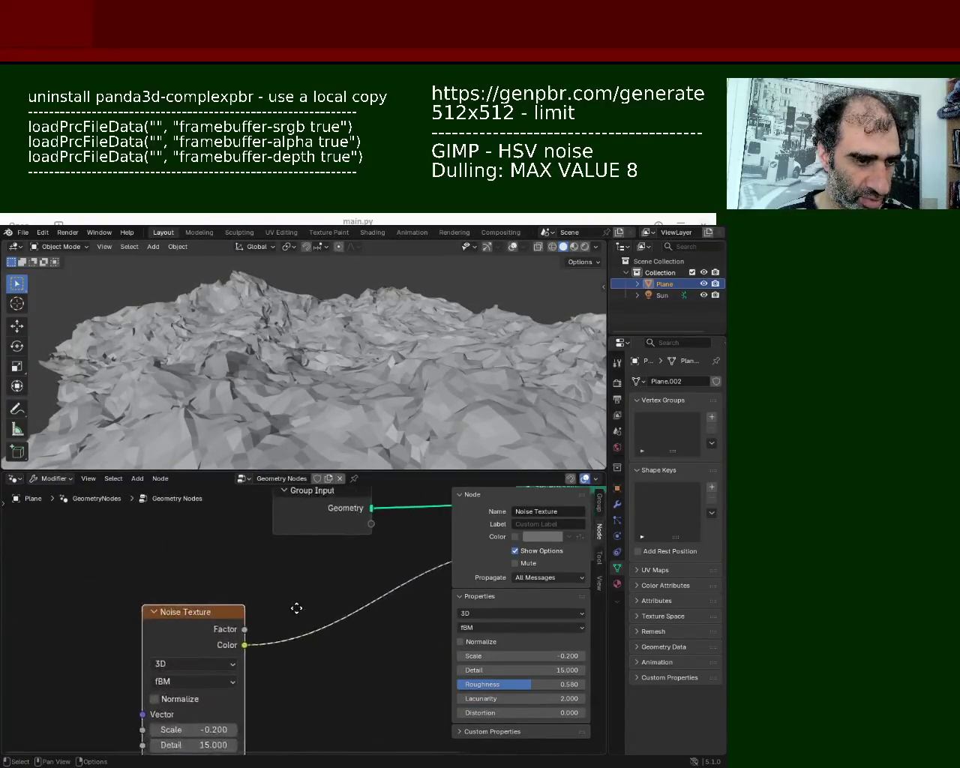
- Change the noise Scale from -0.200 to 0.100 and try lower Detail values
mouse_move(195, 729)
left_mouse_down()
mouse_move(240, 729)
mouse_move(187, 729)
left_mouse_up()
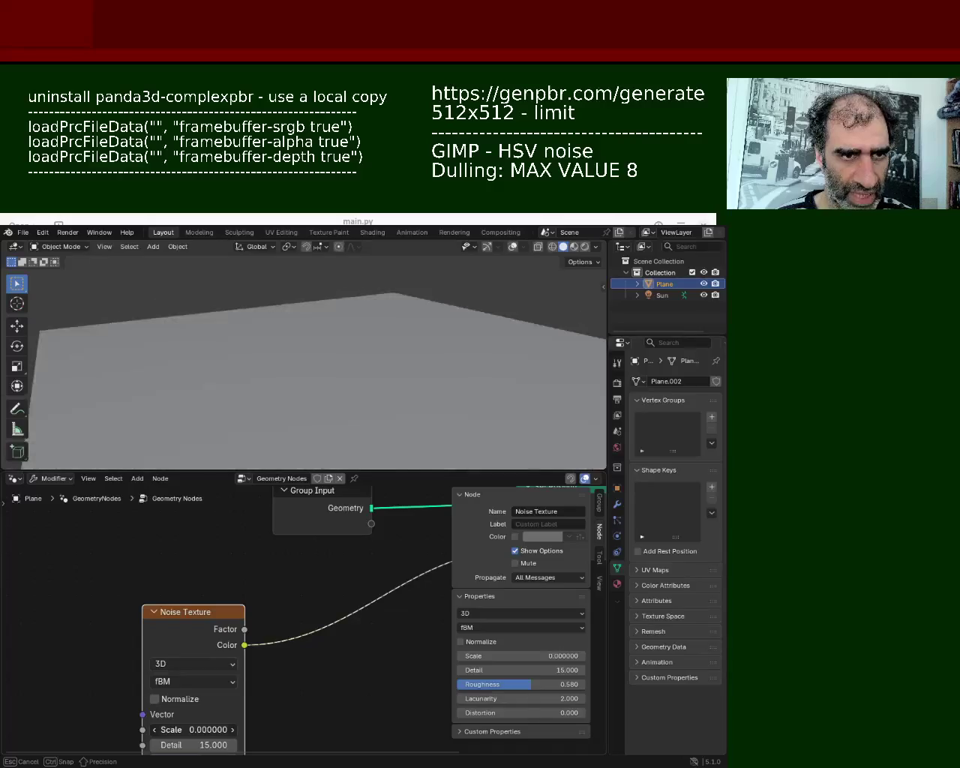
left_click_drag(187, 729, 188, 729)
mouse_move(359, 415)
middle_mouse_down()
mouse_move(447, 391)
mouse_move(408, 370)
mouse_move(381, 375)
mouse_move(427, 382)
mouse_move(463, 414)
mouse_move(420, 382)
mouse_move(255, 380)
mouse_move(351, 378)
mouse_move(406, 399)
mouse_move(435, 378)
mouse_move(328, 382)
mouse_move(332, 351)
mouse_move(345, 368)
mouse_move(315, 373)
mouse_move(236, 347)
mouse_move(159, 365)
mouse_move(236, 343)
mouse_move(439, 382)
mouse_move(353, 386)
mouse_move(375, 379)
mouse_move(257, 343)
mouse_move(243, 357)
middle_mouse_up()
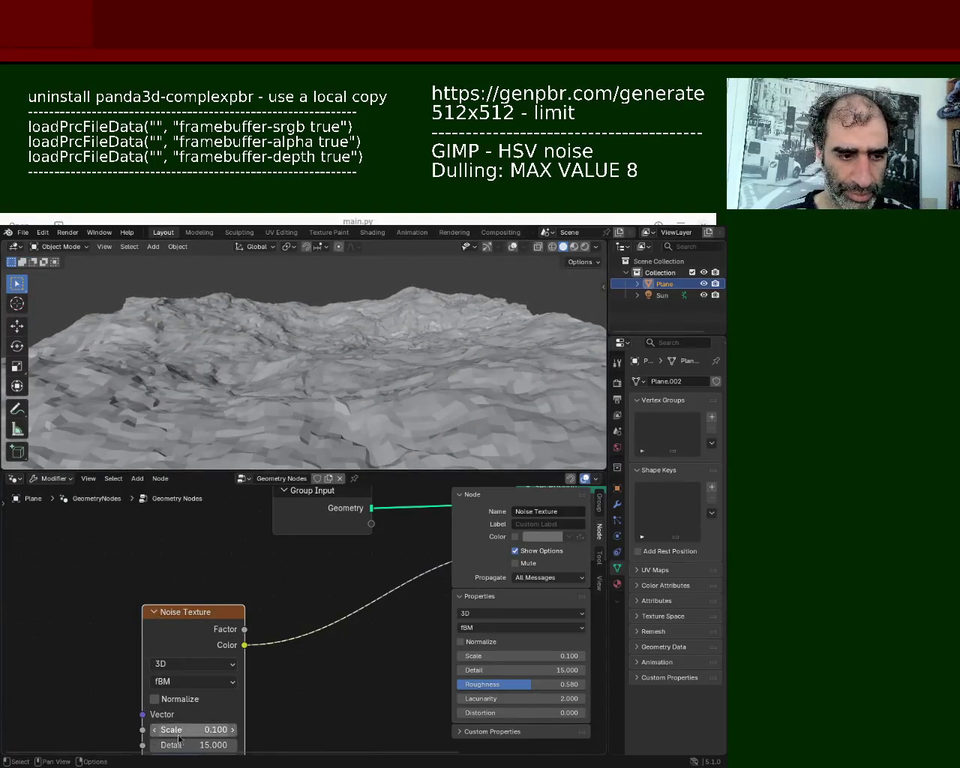
left_click_drag(199, 631, 176, 570)
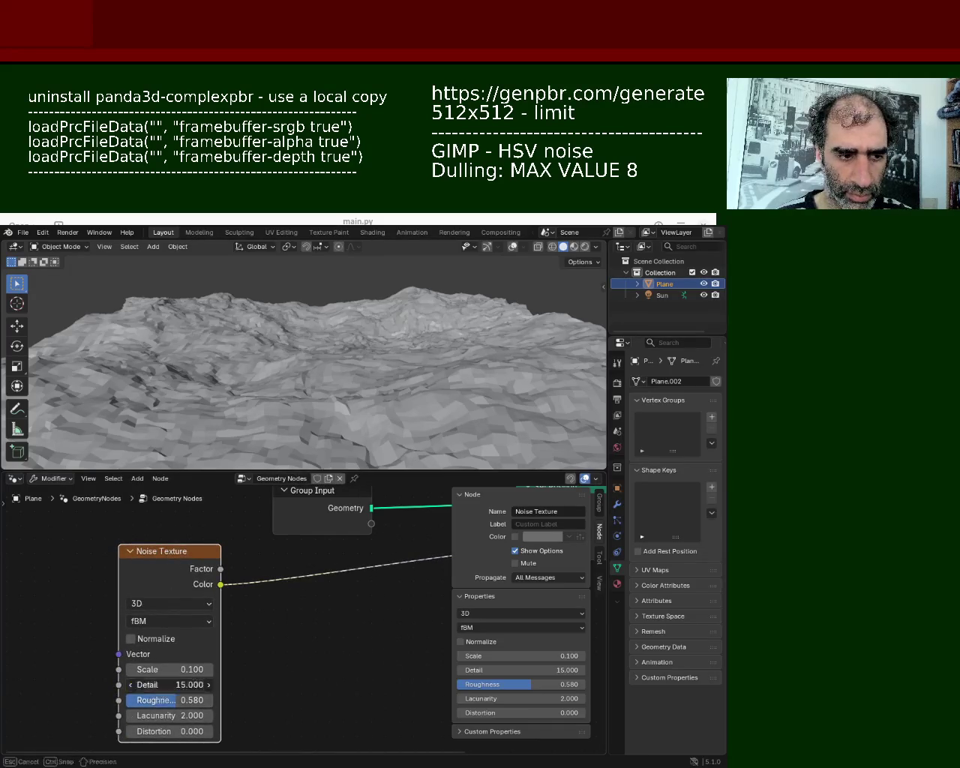
mouse_move(170, 684)
left_mouse_down()
mouse_move(147, 685)
mouse_move(188, 685)
mouse_move(191, 699)
mouse_move(167, 700)
left_mouse_up()
- Reset Roughness to its default, then raise it to about 0.596 and inspect the terrain
right_click(172, 705)
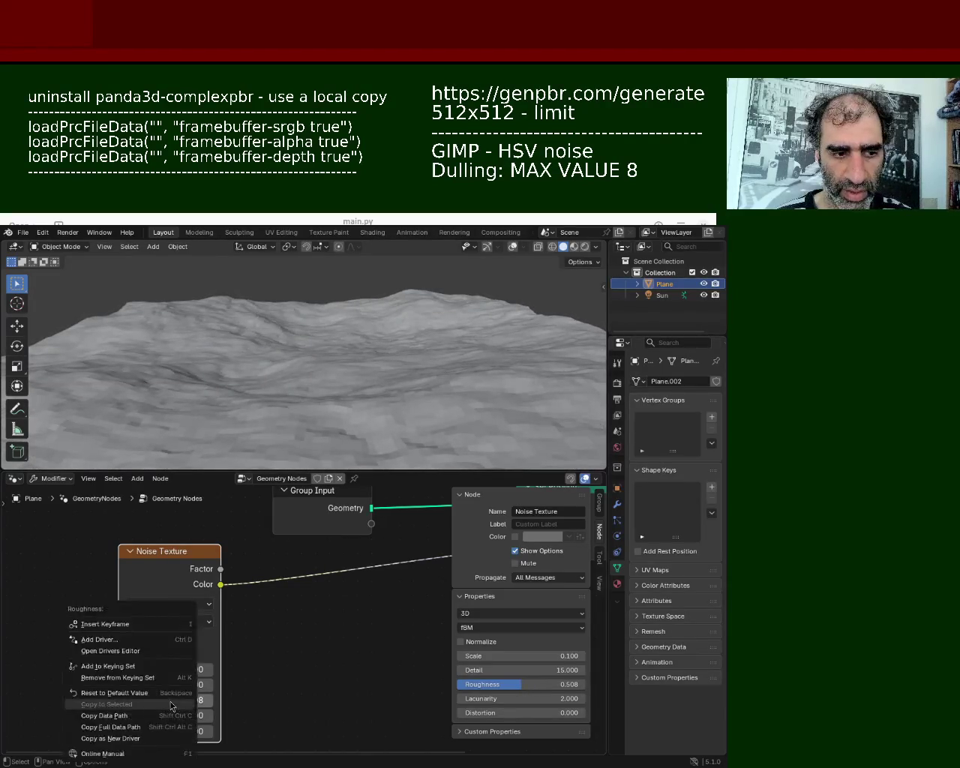
left_click(170, 693)
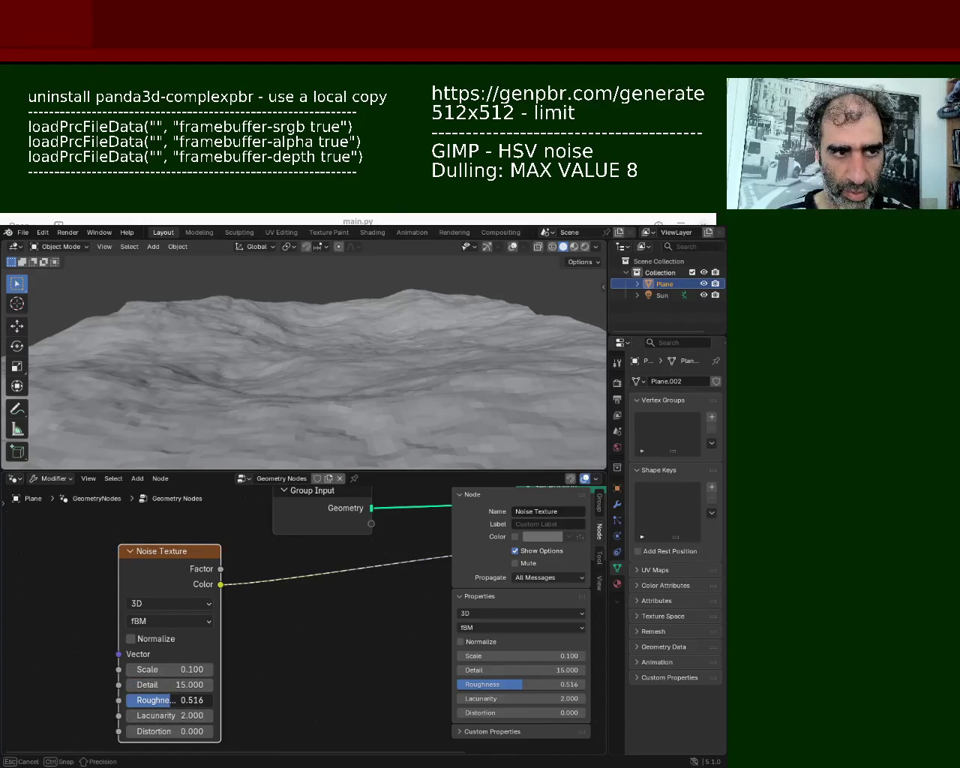
left_click_drag(167, 699, 180, 700)
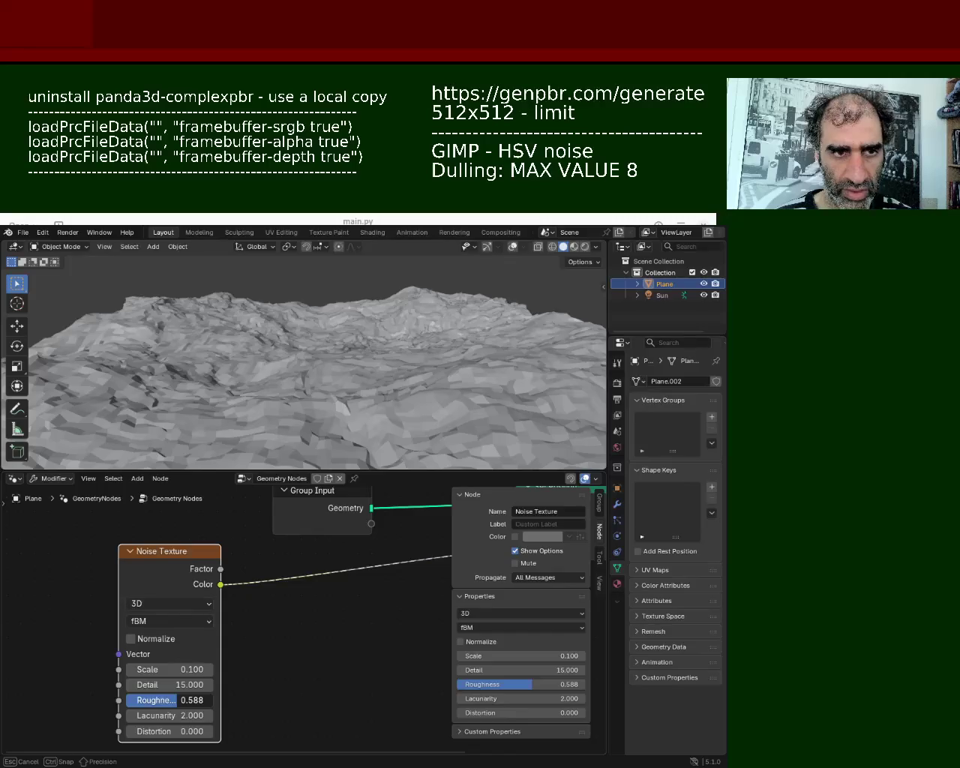
mouse_move(268, 400)
middle_mouse_down()
mouse_move(160, 356)
mouse_move(409, 374)
mouse_move(432, 353)
mouse_move(469, 358)
mouse_move(387, 369)
mouse_move(352, 347)
mouse_move(271, 362)
mouse_move(297, 353)
mouse_move(370, 375)
mouse_move(409, 375)
mouse_move(375, 357)
mouse_move(348, 361)
middle_mouse_up()
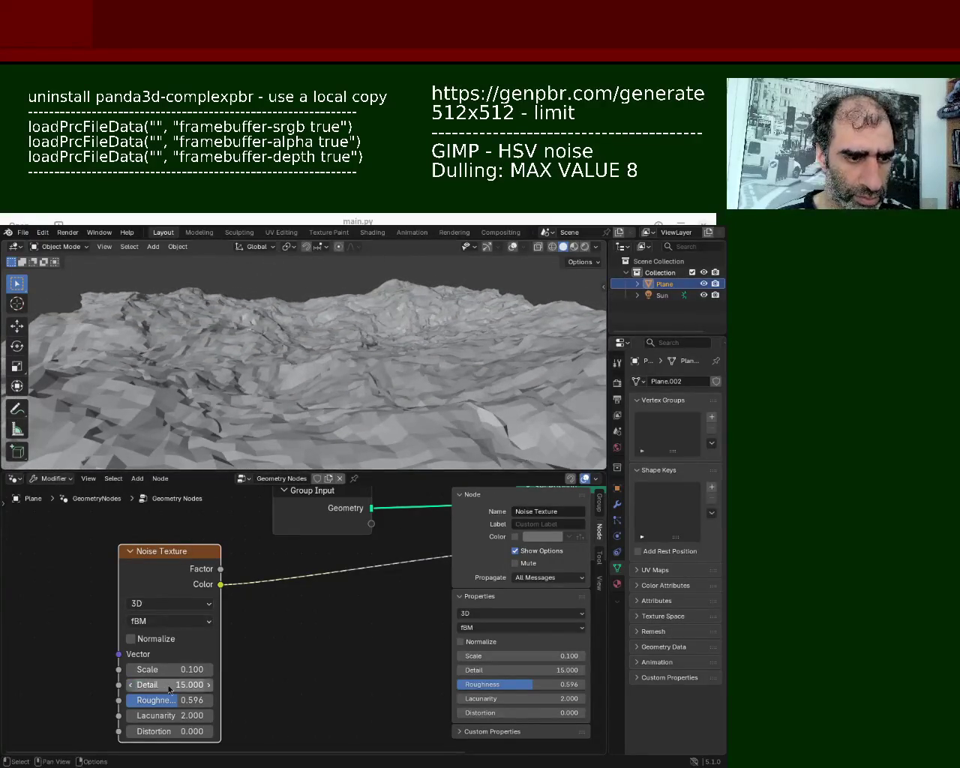
middle_click_drag(364, 637, 294, 642)
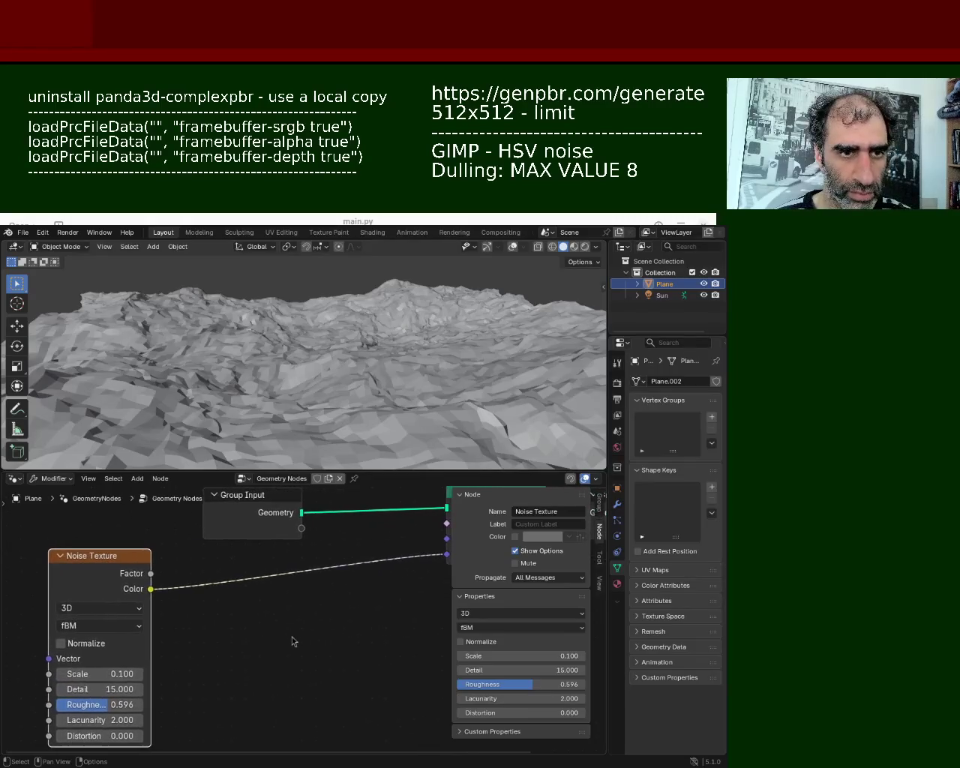
key("shift+a")
- Insert an RGB Curves node on the link from noise Color to Offset
left_click(242, 508)
type("rg")
left_click(288, 531)
left_click(266, 597)
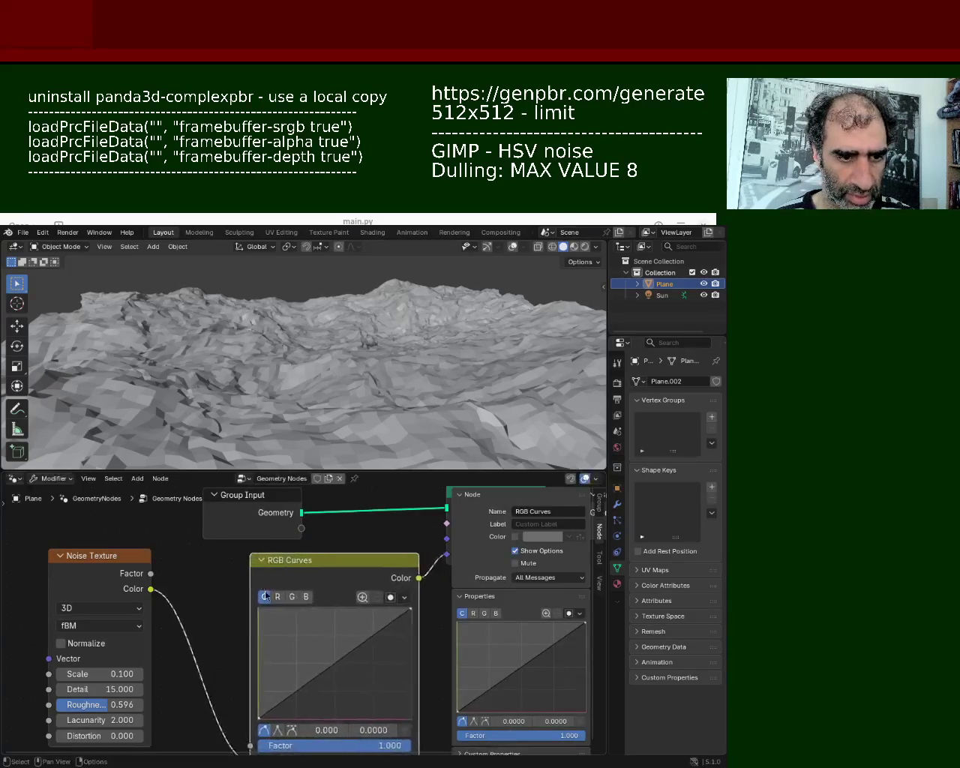
middle_click_drag(292, 691, 263, 671)
- Add and move RGB curve points to remap terrain heights, then delete the RGB Curves node
left_click(283, 675)
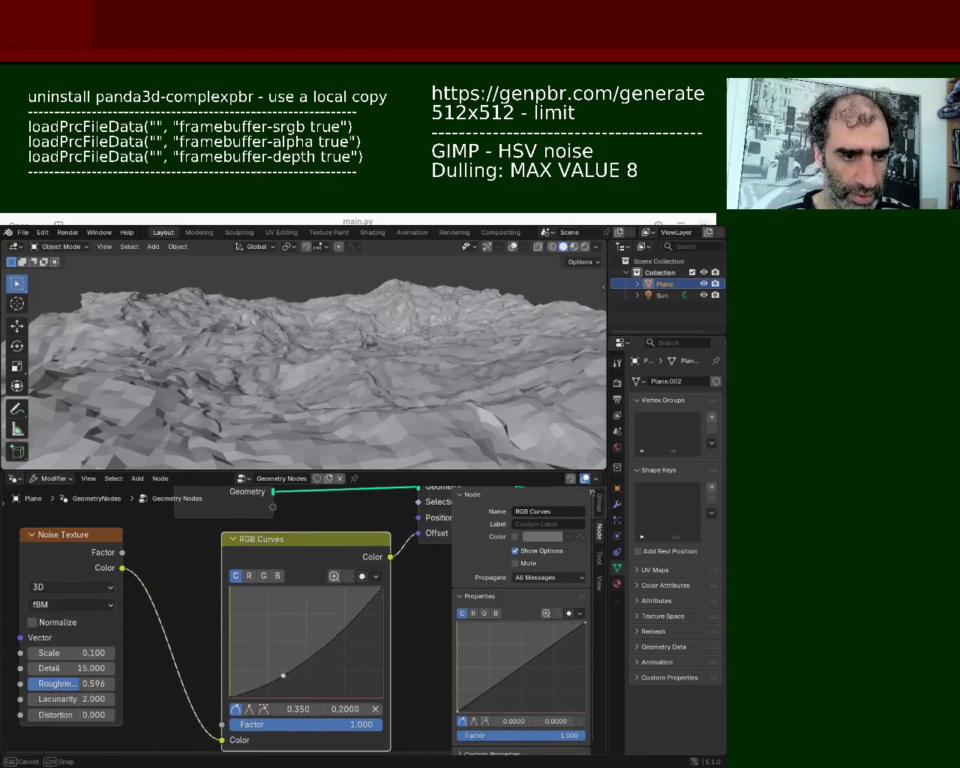
mouse_move(324, 595)
left_mouse_down()
mouse_move(335, 680)
mouse_move(263, 604)
left_mouse_up()
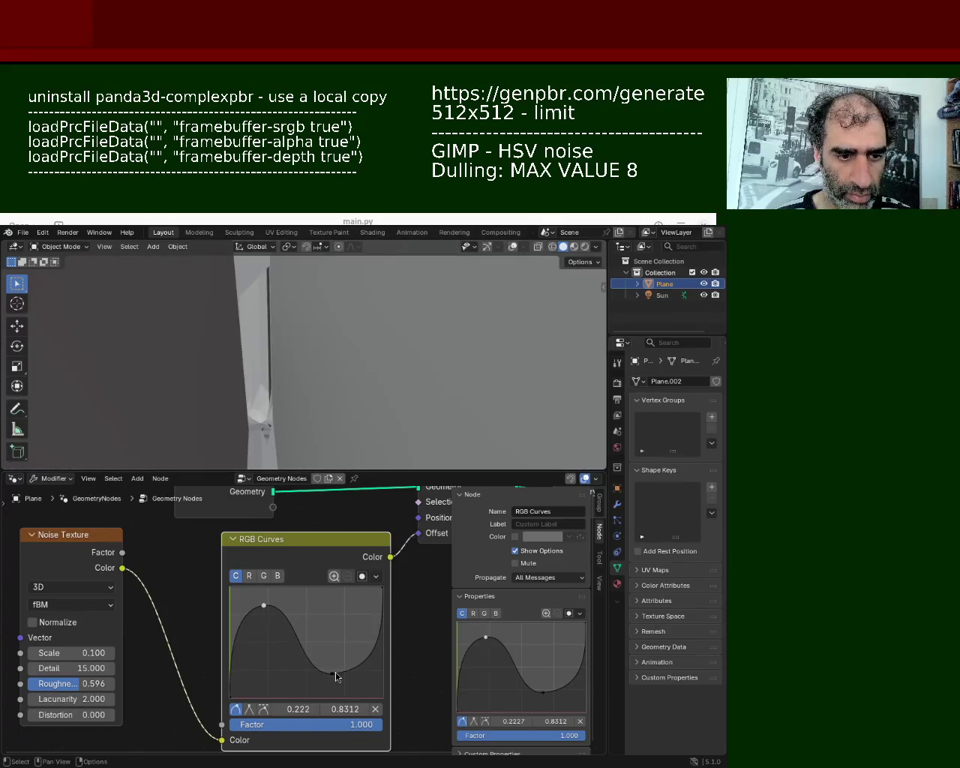
left_click_drag(337, 677, 345, 623)
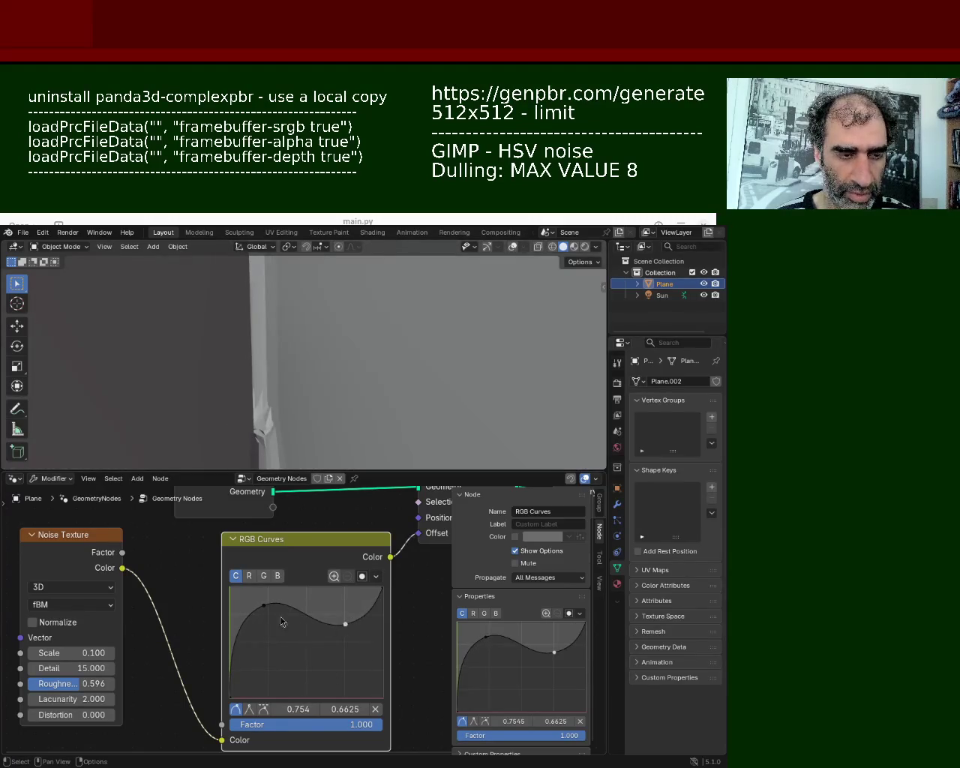
left_click_drag(262, 610, 259, 637)
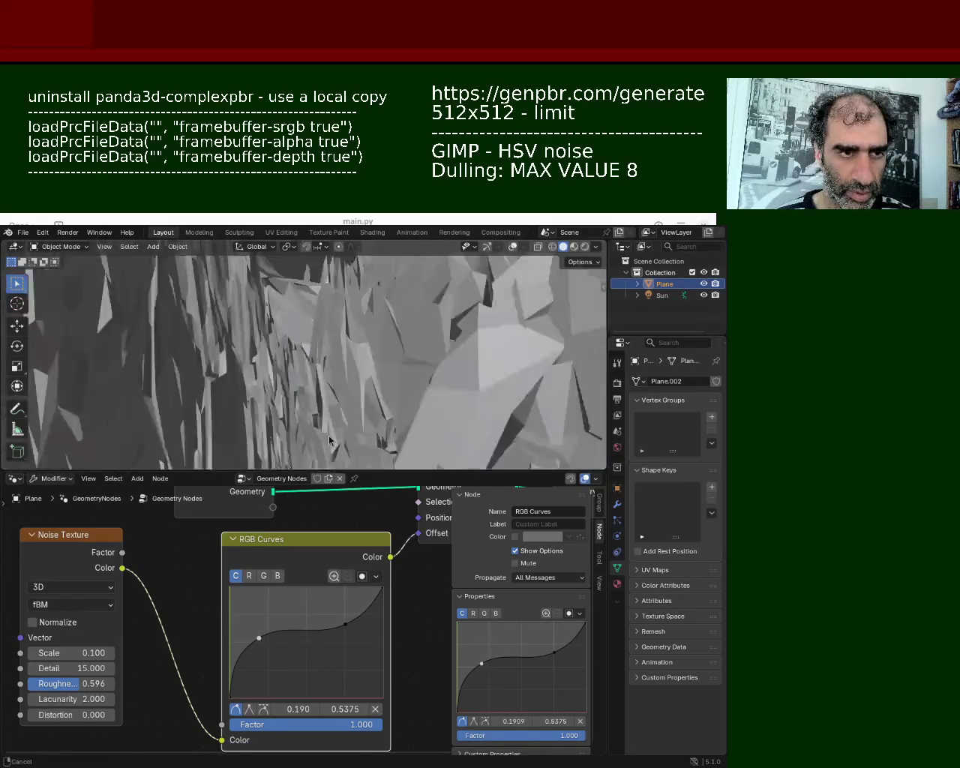
scroll(325, 396, "down", 3)
middle_click_drag(249, 308, 320, 317)
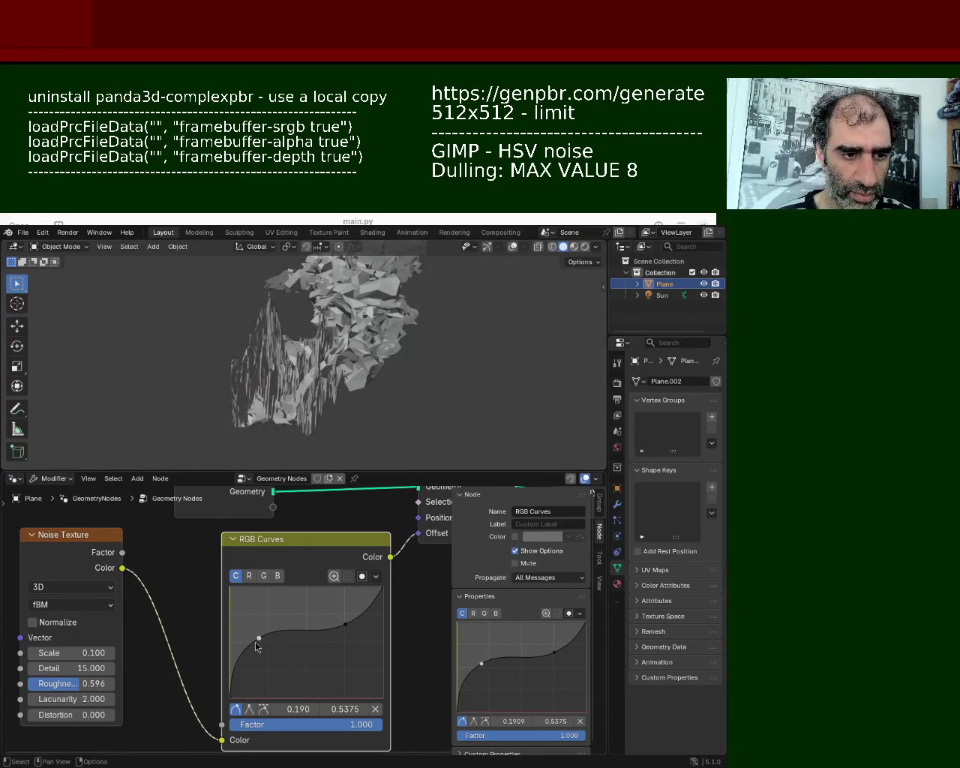
left_click_drag(265, 653, 275, 648)
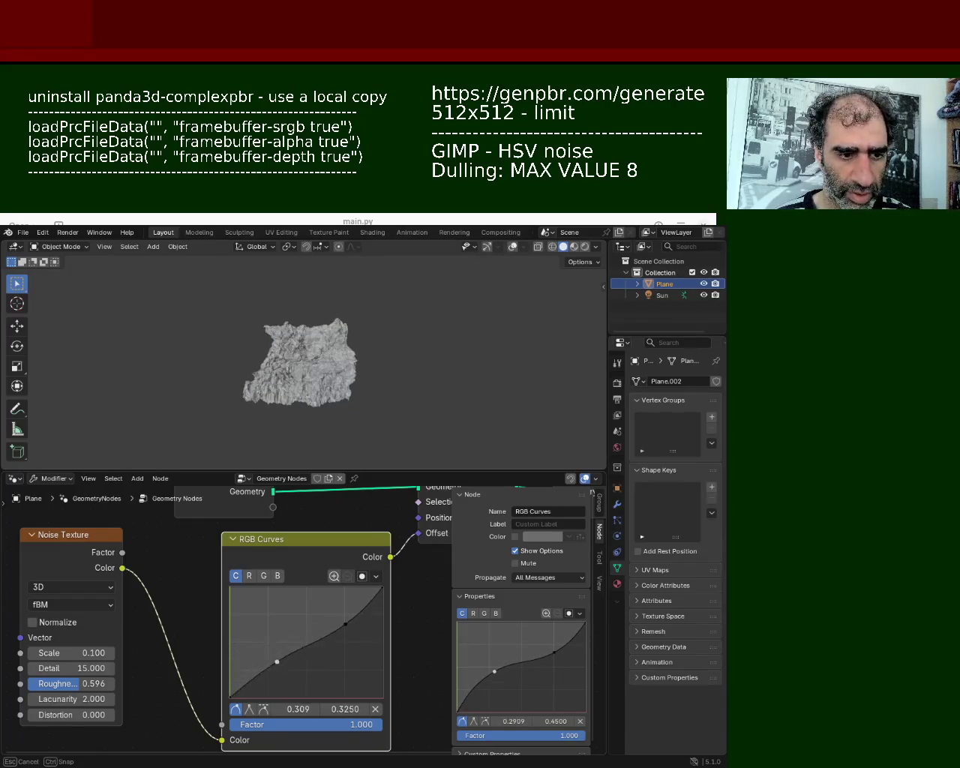
left_click_drag(264, 664, 264, 664)
mouse_move(318, 383)
middle_mouse_down()
mouse_move(314, 335)
mouse_move(321, 358)
middle_mouse_up()
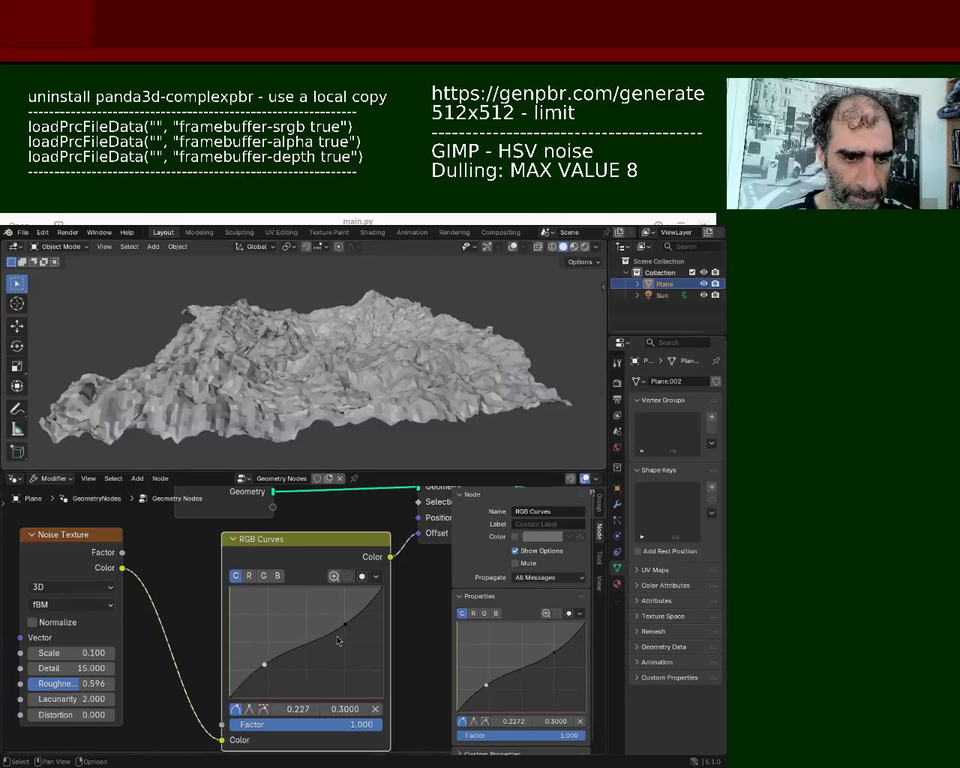
mouse_move(321, 617)
left_mouse_down()
mouse_move(346, 614)
mouse_move(348, 594)
mouse_move(292, 599)
mouse_move(304, 630)
left_mouse_up()
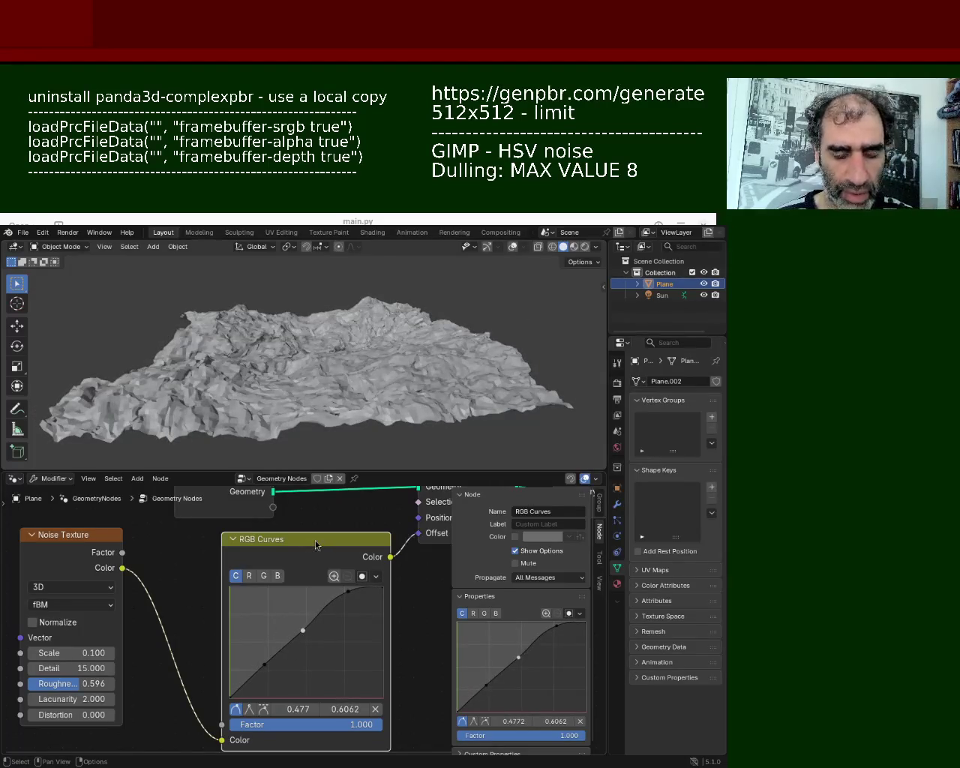
key("x")
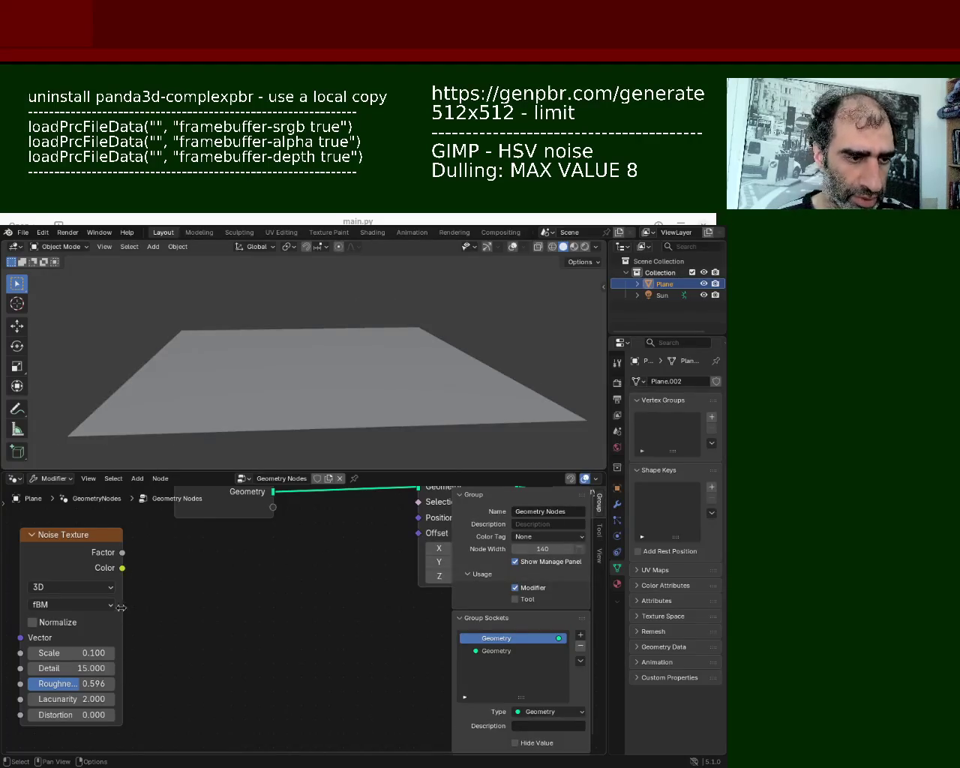
- Reconnect the noise Color directly to Offset and step the Scale between -0.100 and 0.200
left_click_drag(123, 568, 418, 554)
mouse_move(353, 435)
middle_mouse_down()
mouse_move(315, 448)
mouse_move(251, 440)
mouse_move(318, 411)
mouse_move(427, 409)
middle_mouse_up()
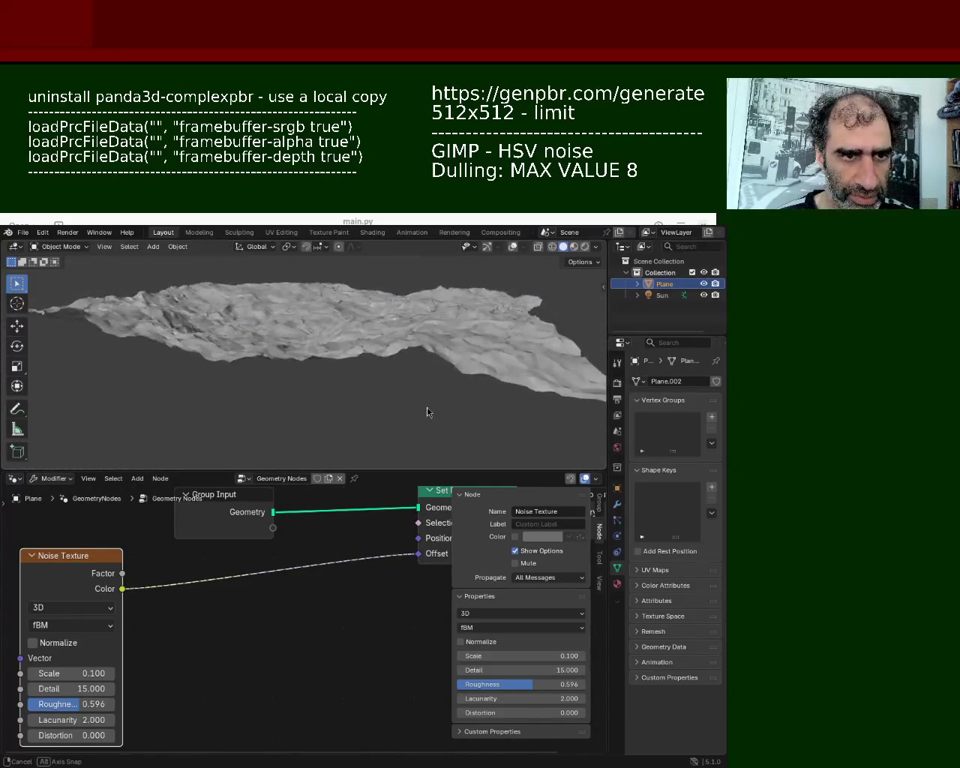
mouse_move(49, 681)
left_mouse_down()
mouse_move(30, 681)
mouse_move(52, 674)
left_mouse_up()
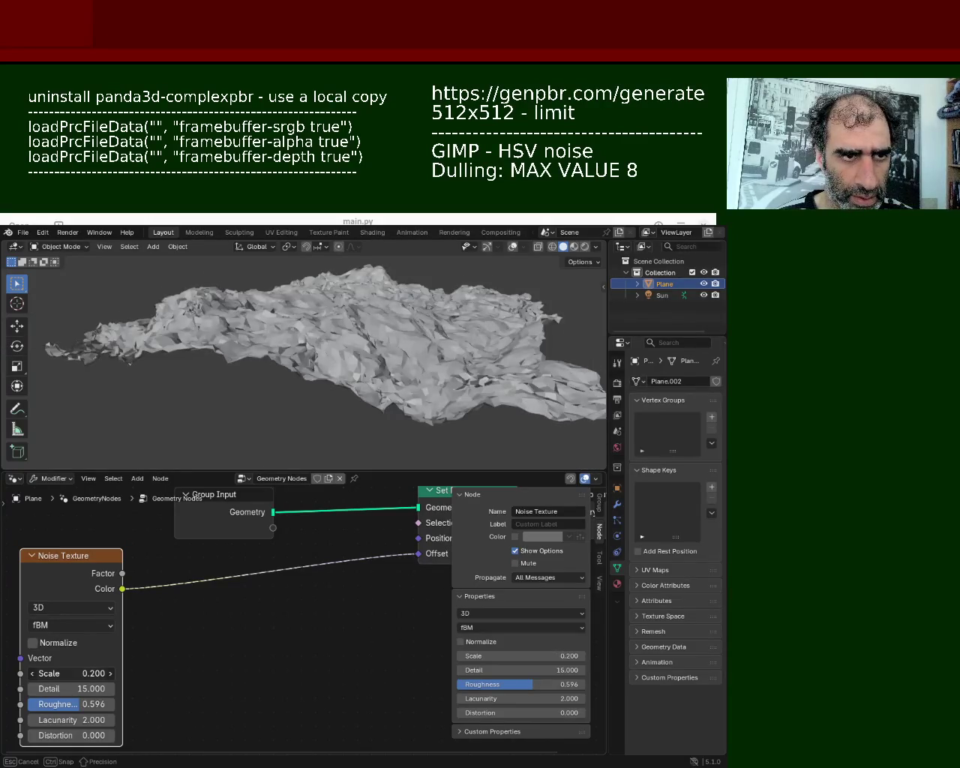
left_click(31, 675)
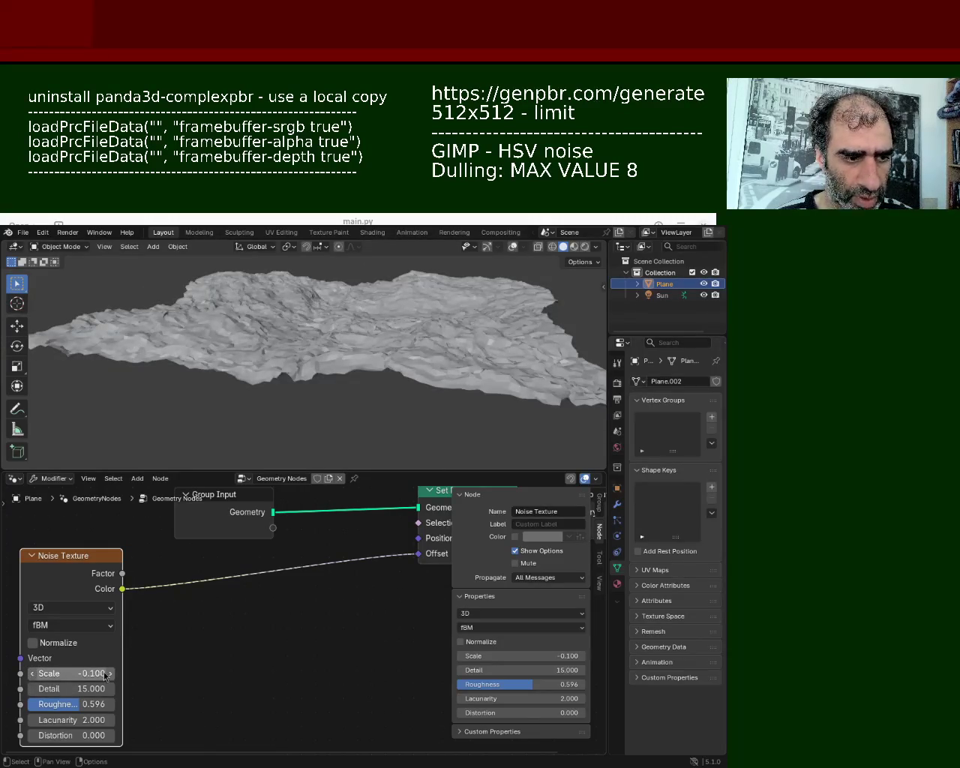
left_click(107, 674)
left_click(110, 675)
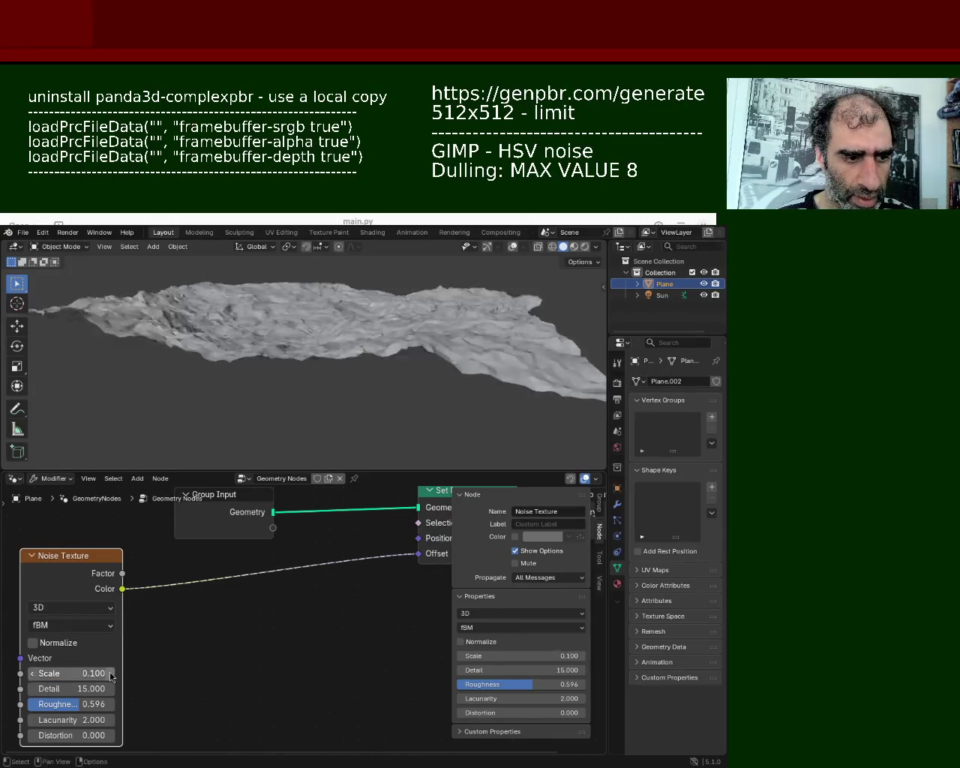
left_click(110, 676)
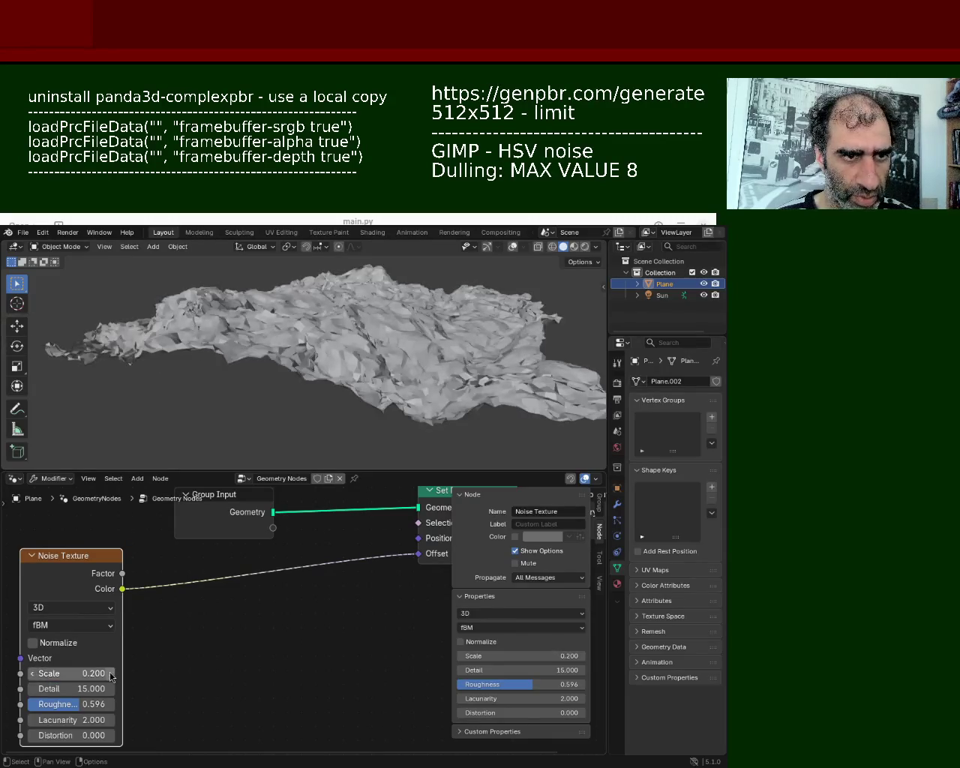
left_click(33, 674)
middle_click_drag(305, 388, 77, 375)
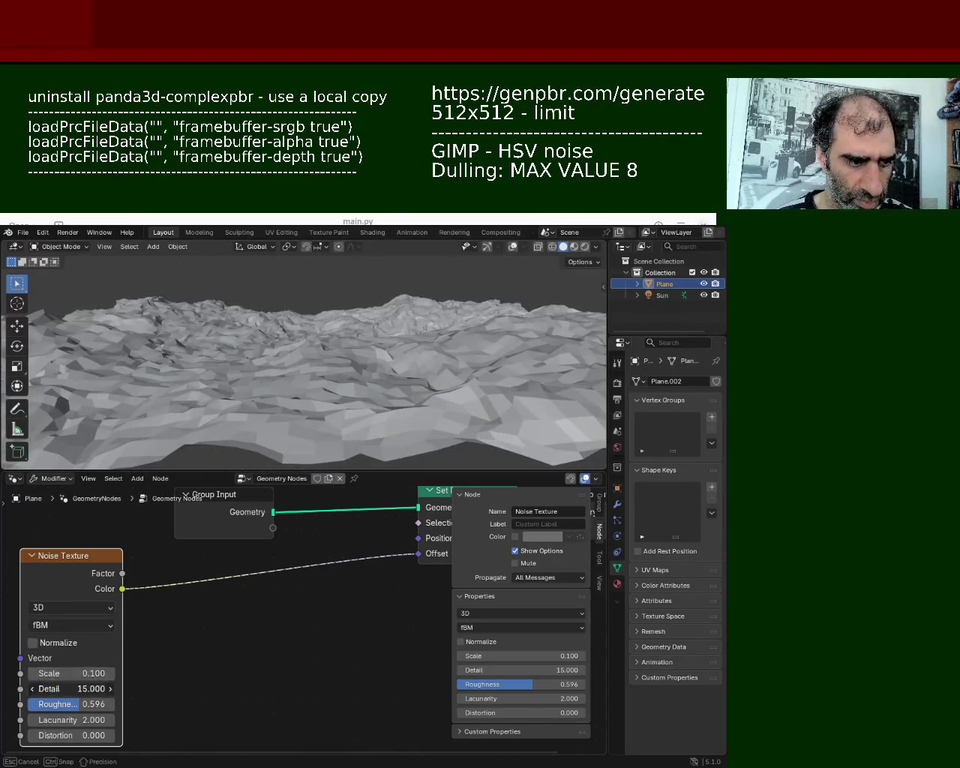
- Test lower noise Detail values while orbiting to judge the craggy terrain
mouse_move(75, 688)
left_mouse_down()
mouse_move(60, 689)
mouse_move(90, 689)
mouse_move(22, 705)
mouse_move(58, 705)
mouse_move(32, 705)
mouse_move(48, 705)
left_mouse_up()
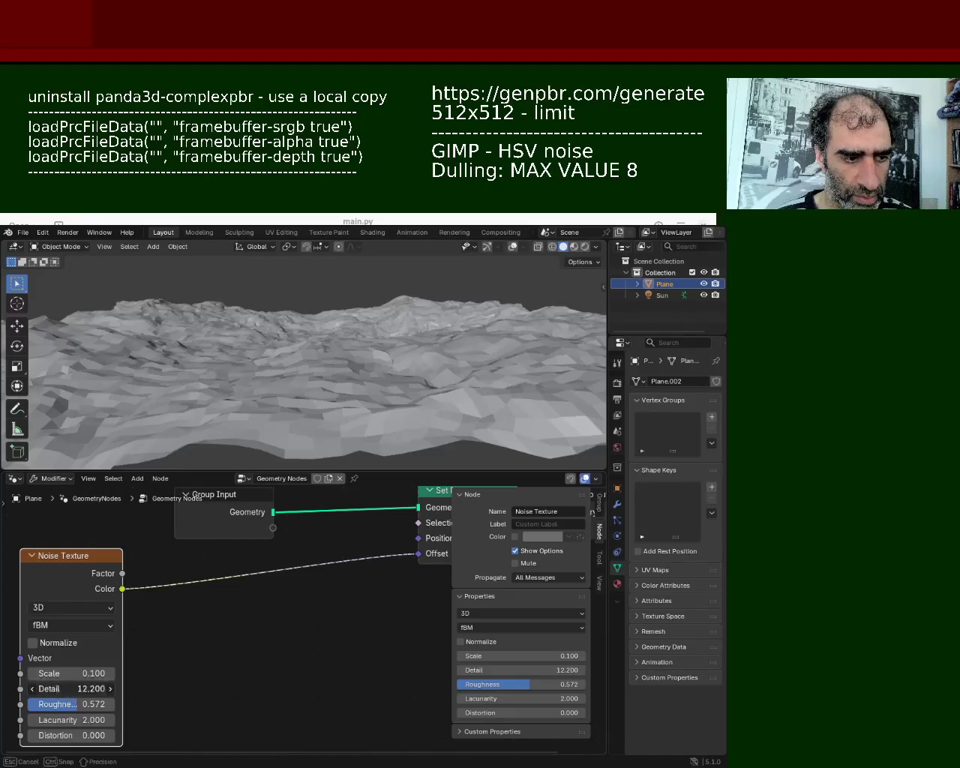
mouse_move(72, 688)
left_mouse_down()
mouse_move(45, 688)
mouse_move(62, 689)
mouse_move(41, 673)
mouse_move(67, 674)
left_mouse_up()
mouse_move(337, 375)
middle_mouse_down()
mouse_move(353, 407)
mouse_move(263, 365)
mouse_move(322, 381)
mouse_move(395, 364)
mouse_move(510, 375)
mouse_move(557, 358)
mouse_move(591, 372)
mouse_move(525, 364)
middle_mouse_up()
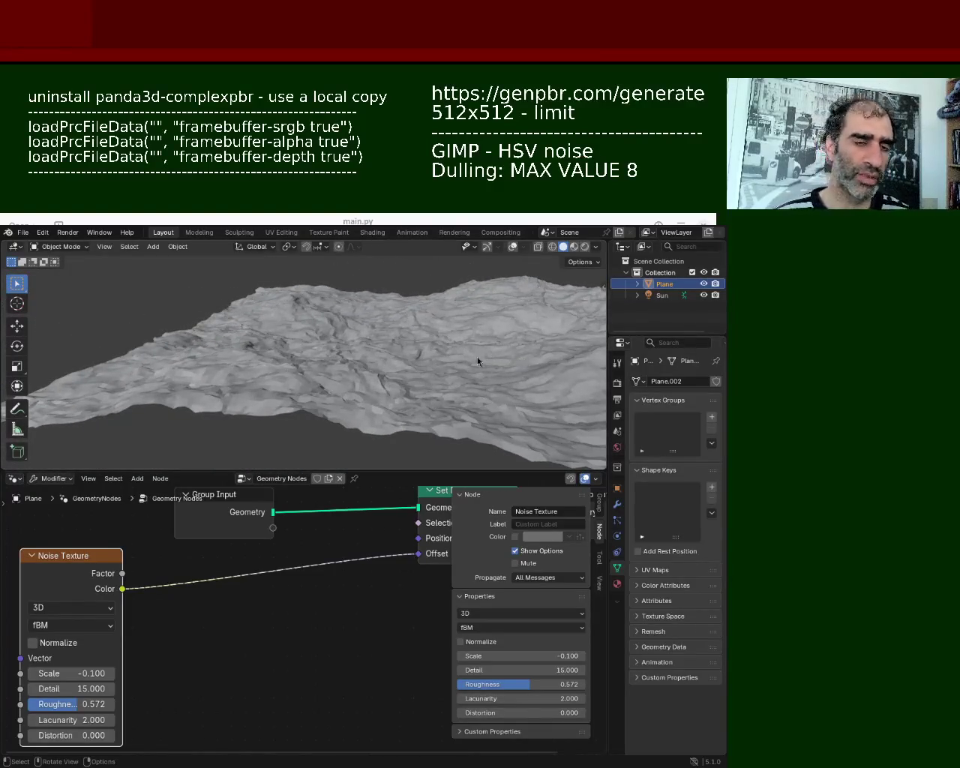
scroll(478, 361, "down", 3)
mouse_move(439, 396)
middle_mouse_down()
mouse_move(440, 418)
mouse_move(420, 368)
mouse_move(383, 368)
mouse_move(394, 381)
middle_mouse_up()
- In Edit Mode, scale the plane mesh up about 3.95 times and deselect everything
key("Tab")
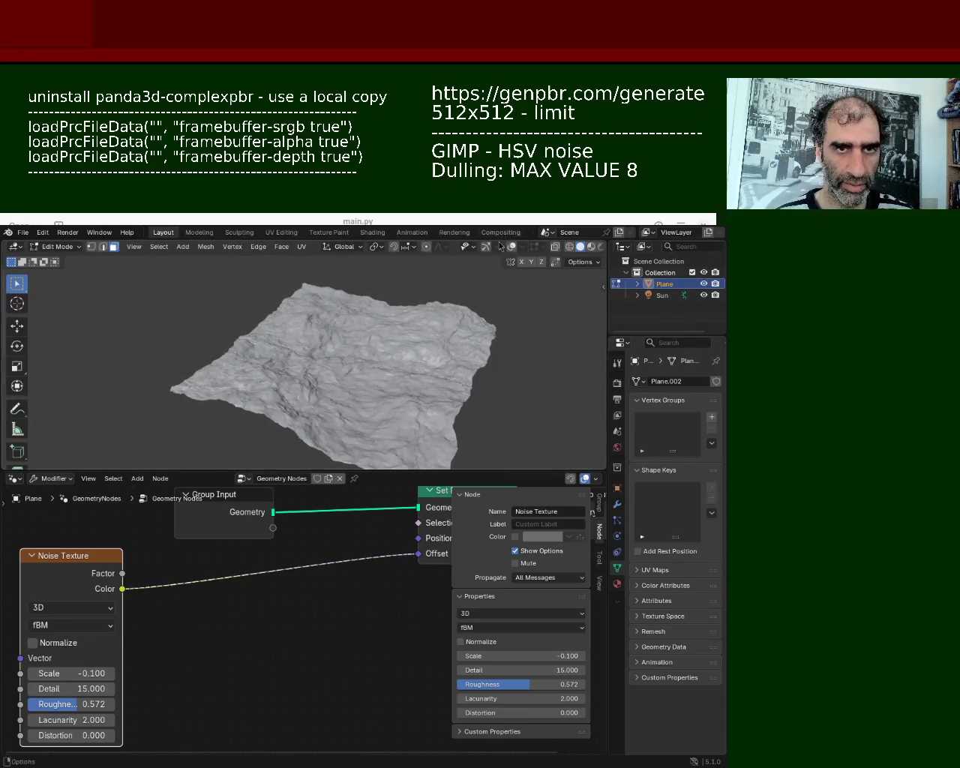
left_click(512, 247)
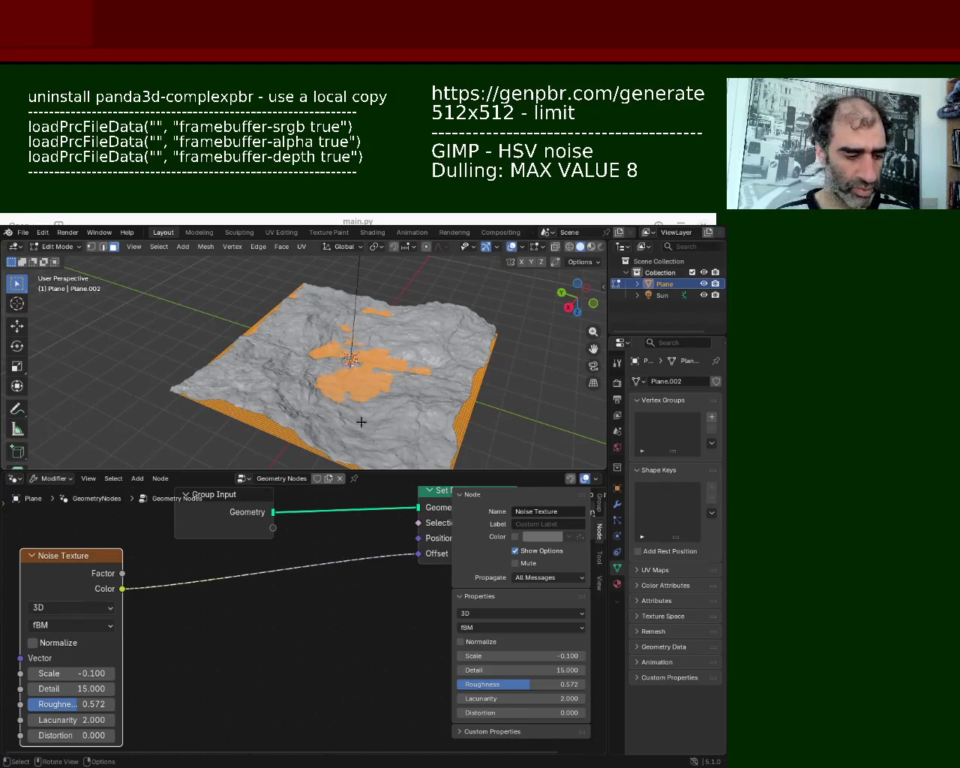
key("s")
left_click(523, 360)
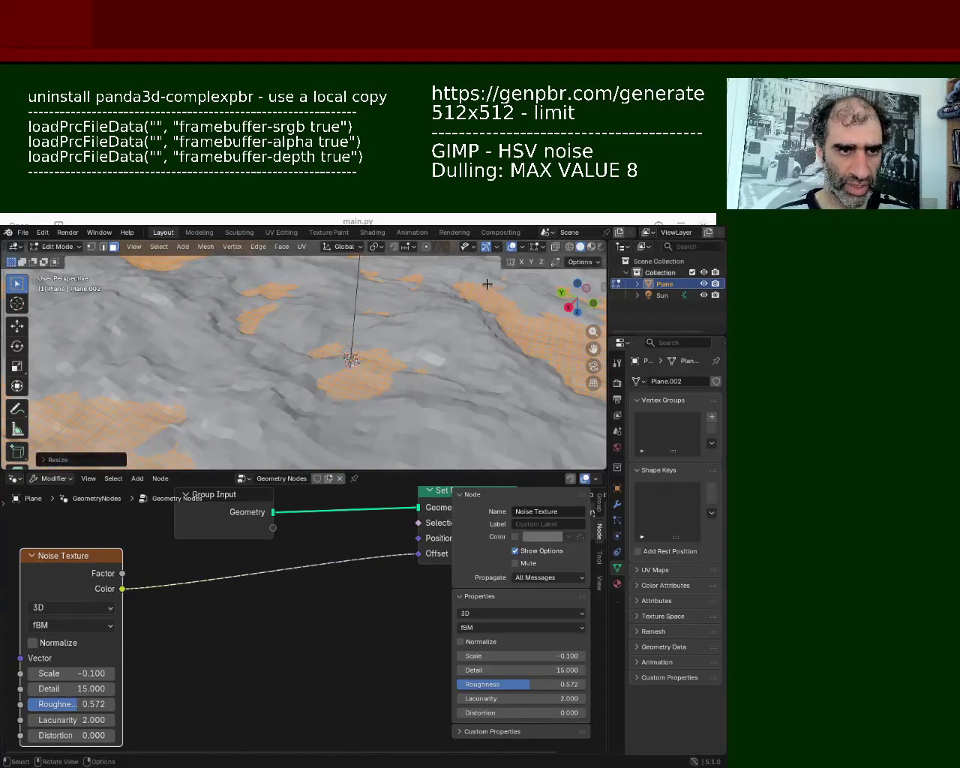
scroll(403, 365, "down", 3)
scroll(368, 339, "down", 3)
left_click(484, 279)
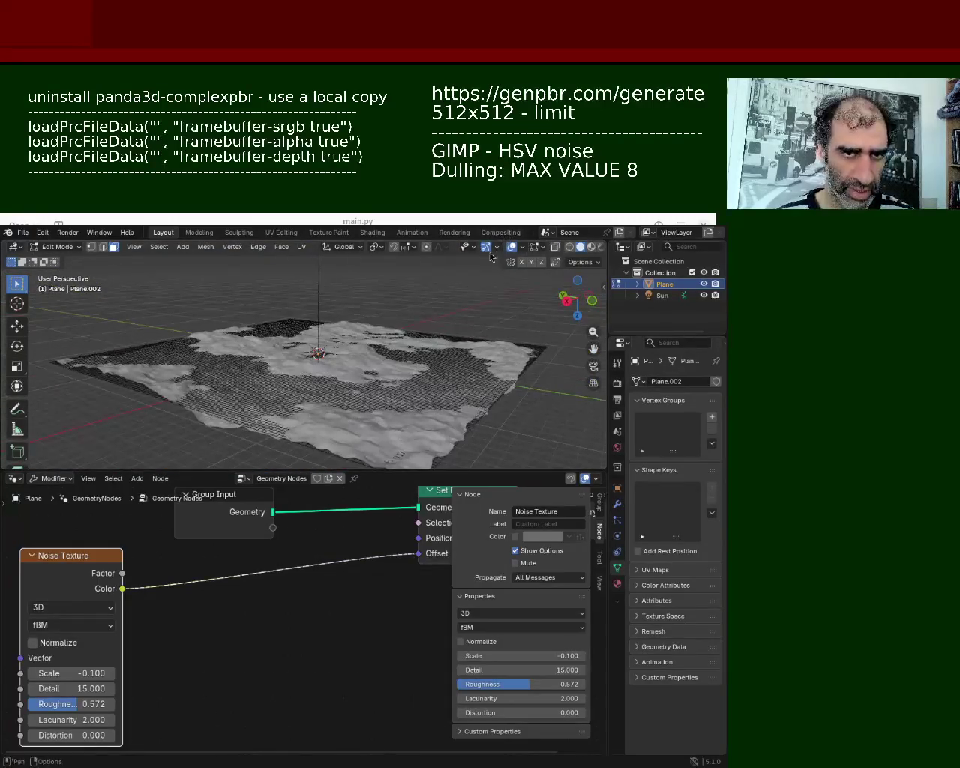
- Set the Noise Texture Scale to -0.200 and bring Detail back to 15
middle_click_drag(506, 252, 264, 321)
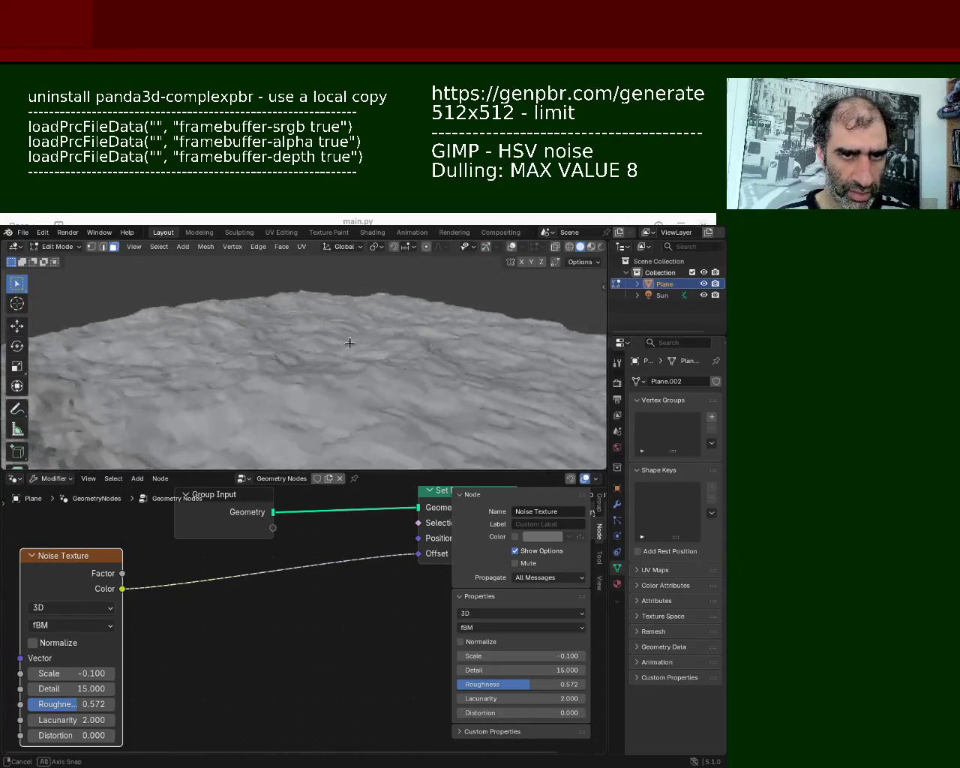
middle_click_drag(265, 321, 279, 420)
left_click_drag(71, 673, 69, 674)
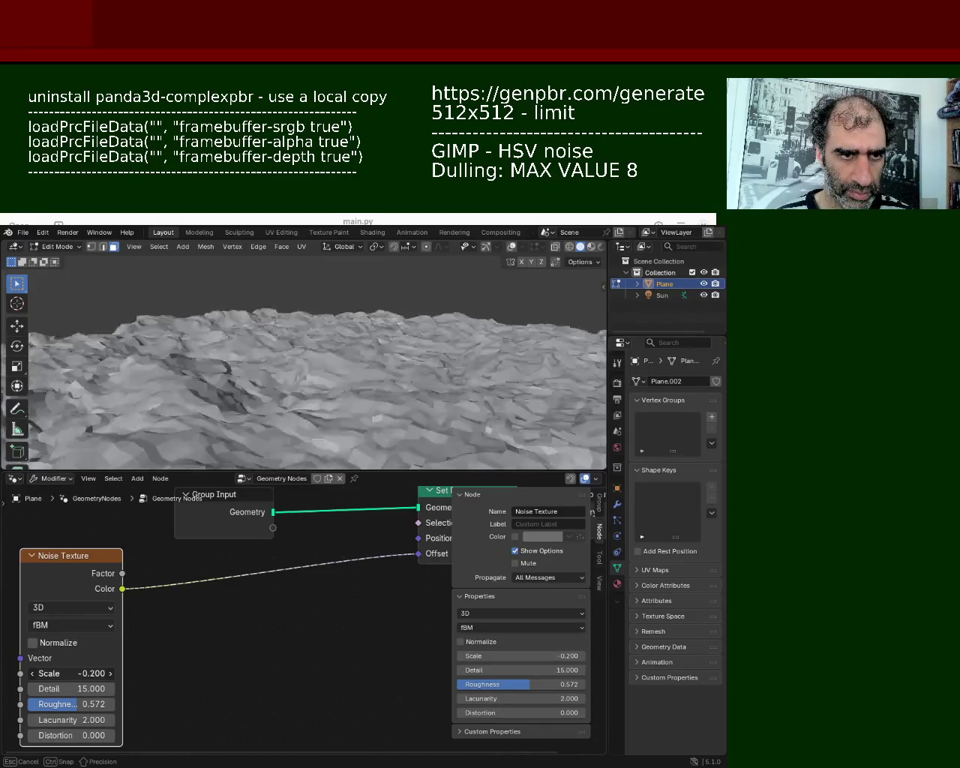
mouse_move(281, 379)
middle_mouse_down()
mouse_move(85, 324)
mouse_move(113, 313)
middle_mouse_up()
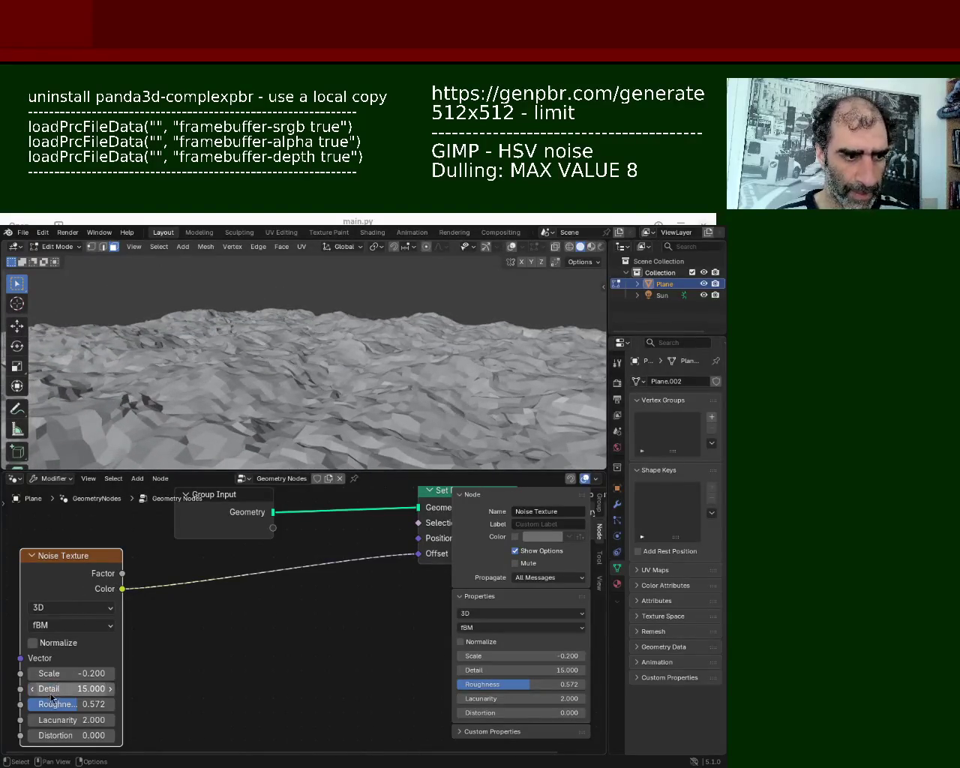
left_click_drag(72, 689, 105, 688)
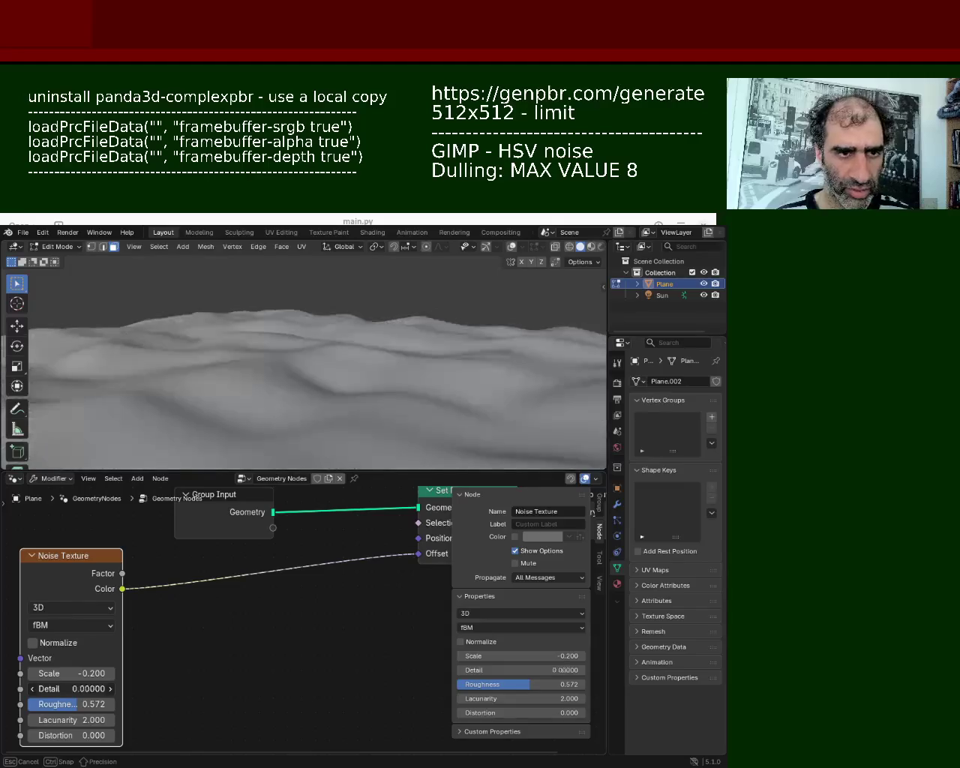
middle_click_drag(305, 360, 200, 358)
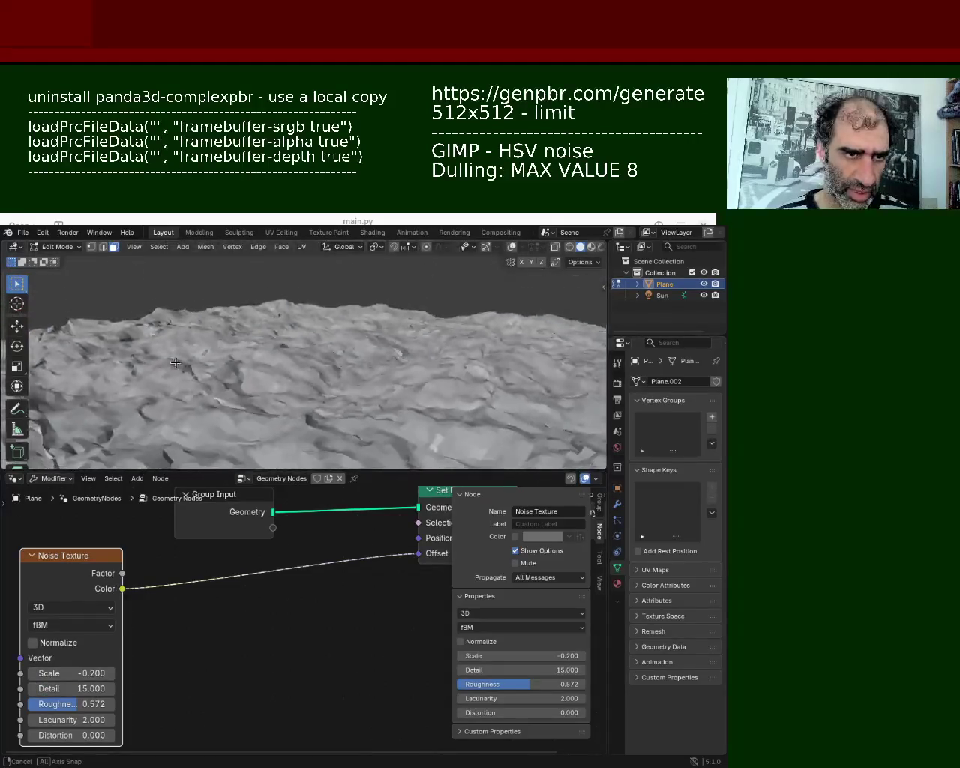
key("shift+a")
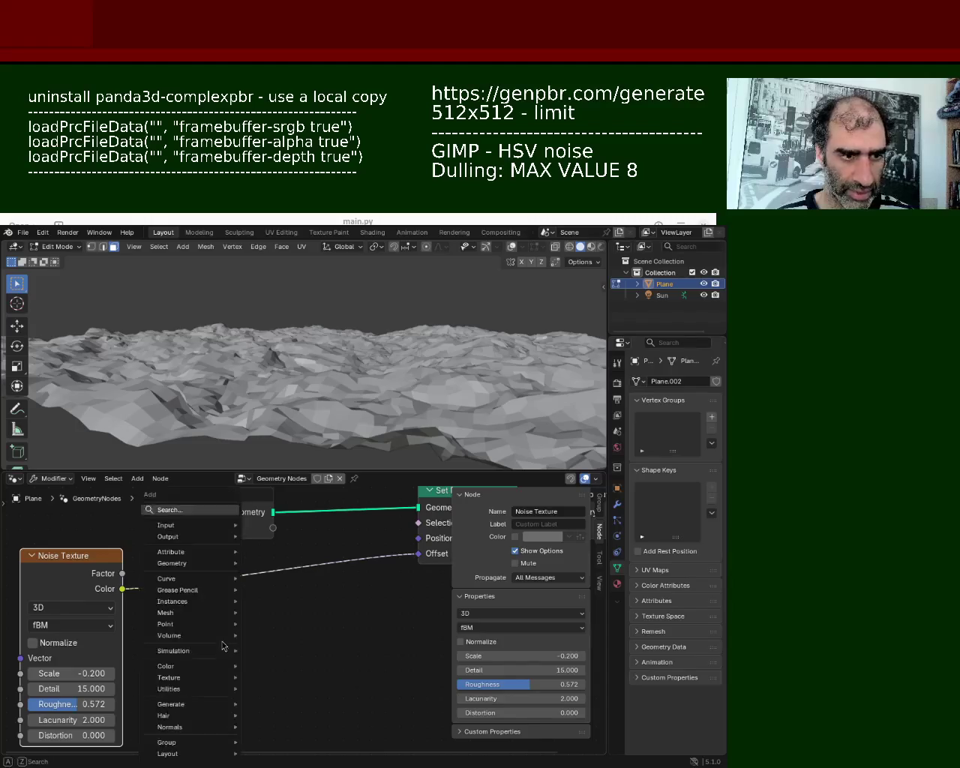
- Insert an RGB Curves node between the Noise Texture Color and the Offset, and bend it into an S
left_click(186, 511)
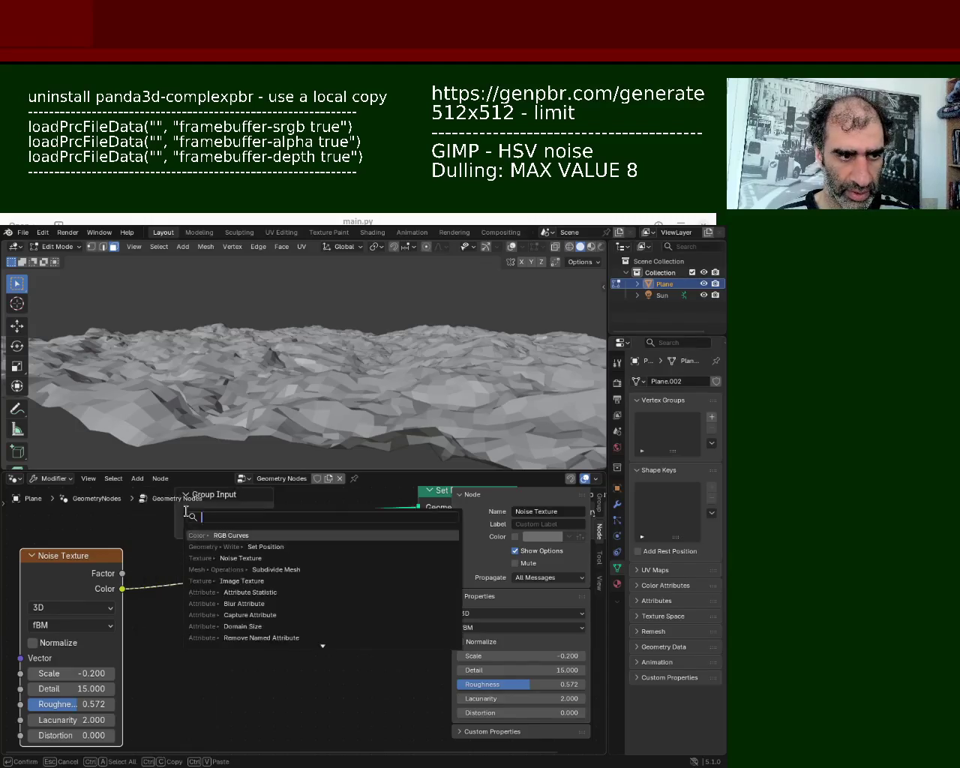
left_click(239, 537)
mouse_move(300, 664)
left_mouse_down()
mouse_move(280, 639)
mouse_move(322, 649)
mouse_move(273, 682)
mouse_move(274, 696)
mouse_move(272, 678)
mouse_move(273, 695)
left_mouse_up()
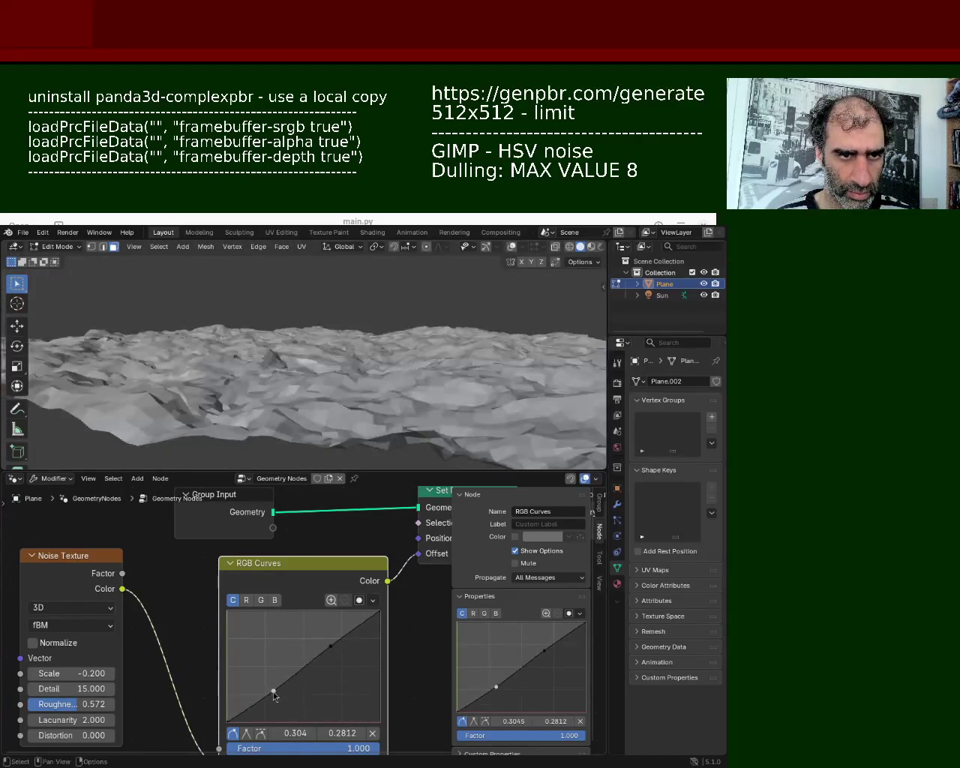
mouse_move(322, 654)
left_mouse_down()
mouse_move(318, 607)
mouse_move(325, 628)
left_mouse_up()
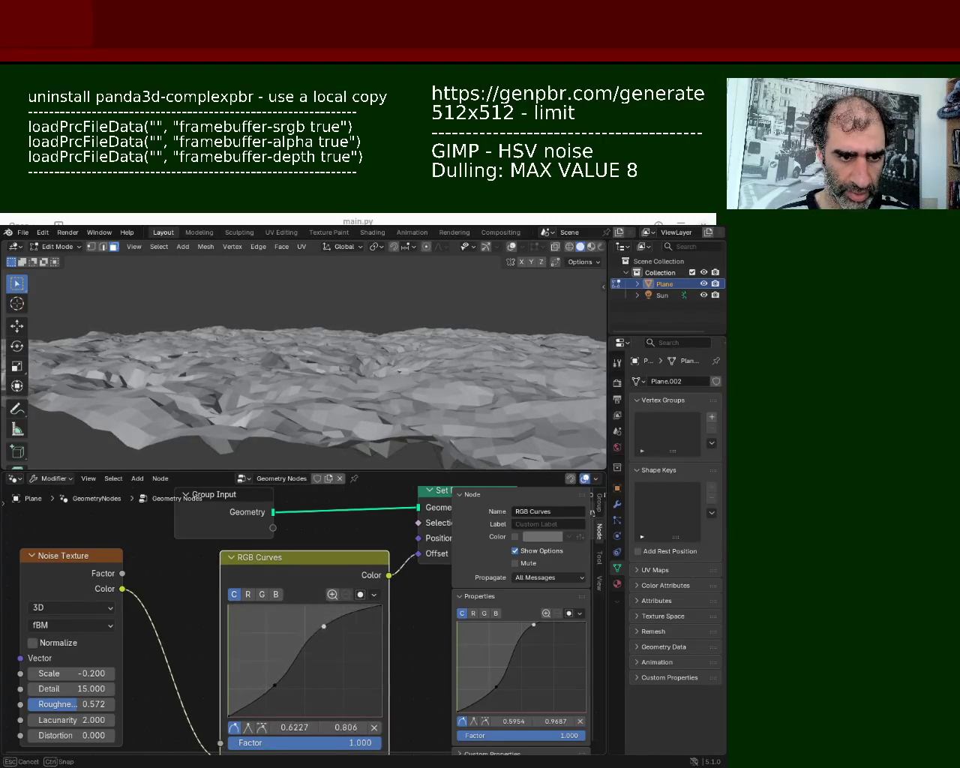
middle_click_drag(300, 360, 167, 286)
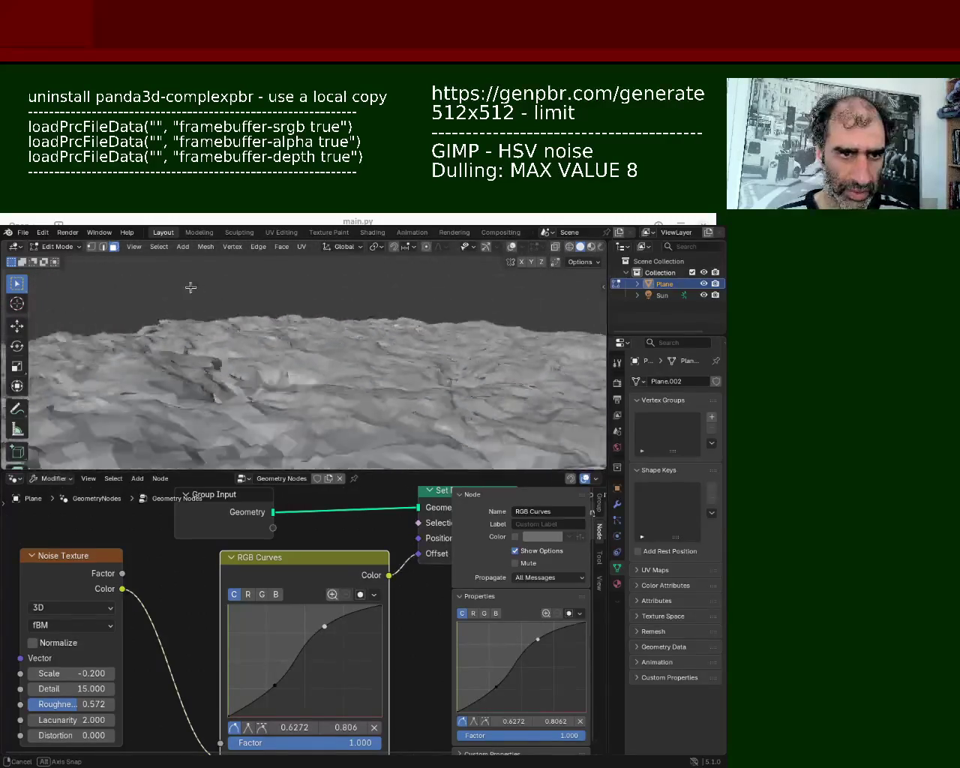
- Add and move curve points to flatten the lowlands and form a rising S-curve
mouse_move(272, 684)
left_mouse_down()
mouse_move(292, 699)
mouse_move(279, 697)
left_mouse_up()
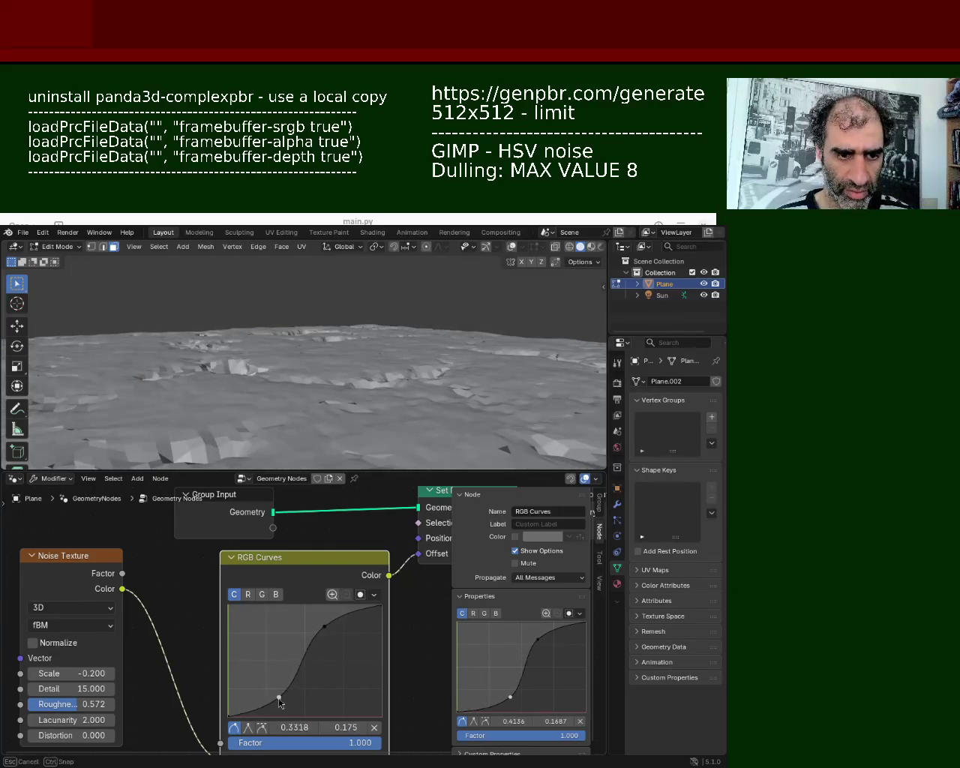
middle_click_drag(383, 339, 221, 348)
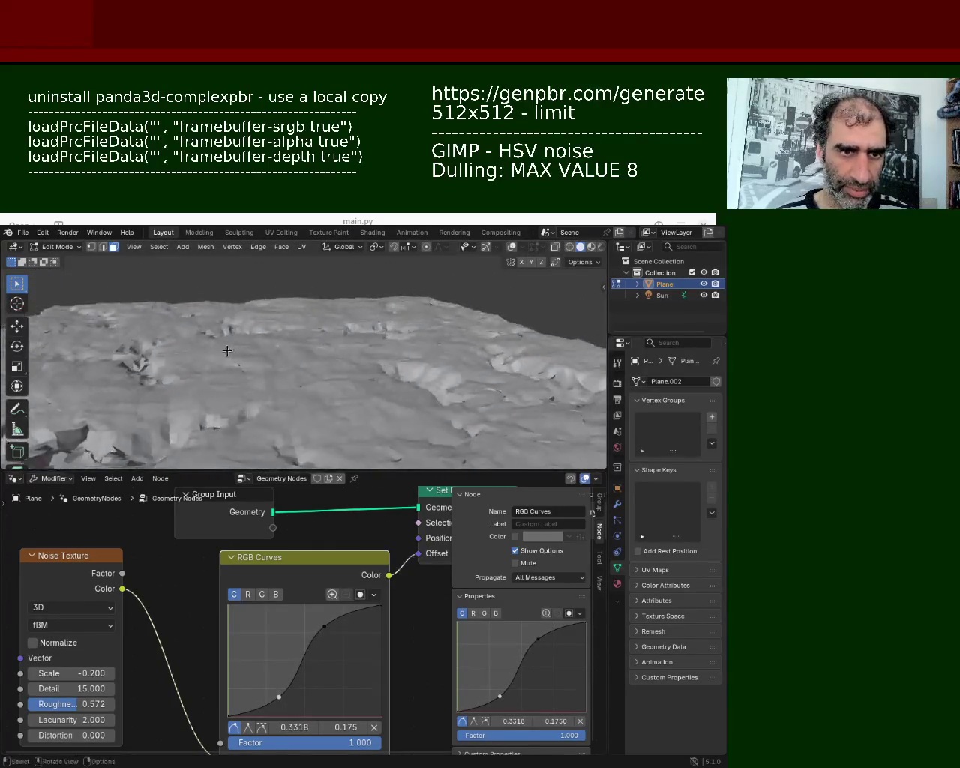
left_click_drag(279, 696, 264, 622)
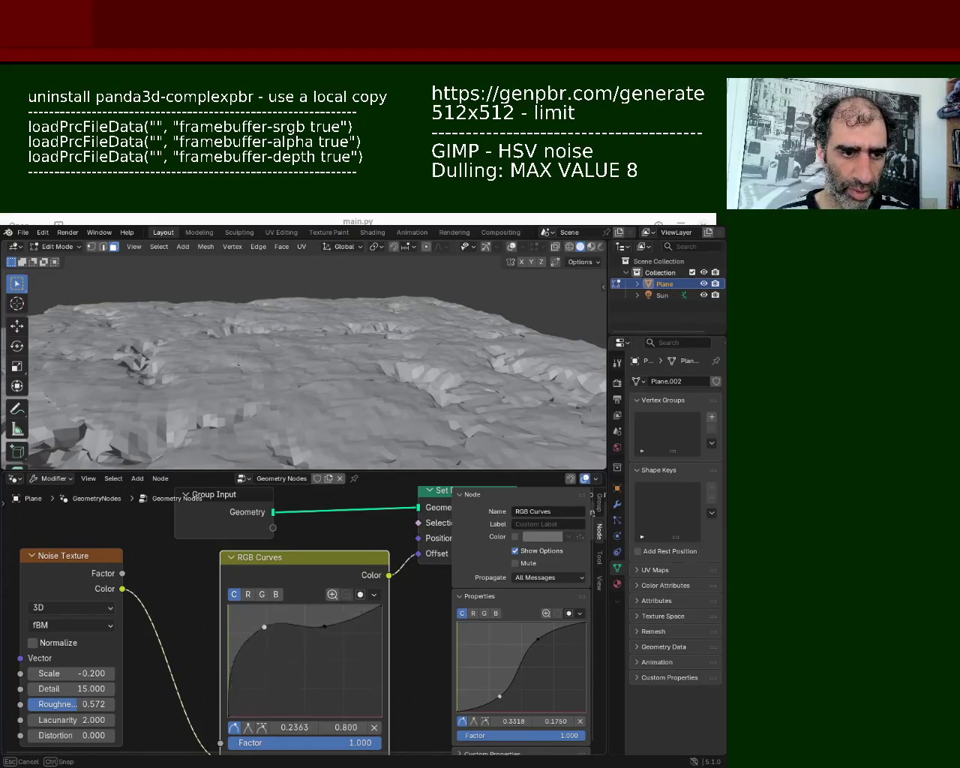
left_click_drag(326, 631, 323, 685)
left_click_drag(380, 610, 380, 698)
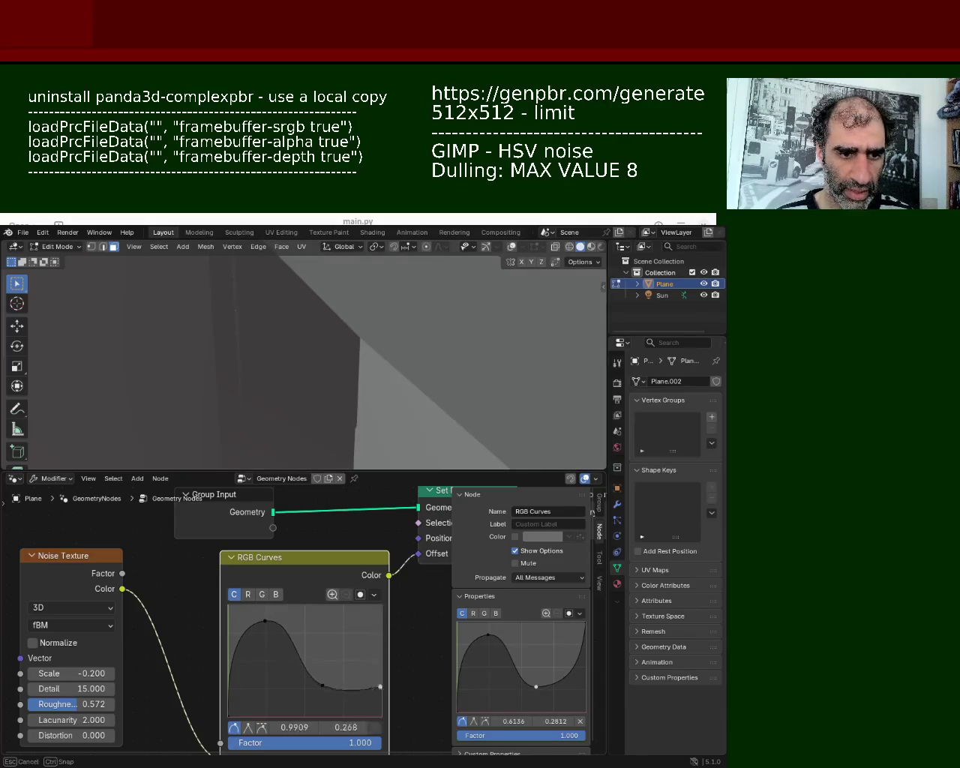
mouse_move(415, 339)
middle_mouse_down()
mouse_move(388, 353)
mouse_move(375, 401)
mouse_move(343, 332)
mouse_move(269, 346)
mouse_move(317, 405)
mouse_move(318, 367)
middle_mouse_up()
mouse_move(370, 698)
left_mouse_down()
mouse_move(321, 683)
mouse_move(327, 616)
left_mouse_up()
left_click_drag(262, 626, 276, 686)
mouse_move(313, 612)
left_mouse_down()
mouse_move(320, 655)
mouse_move(340, 636)
left_mouse_up()
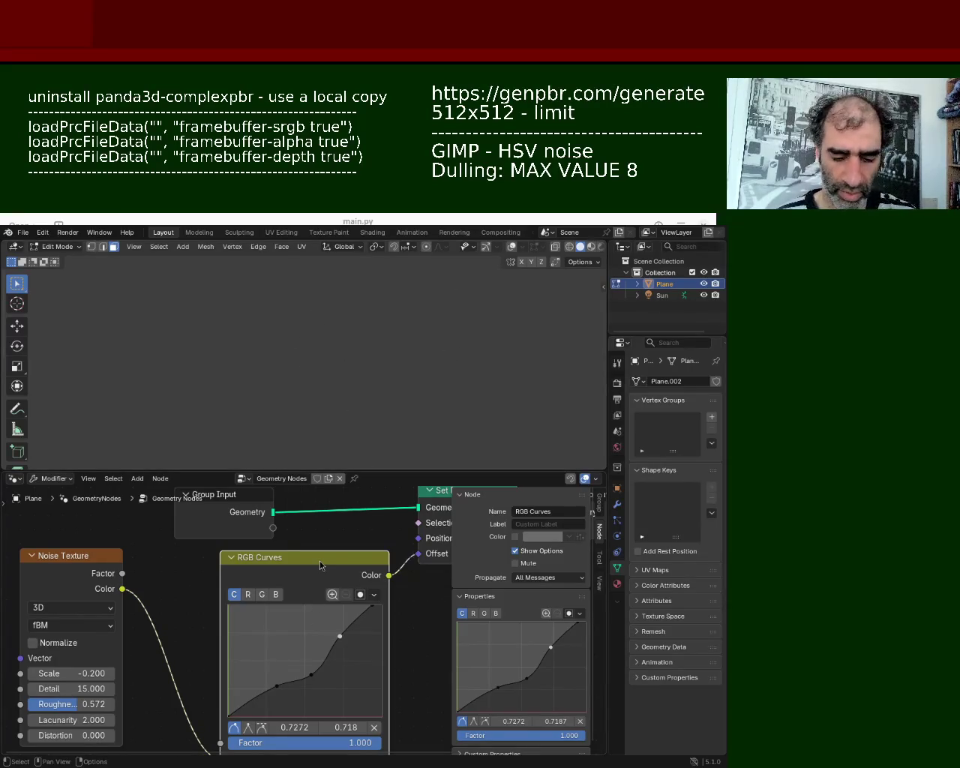
- Replace the RGB Curves node with a fresh one, resetting its curve to a straight diagonal
key("x")
left_click_drag(122, 589, 379, 559)
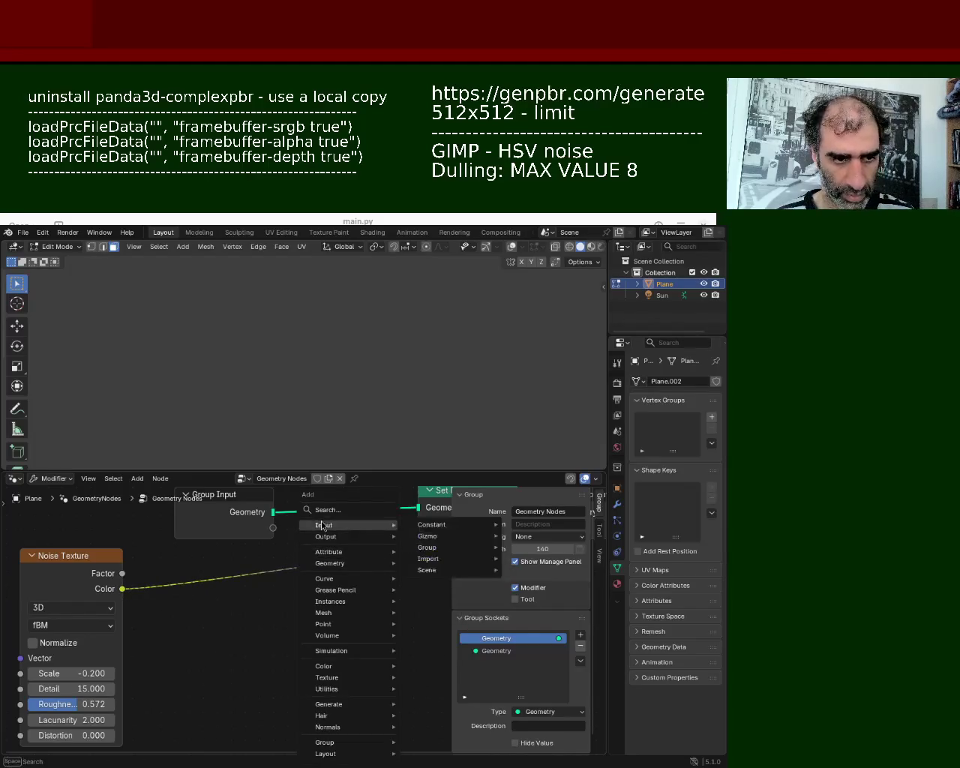
type("rgb")
key("Return")
left_click(240, 569)
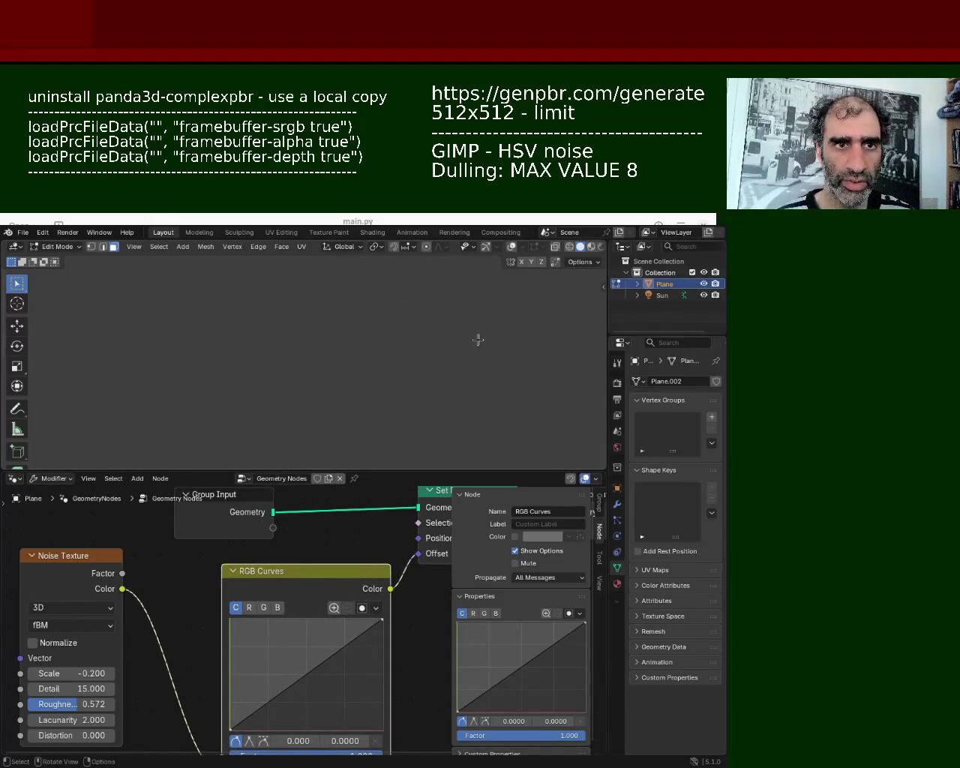
- Show the navigation gizmo, bring the terrain up close, and enlarge the 3D view
left_click(485, 249)
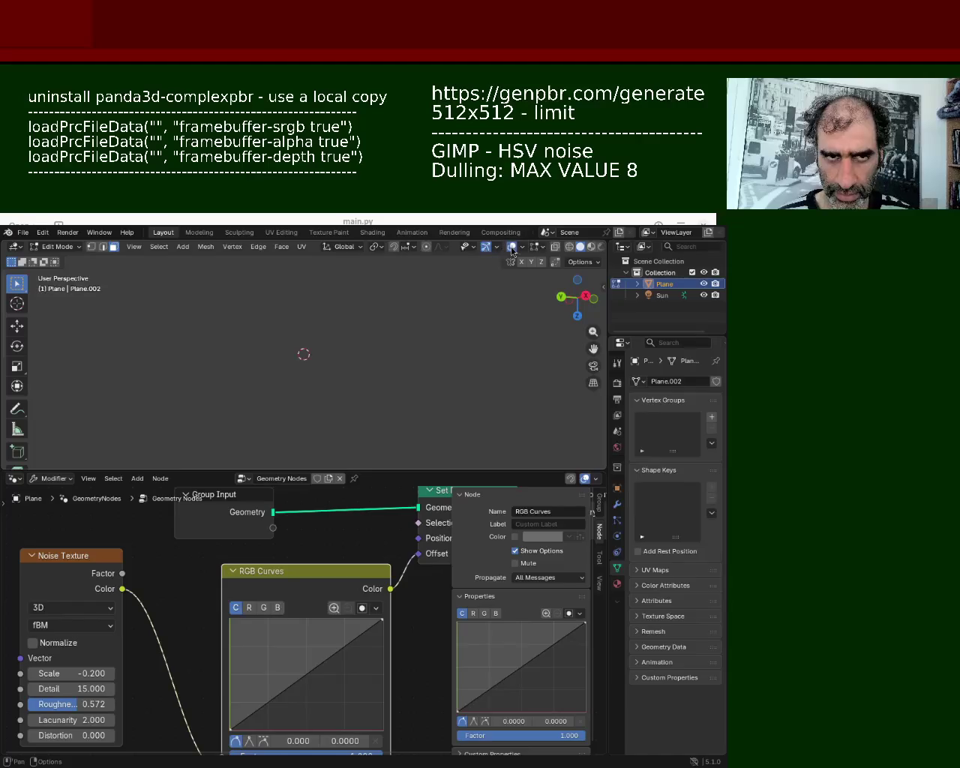
middle_click_drag(333, 456, 338, 388)
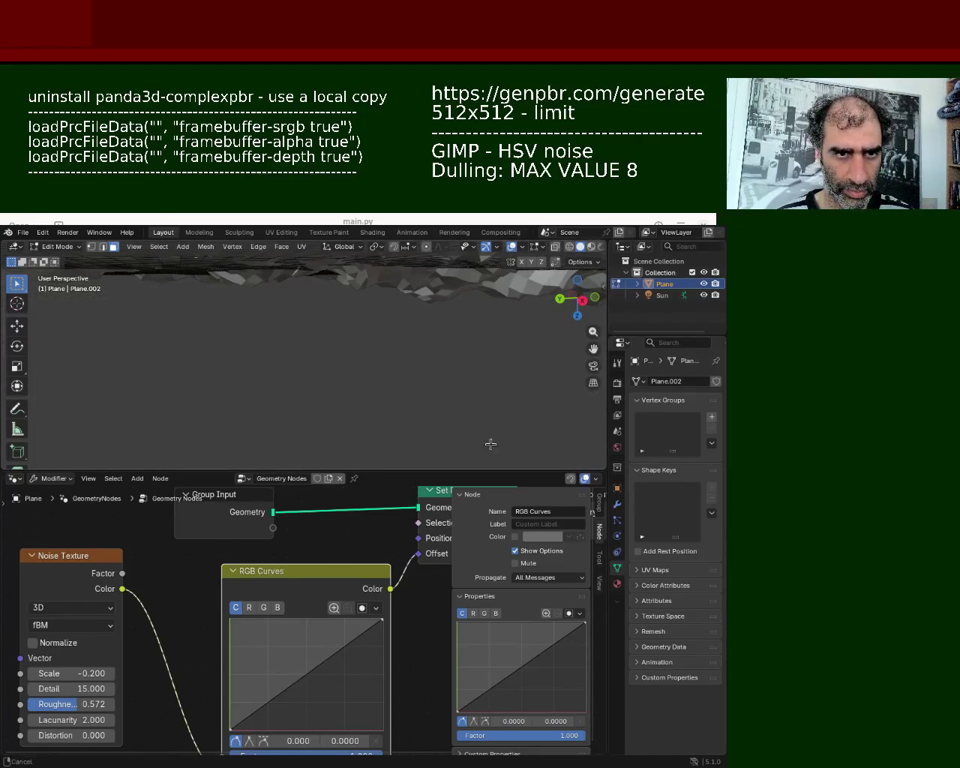
middle_click_drag(401, 419, 414, 399)
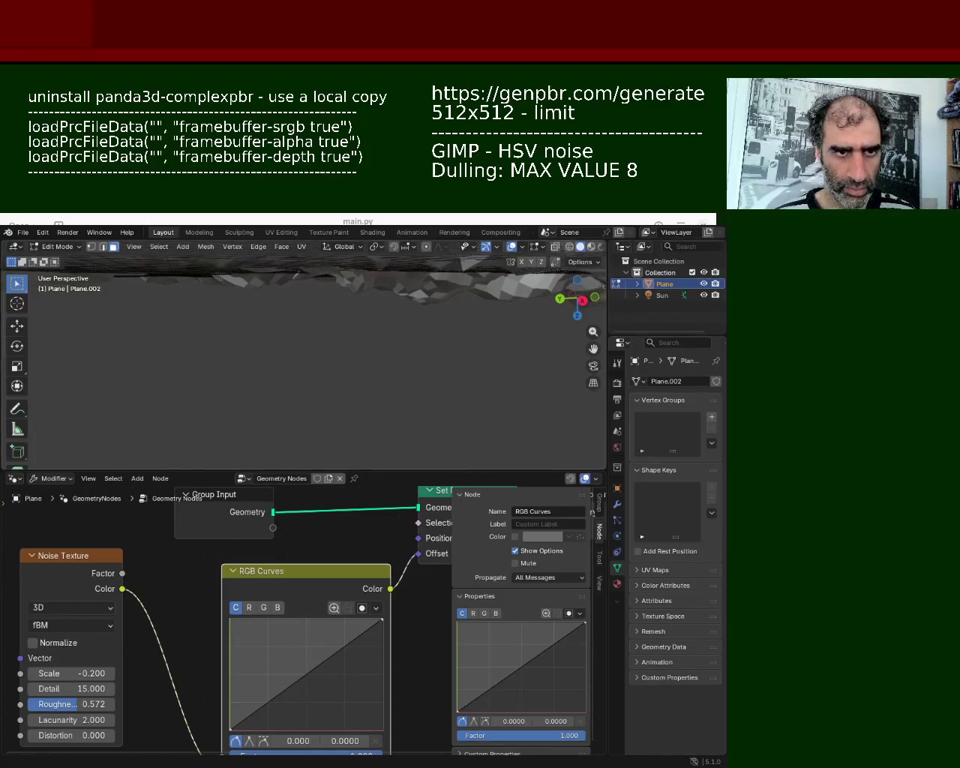
mouse_move(130, 351)
middle_mouse_down("ctrl")
mouse_move(417, 391)
mouse_move(425, 372)
mouse_move(401, 370)
mouse_move(509, 343)
mouse_move(483, 348)
middle_mouse_up("ctrl")
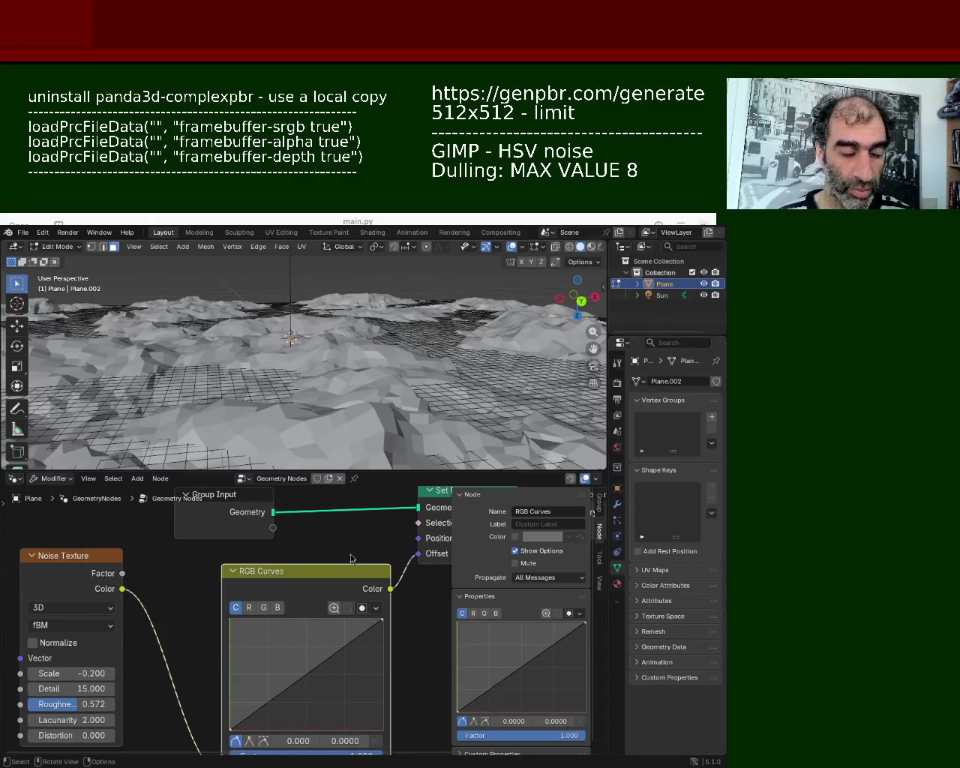
left_click_drag(352, 472, 352, 606)
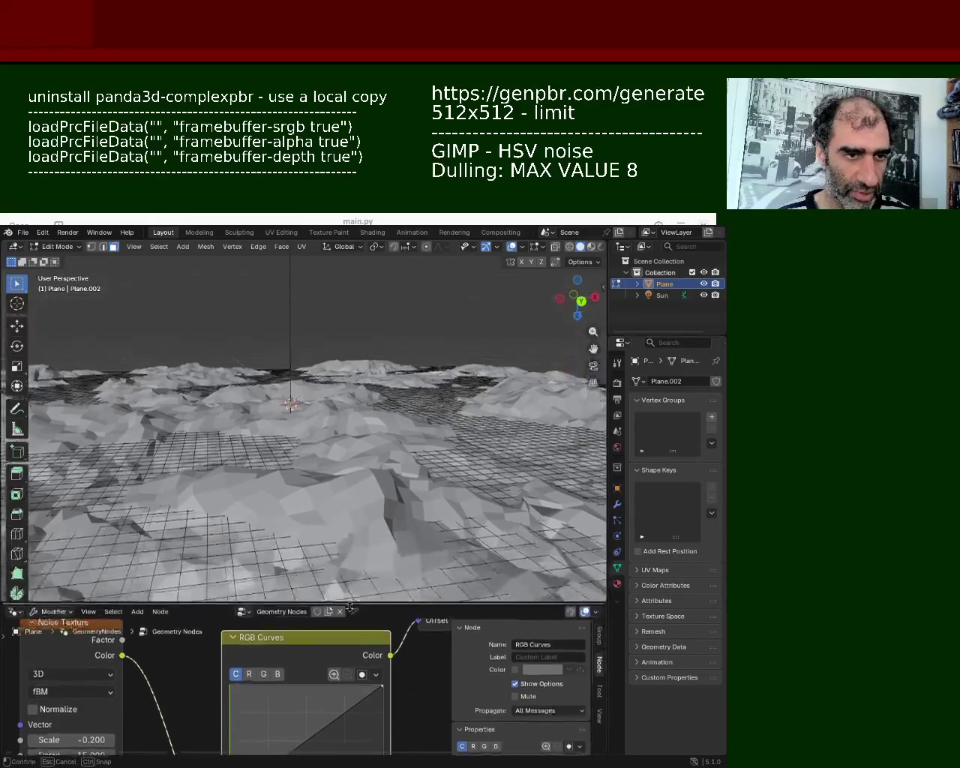
middle_click_drag(330, 480, 320, 456)
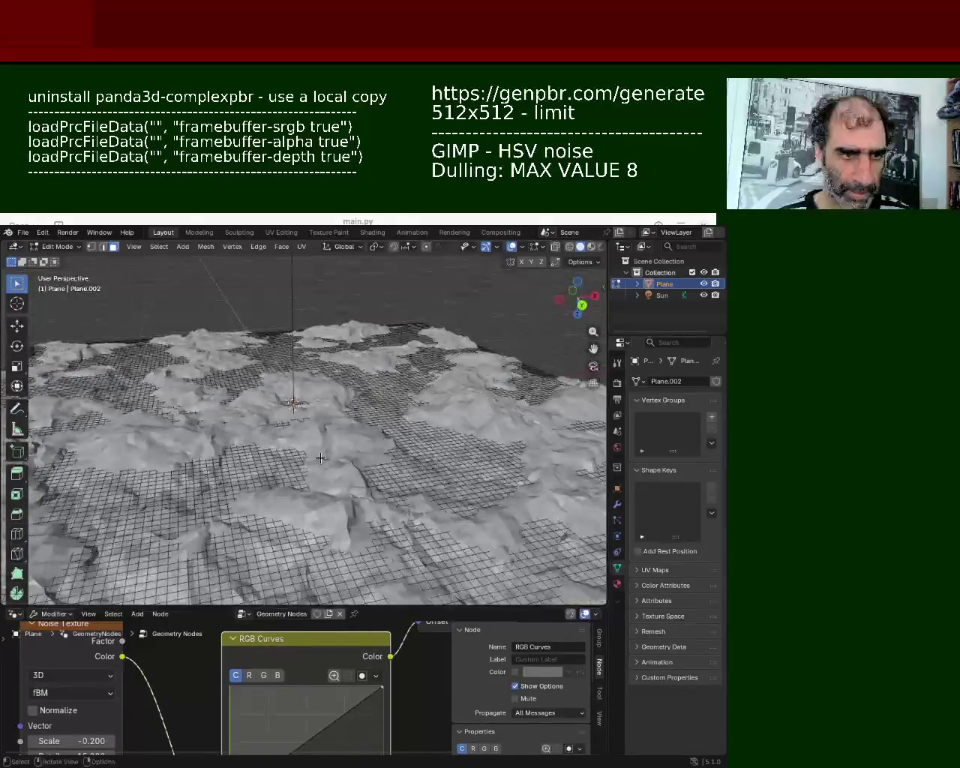
- Select the whole terrain mesh and subdivide it once
key("a")
right_click(320, 457)
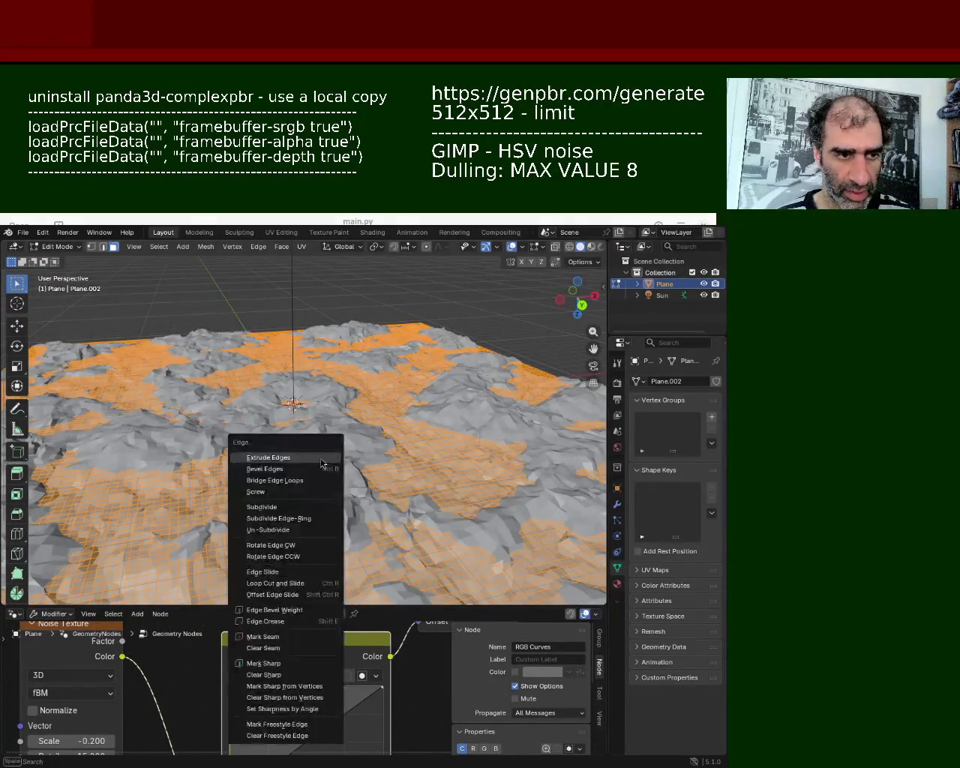
left_click(321, 457)
key("alt+a")
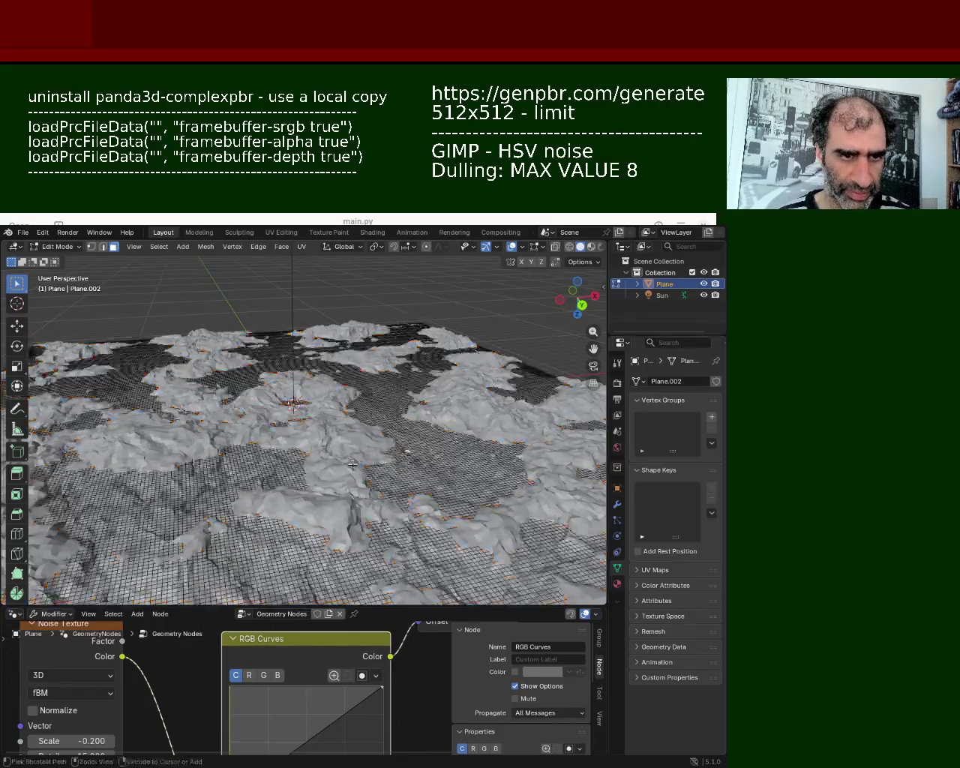
mouse_move(406, 450)
middle_mouse_down()
mouse_move(435, 492)
mouse_move(345, 510)
mouse_move(439, 499)
middle_mouse_up()
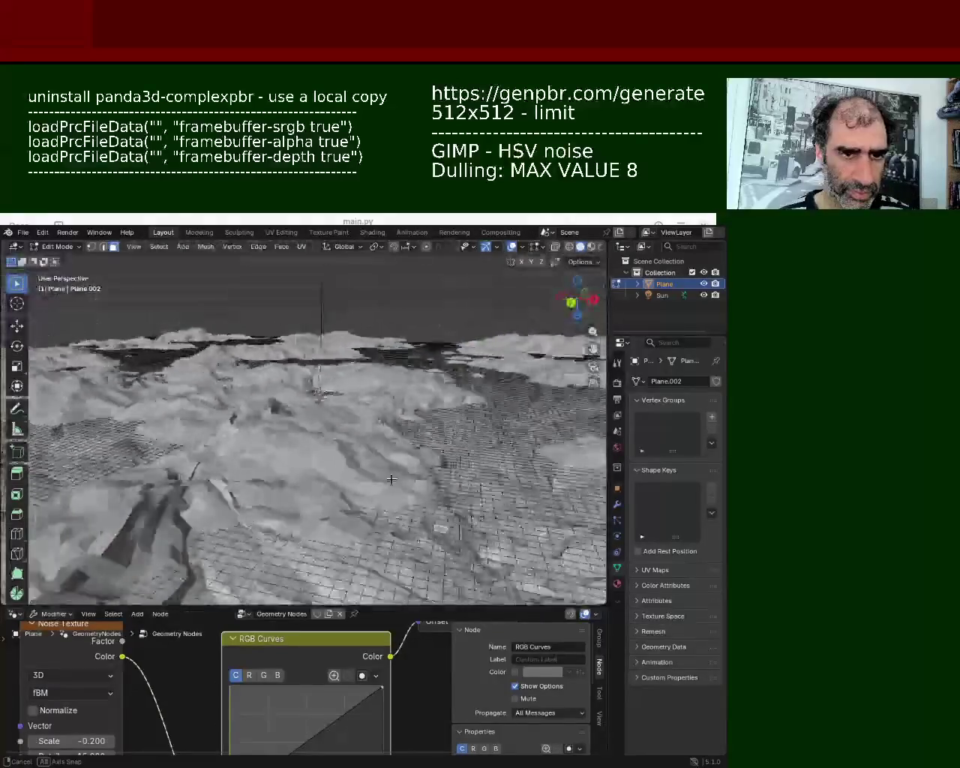
- Subdivide the terrain mesh two more times from the Edge menu
key("ctrl+e")
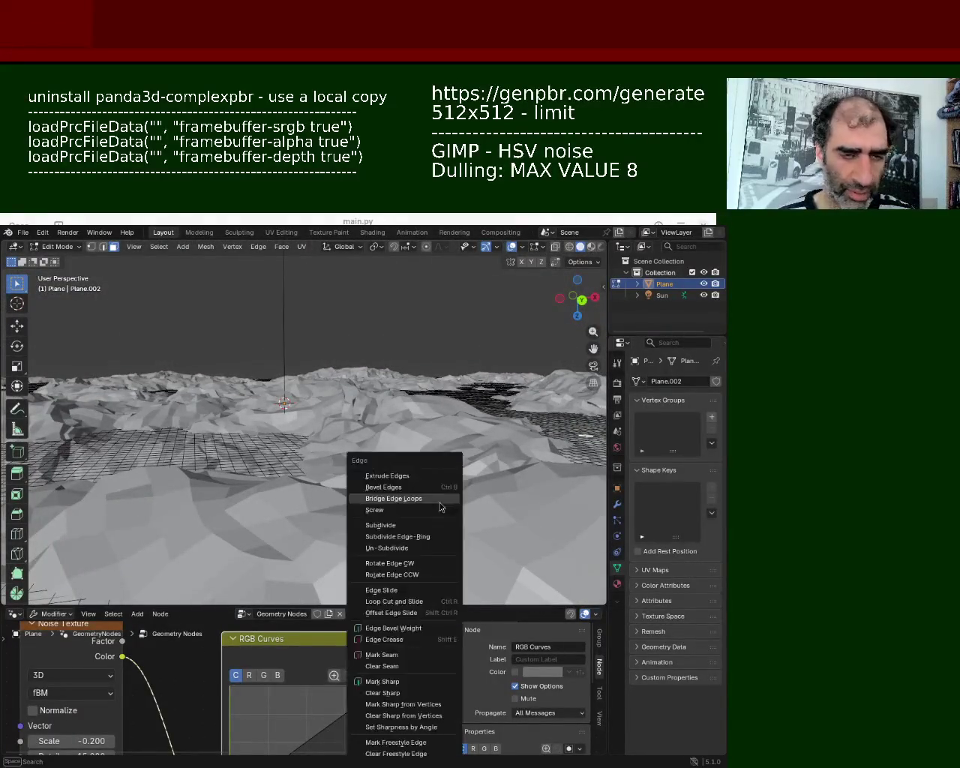
left_click(441, 525)
middle_click_drag(417, 466, 405, 511)
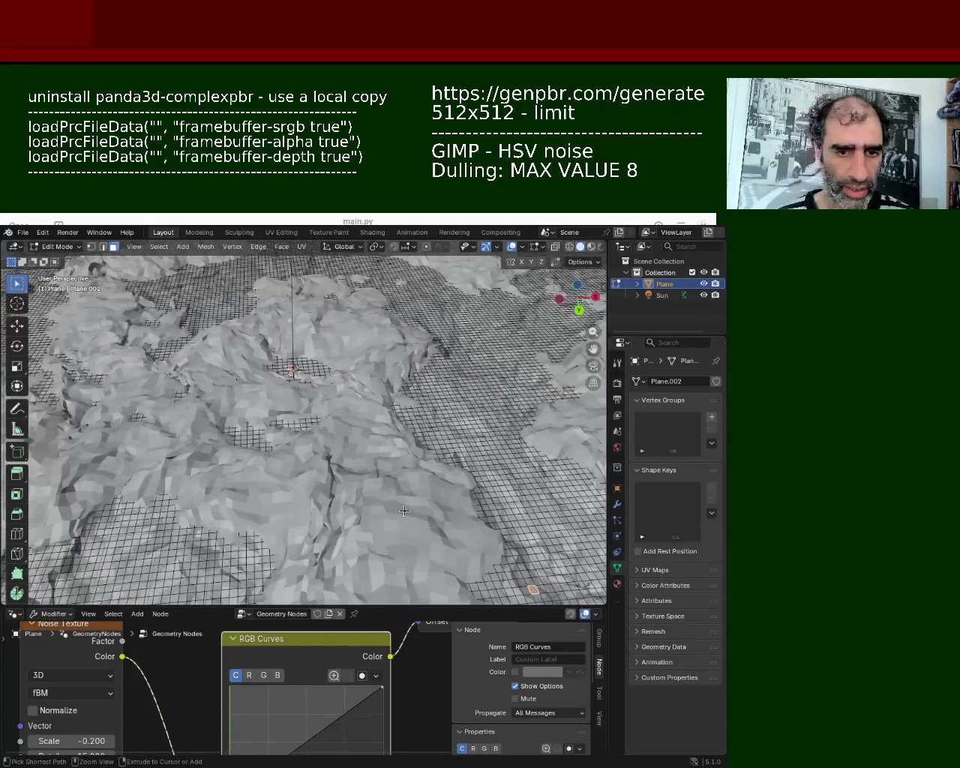
key("ctrl+e")
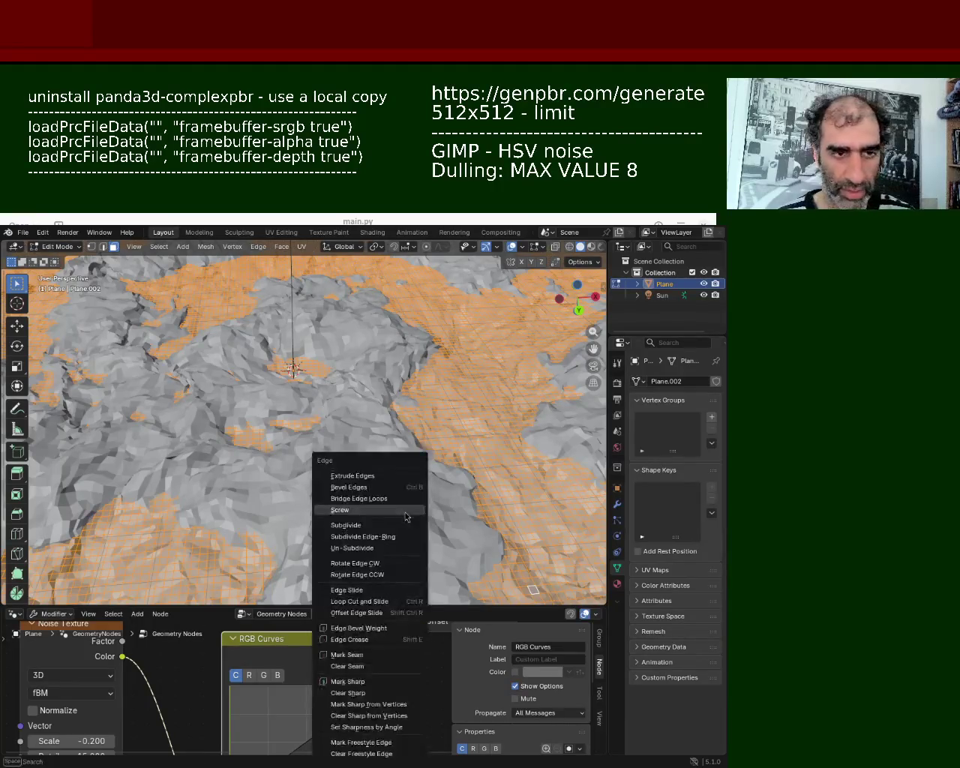
left_click(406, 525)
mouse_move(406, 524)
middle_mouse_down()
mouse_move(352, 465)
mouse_move(436, 552)
mouse_move(264, 484)
mouse_move(336, 445)
mouse_move(466, 452)
mouse_move(474, 442)
mouse_move(468, 456)
middle_mouse_up()
scroll(336, 445, "up", 3)
scroll(336, 445, "down", 5)
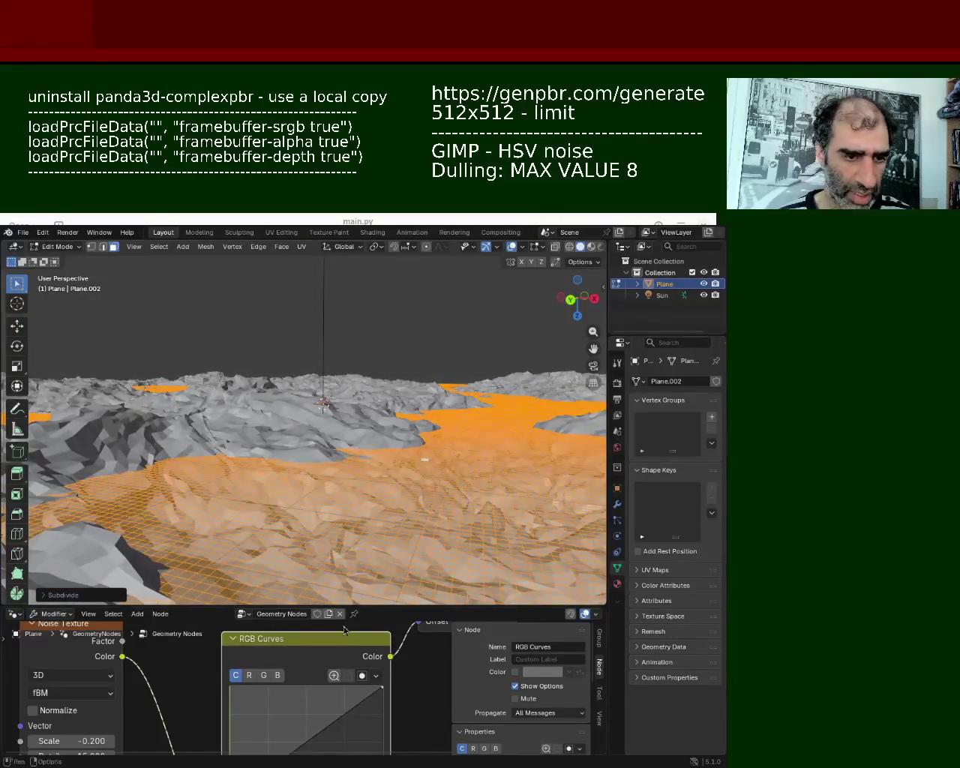
- Enlarge the node editor and bend the RGB curve into an S with a point near 0.245, 0.4375
left_click_drag(341, 606, 341, 467)
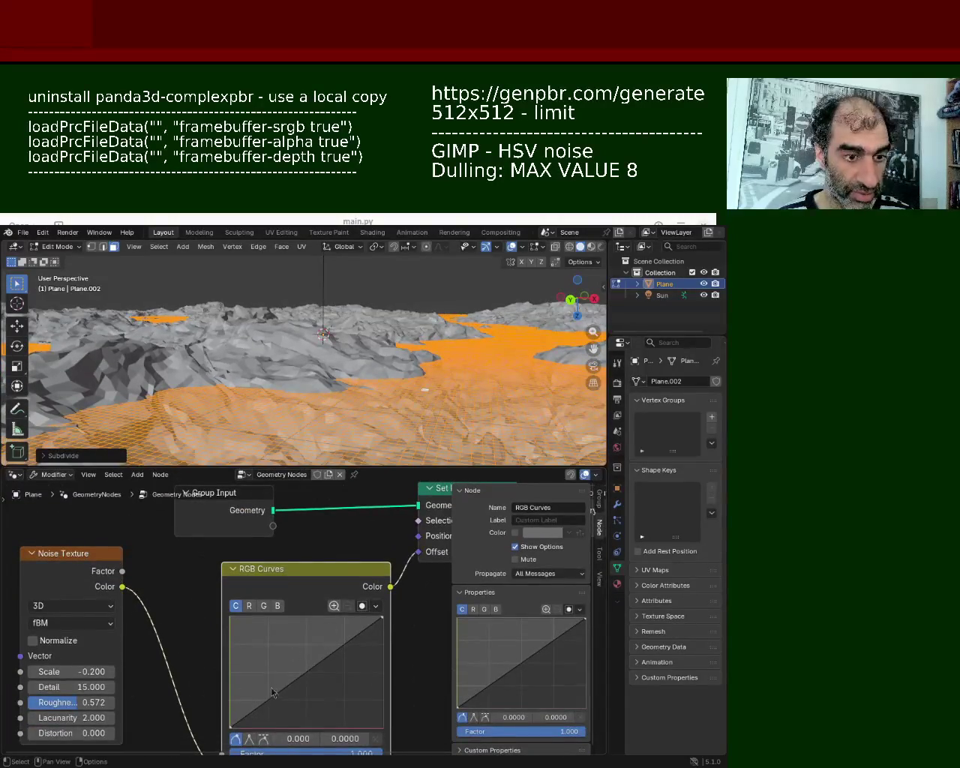
left_click_drag(274, 695, 263, 669)
mouse_move(332, 652)
left_mouse_down()
mouse_move(345, 671)
mouse_move(361, 643)
left_mouse_up()
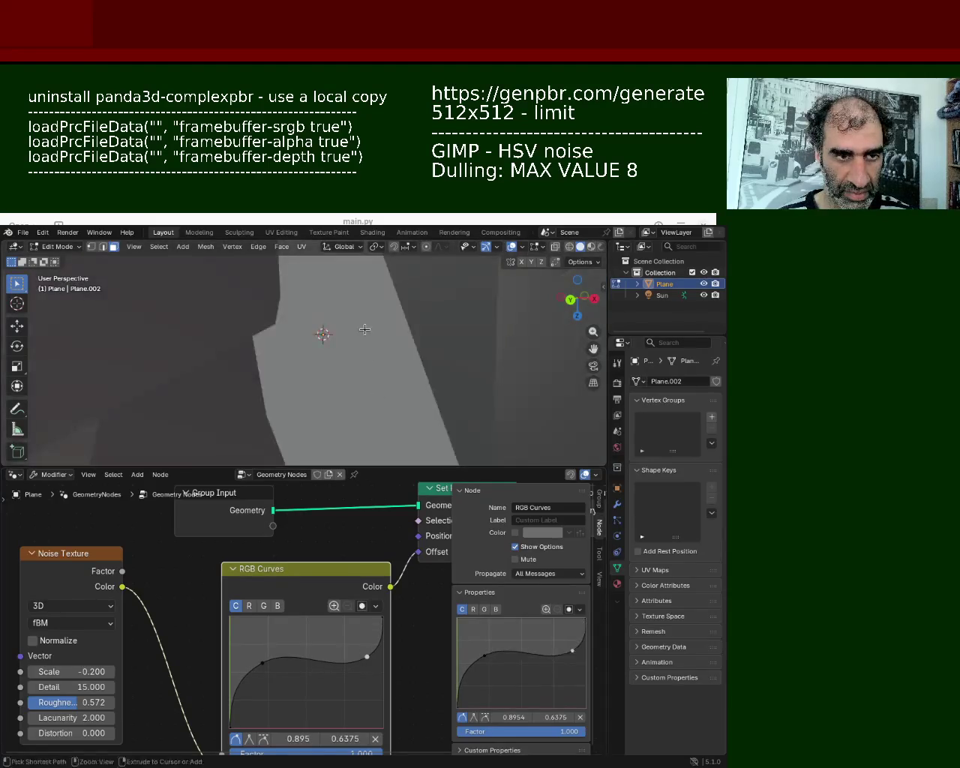
left_click_drag(270, 680, 264, 708)
left_click_drag(337, 551, 338, 551)
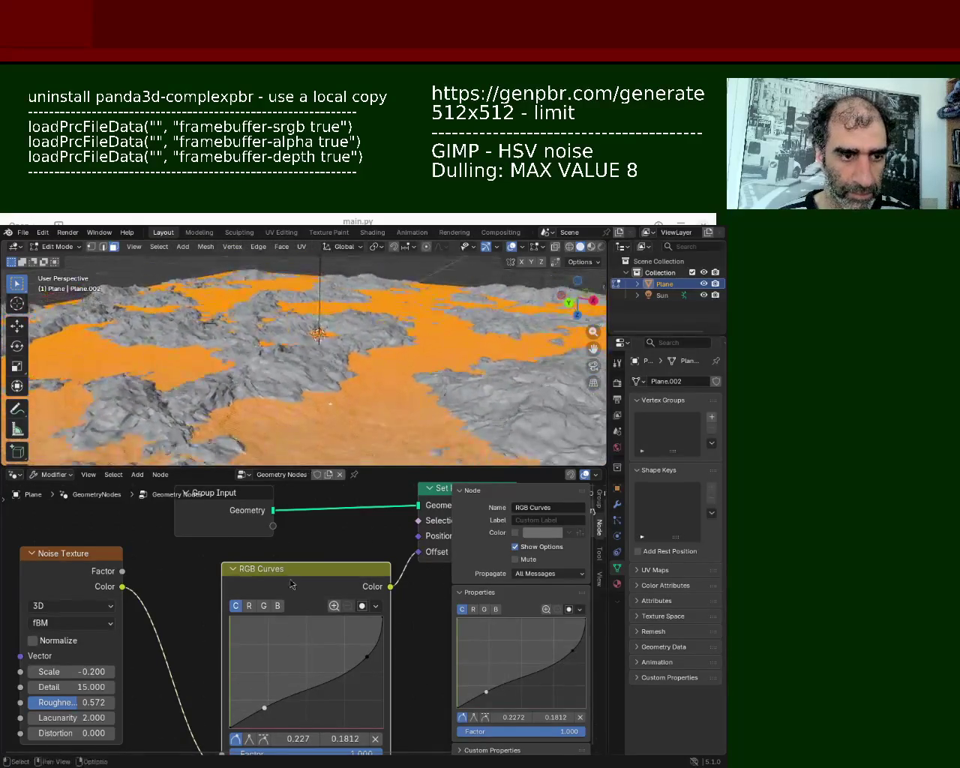
mouse_move(260, 724)
left_mouse_down()
mouse_move(266, 672)
mouse_move(268, 684)
left_mouse_up()
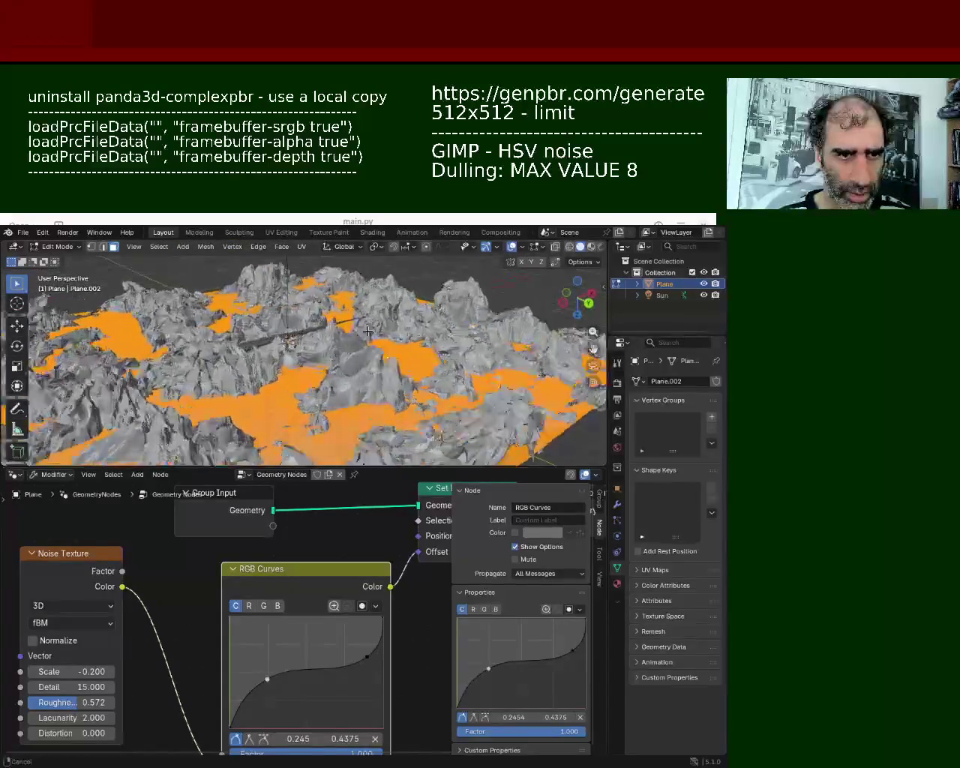
middle_click_drag(378, 333, 377, 390)
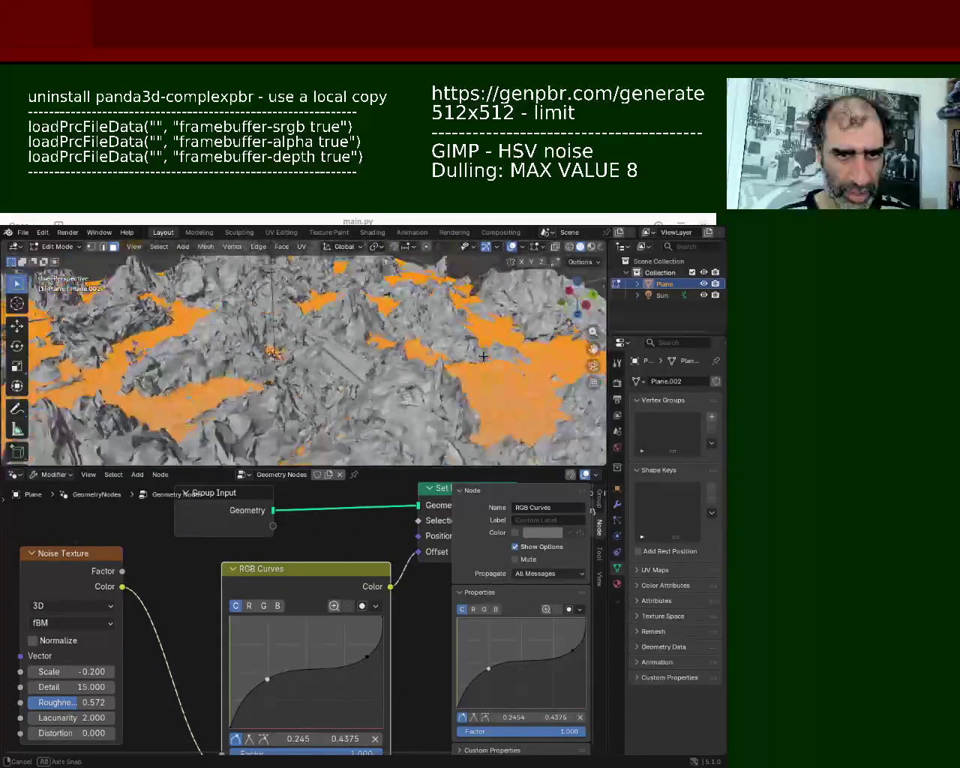
- Hide the navigation gizmos and the viewport overlays
left_click(487, 248)
left_click(512, 249)
mouse_move(390, 353)
middle_mouse_down()
mouse_move(293, 423)
mouse_move(455, 421)
mouse_move(258, 441)
mouse_move(372, 292)
mouse_move(380, 352)
middle_mouse_up()
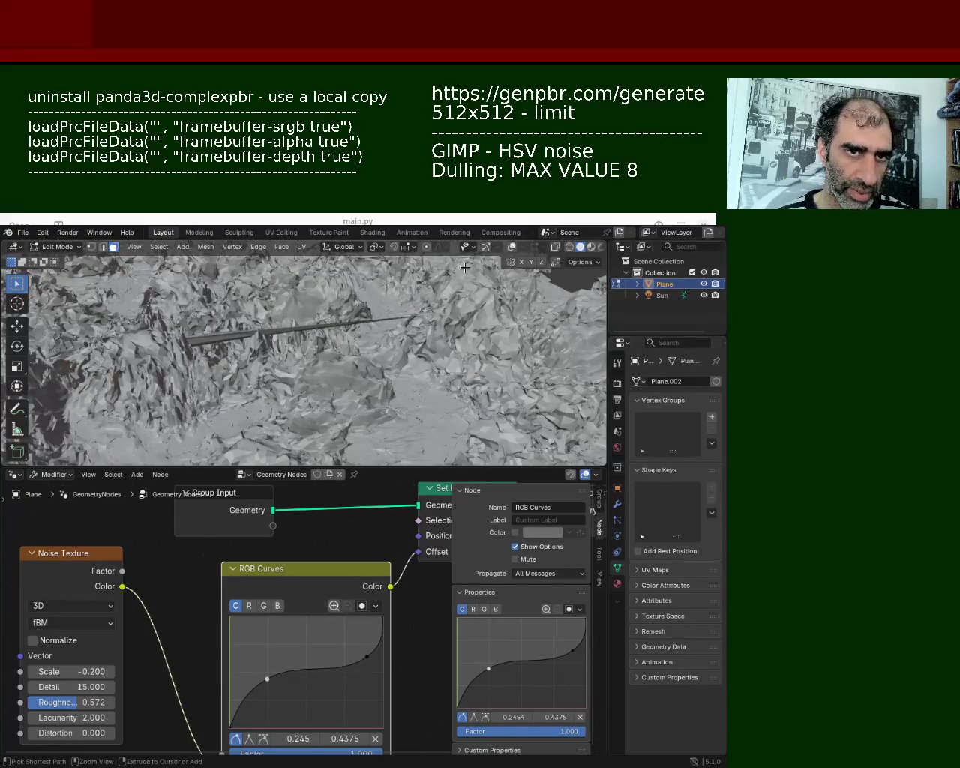
- Turn the navigation gizmo and overlays back on and deselect all of the mesh
left_click(486, 250)
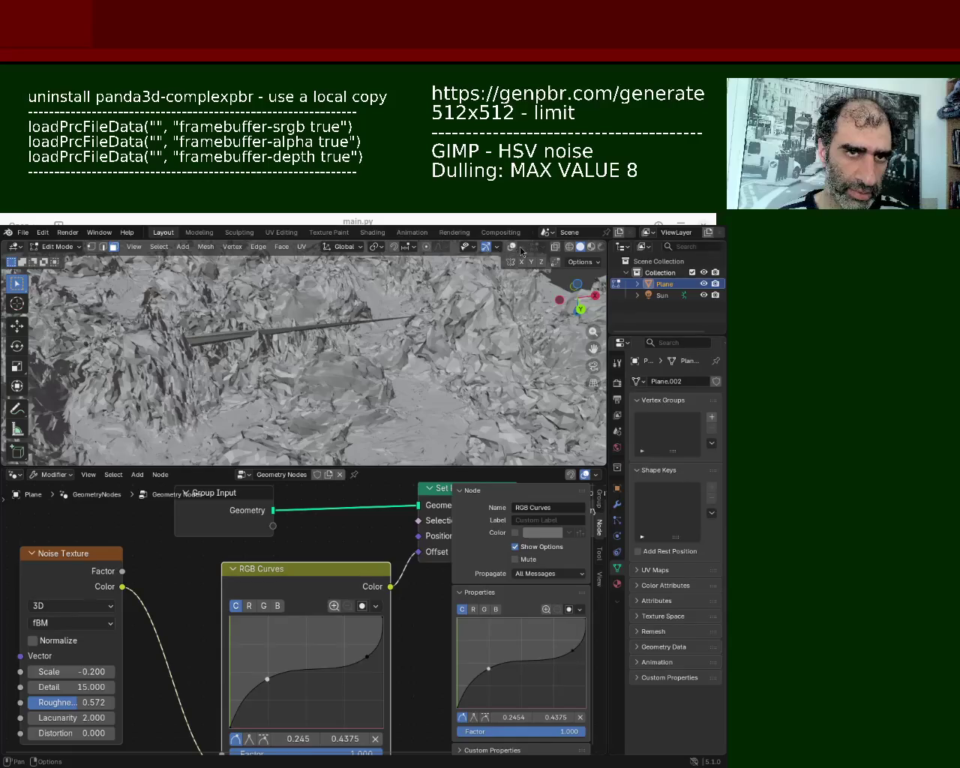
left_click(508, 252)
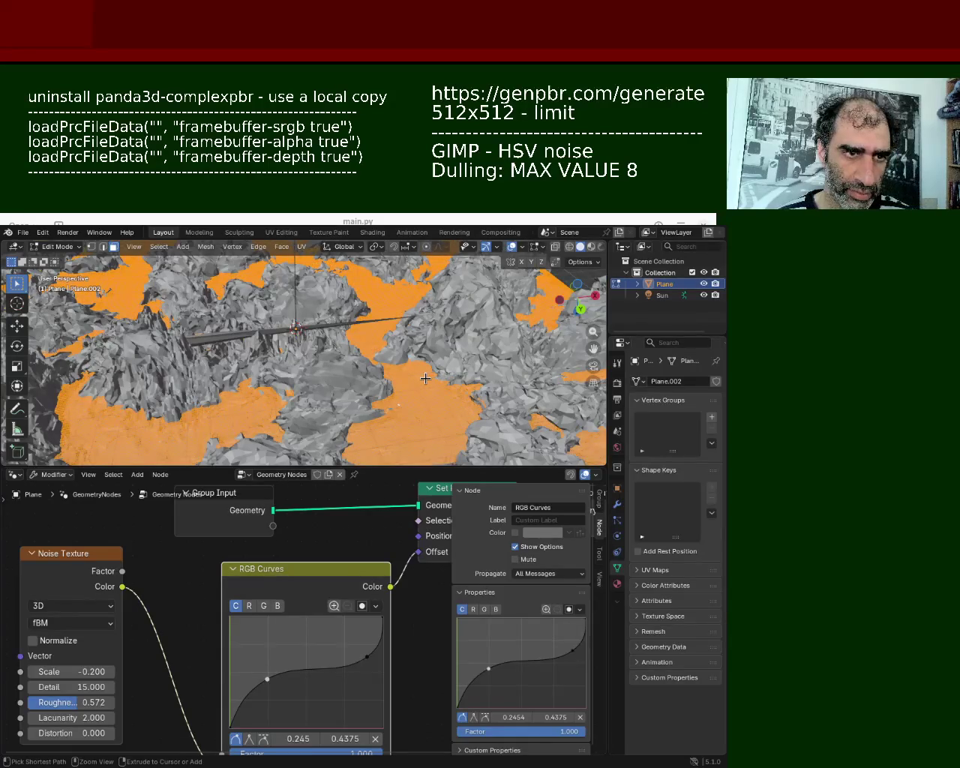
key("alt+a")
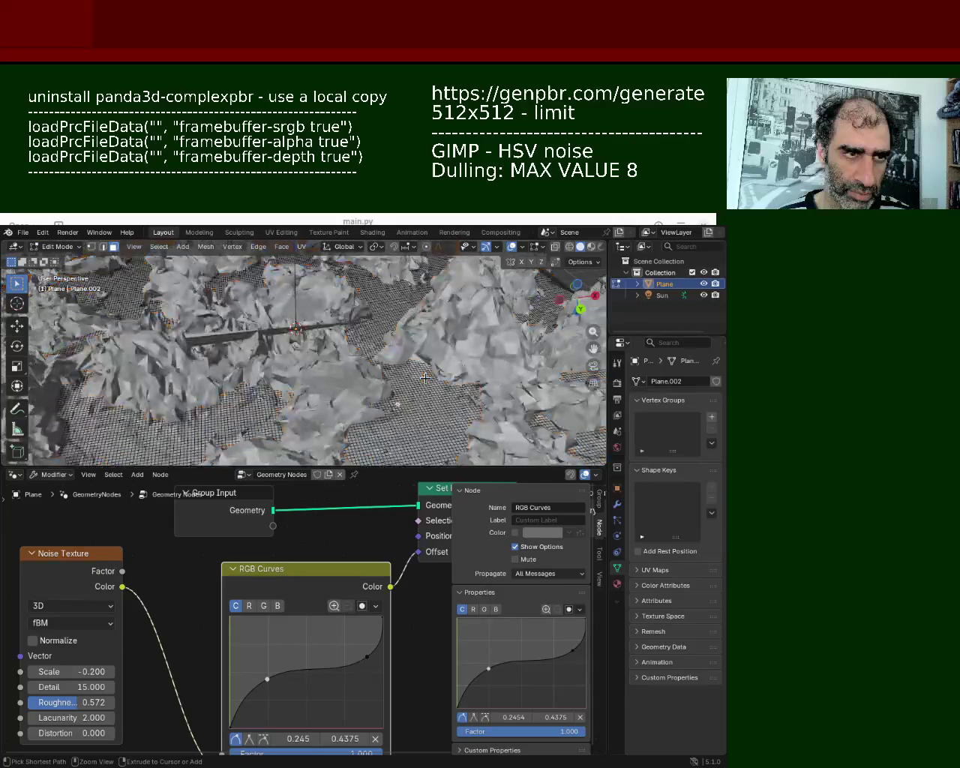
key("a")
key("alt+a")
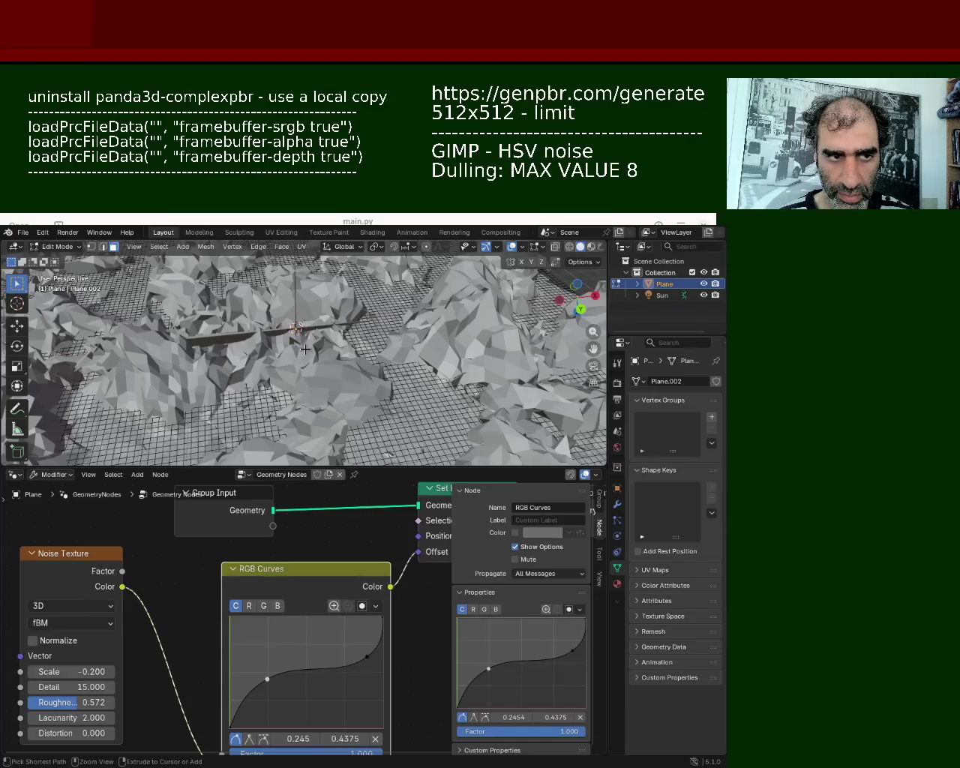
- Select the old terrain Plane object and delete it
mouse_move(474, 342)
middle_mouse_down()
mouse_move(300, 345)
mouse_move(313, 368)
middle_mouse_up()
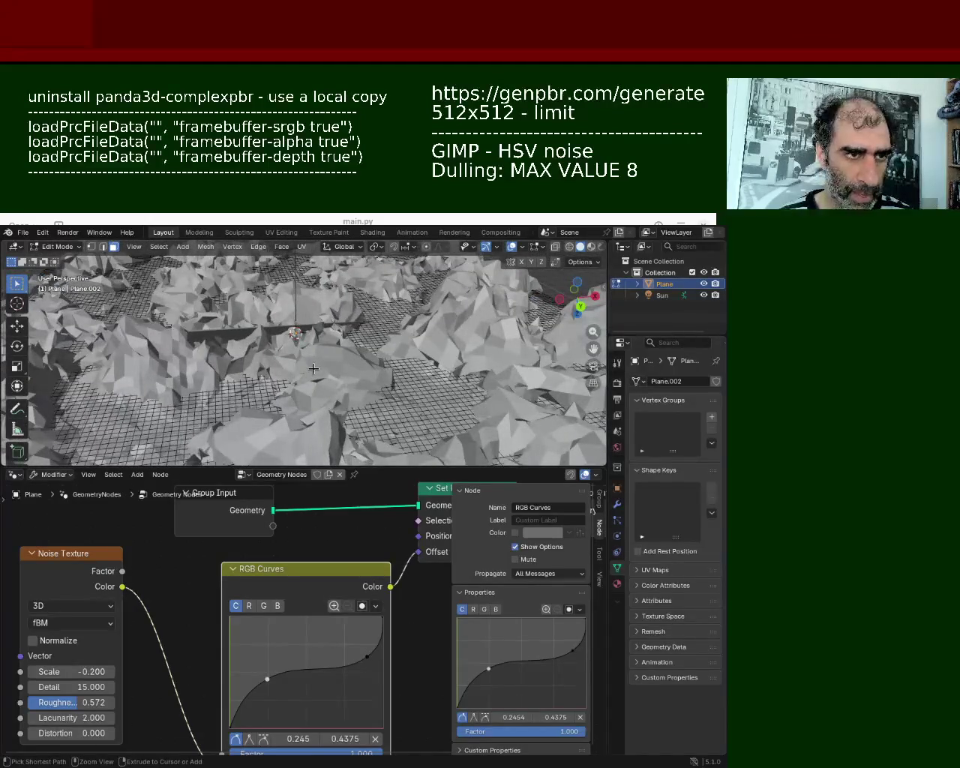
left_click(23, 232)
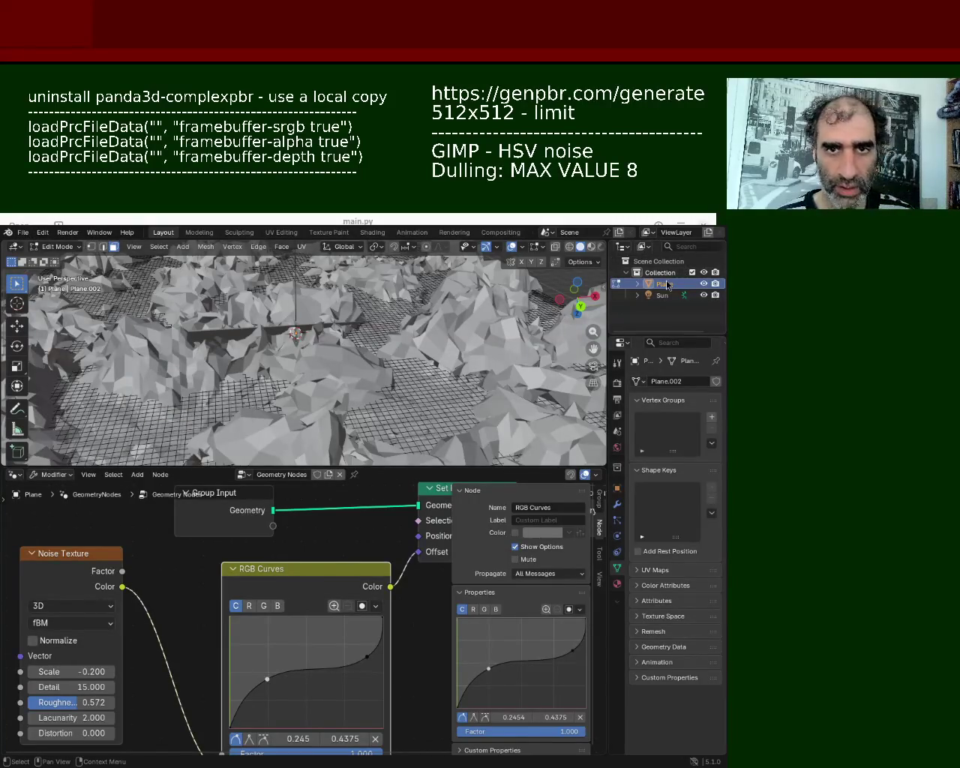
key("Delete")
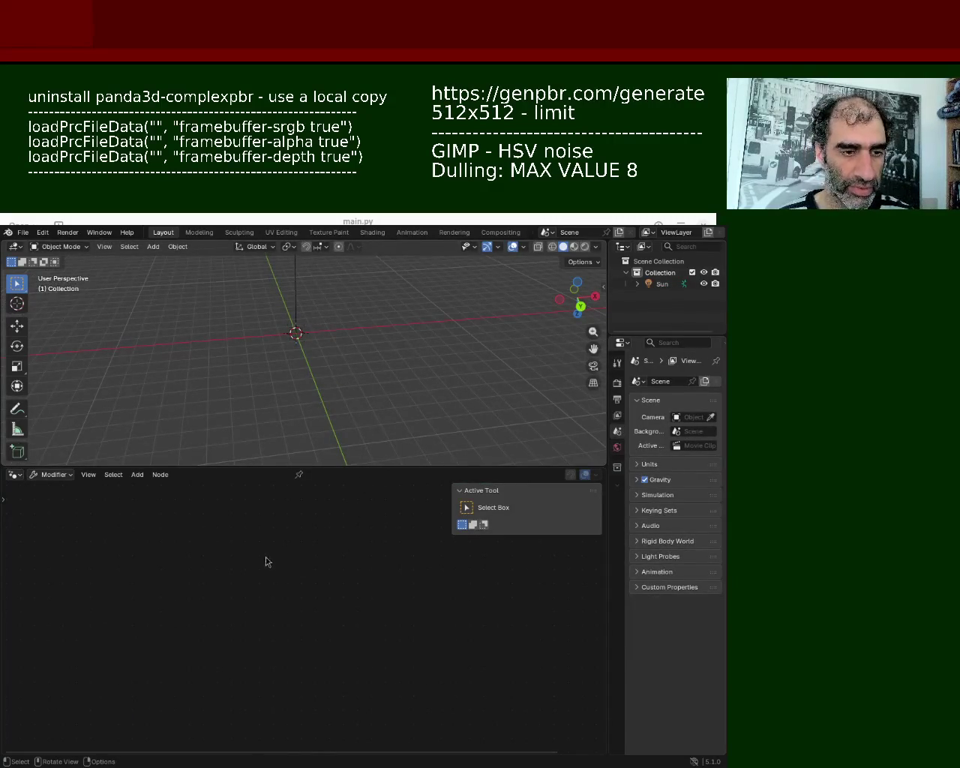
- Add a new plane at the origin and subdivide it in Edit Mode
left_click(131, 247)
mouse_move(170, 260)
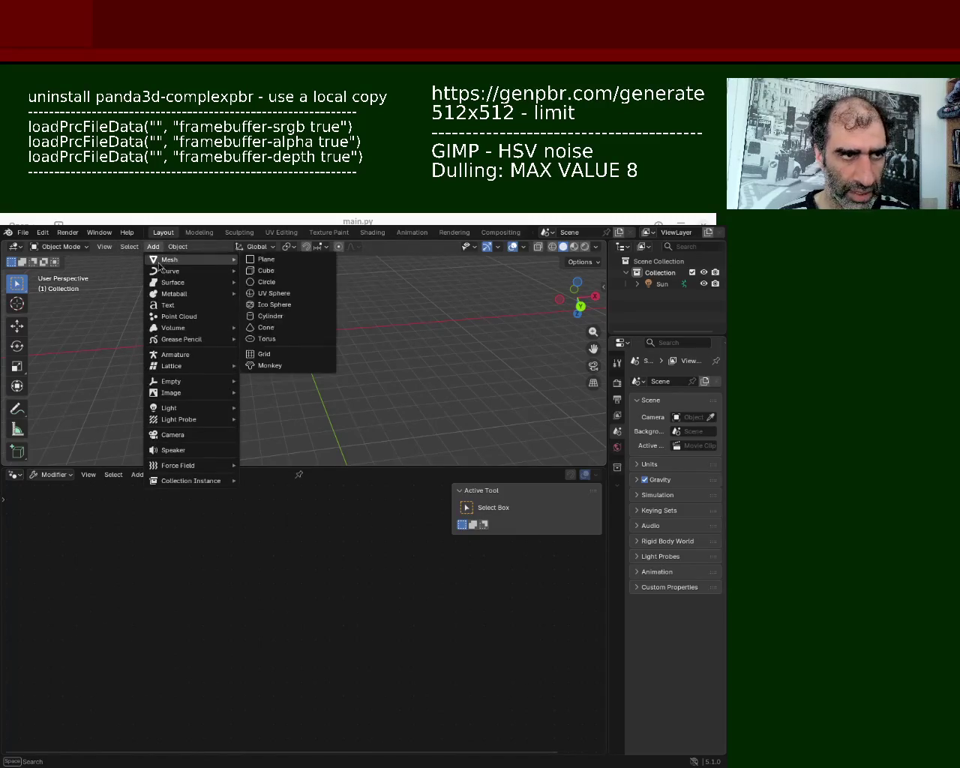
left_click(280, 262)
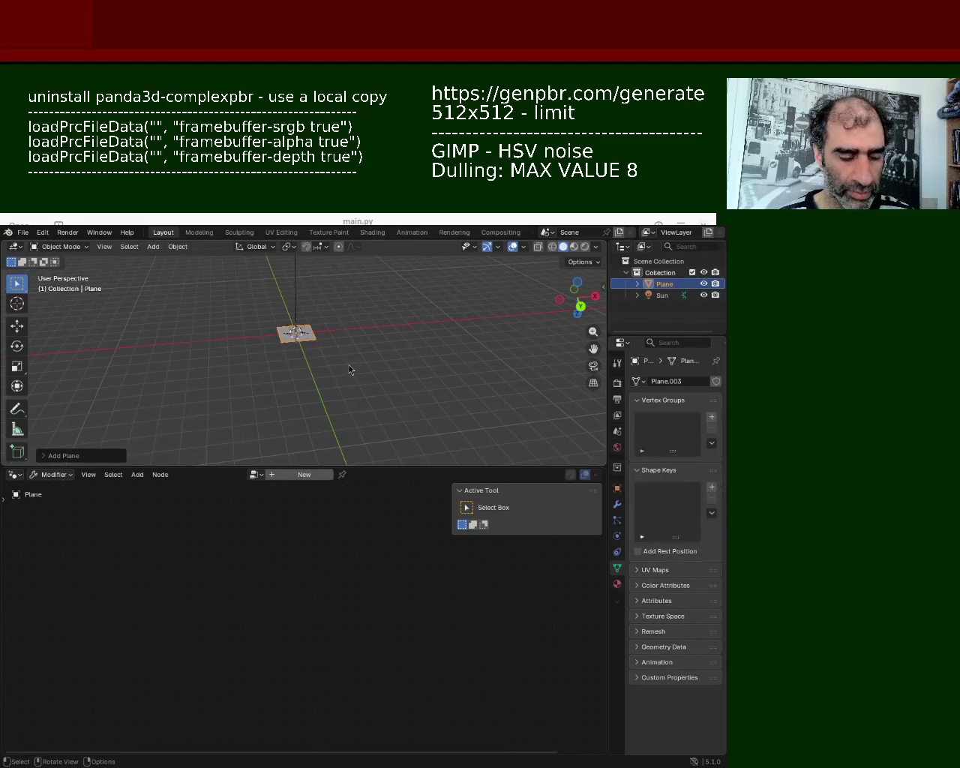
key("Tab")
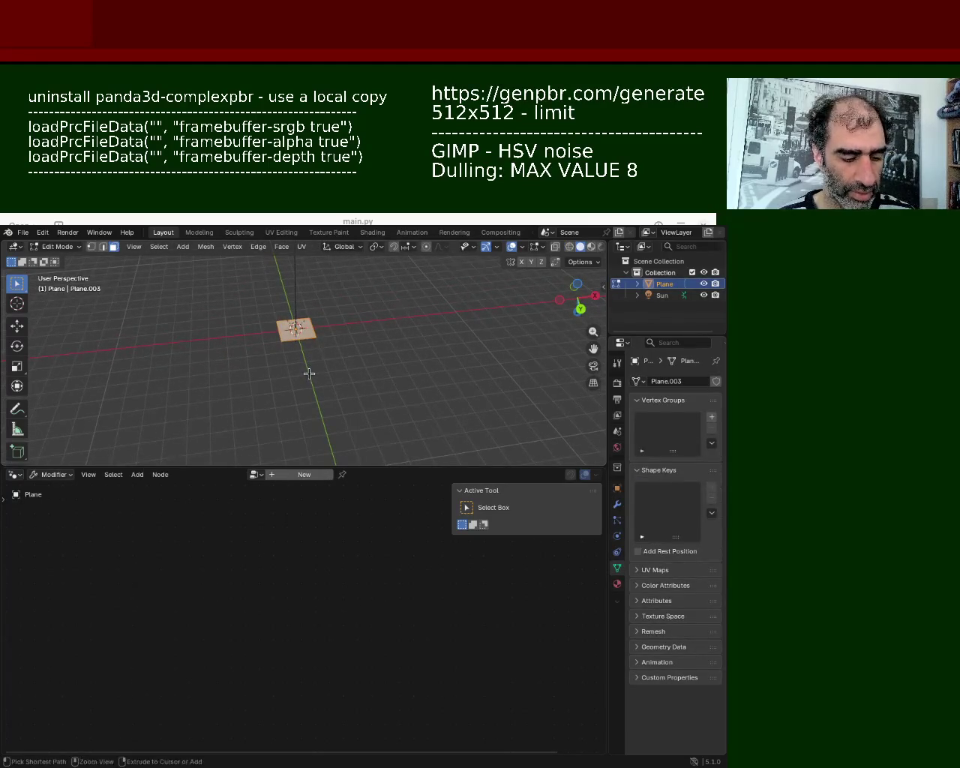
right_click(308, 369)
left_click(308, 369)
key("ctrl+e")
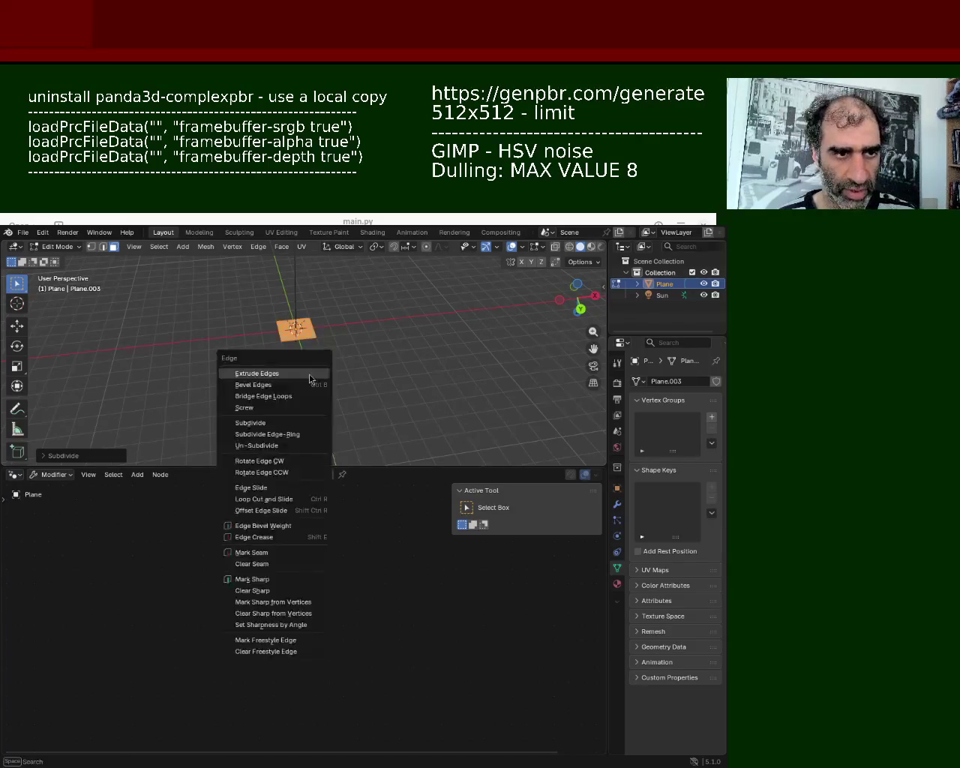
key("Escape")
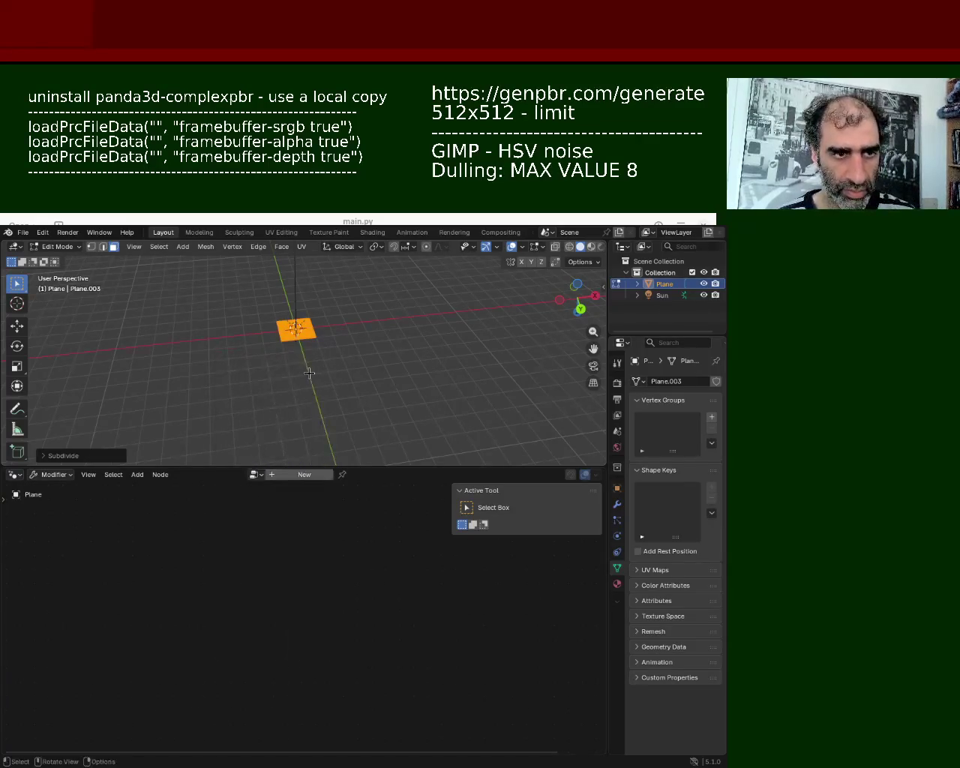
- Scale the new plane up about 11.2 times
key("s")
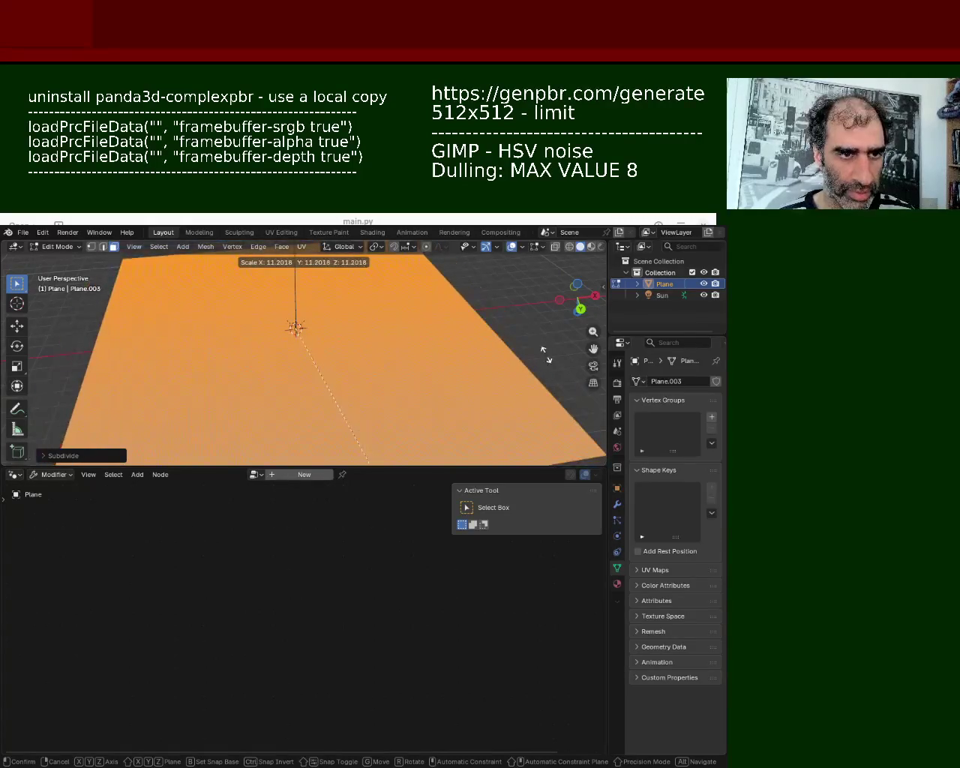
left_click(408, 310)
left_click(15, 474)
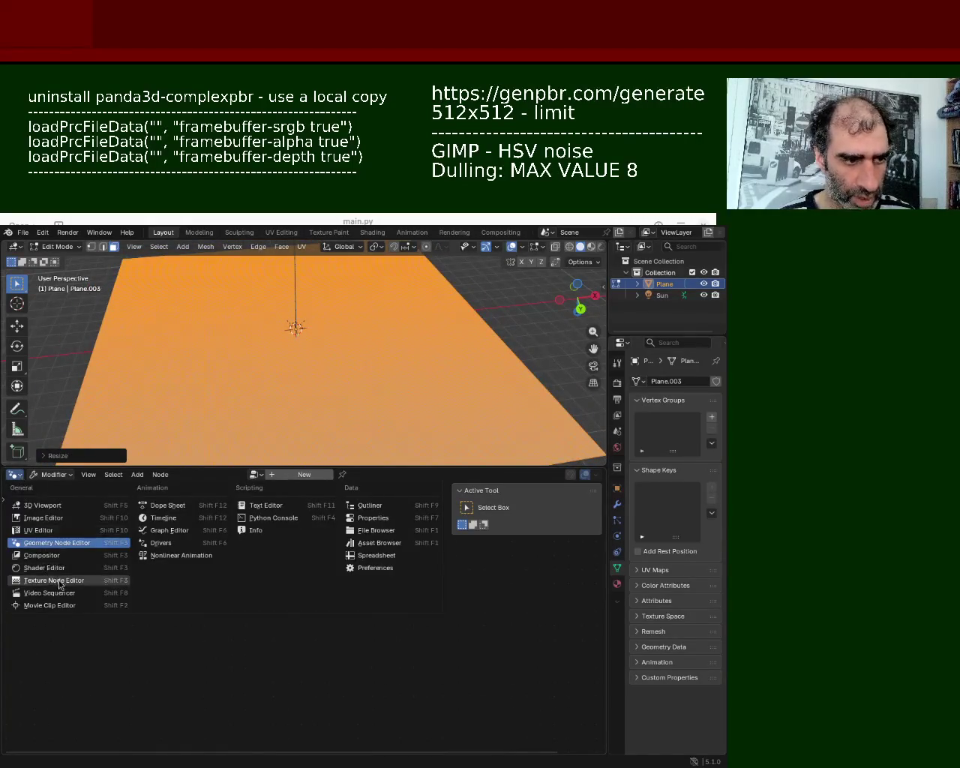
- Switch the lower area to the Geometry Node Editor and load the existing Geometry Nodes tree
left_click(79, 542)
left_click(274, 478)
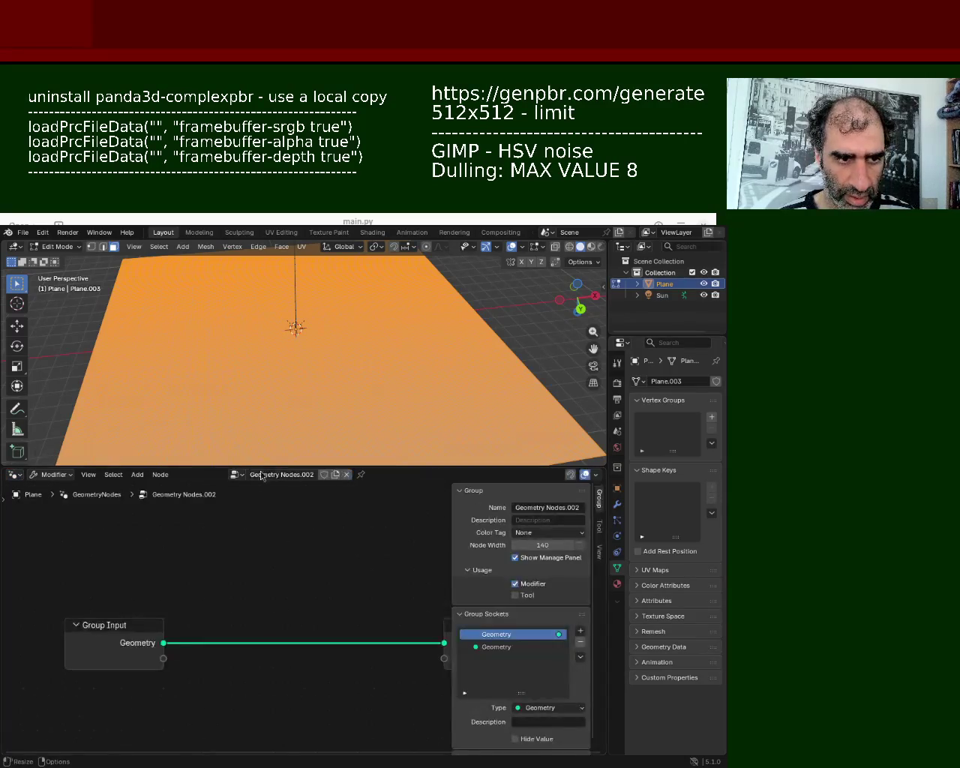
left_click(239, 476)
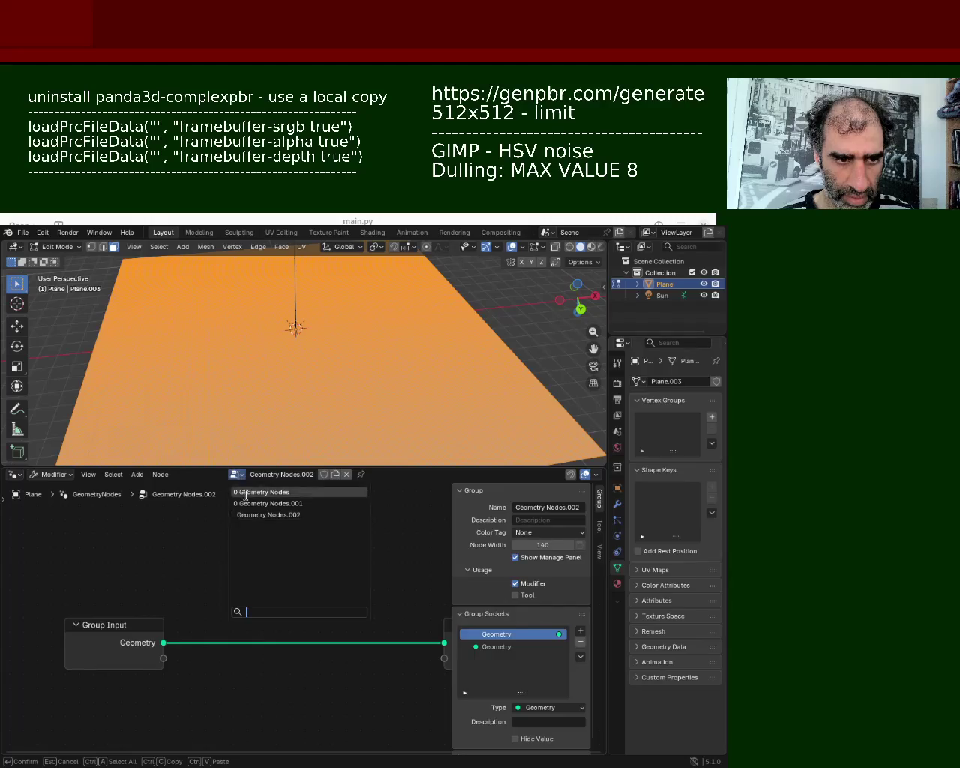
left_click(249, 493)
mouse_move(302, 363)
middle_mouse_down()
mouse_move(216, 369)
mouse_move(264, 417)
middle_mouse_up()
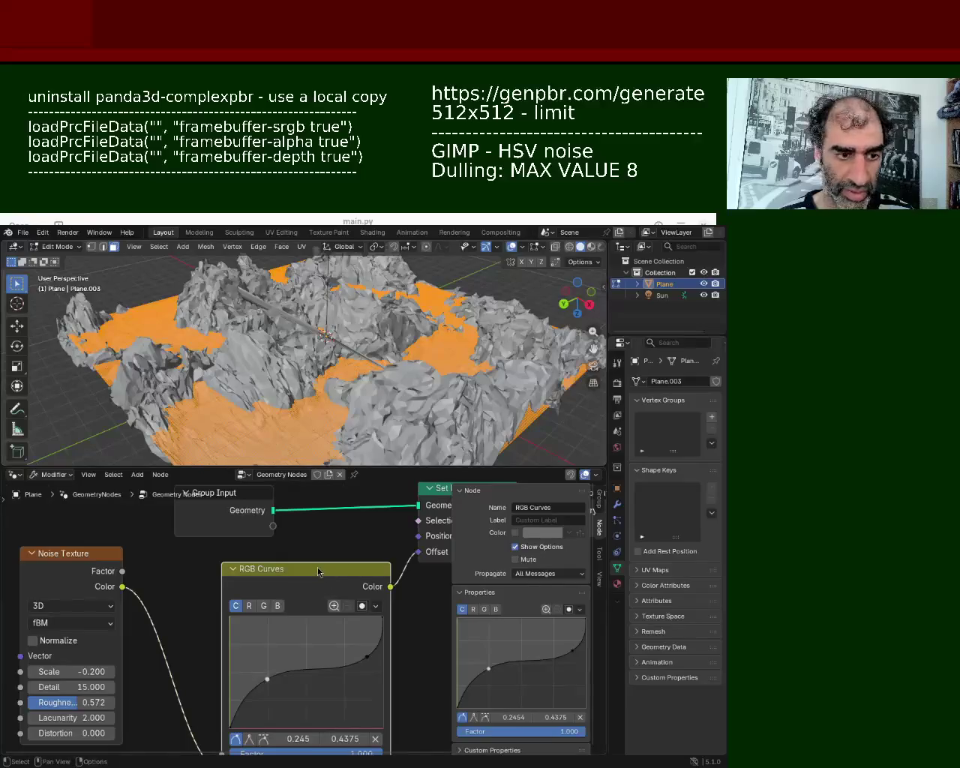
- Delete the RGB Curves node and wire the Noise Texture Color straight into Offset
key("x")
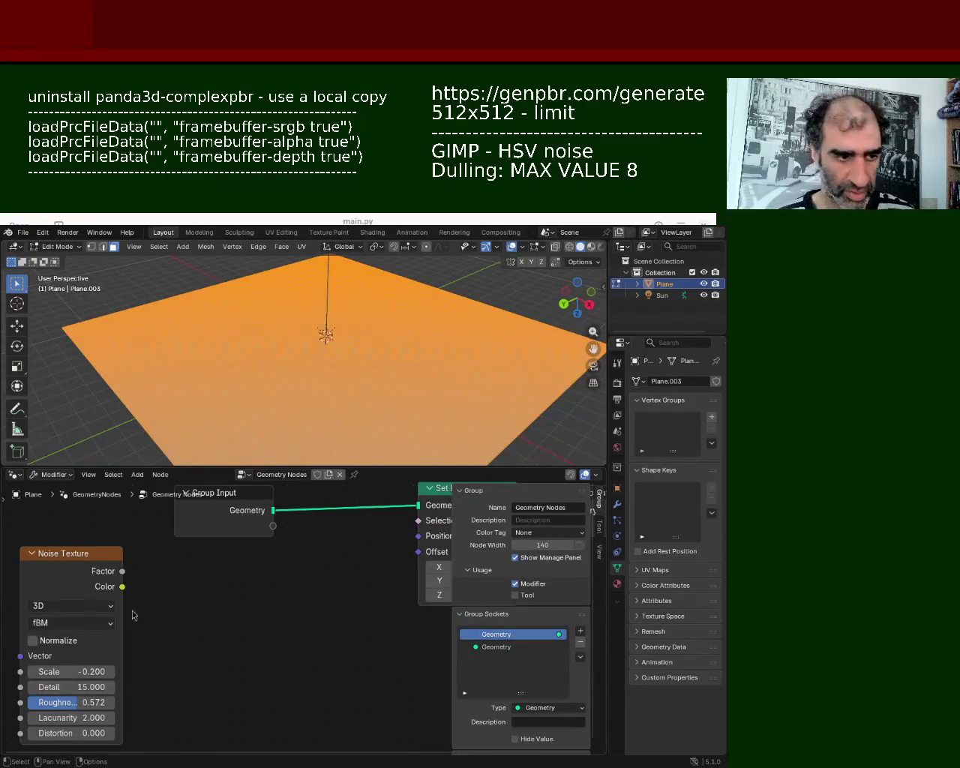
left_click_drag(126, 588, 360, 575)
left_click_drag(411, 559, 417, 553)
mouse_move(337, 383)
middle_mouse_down()
mouse_move(334, 347)
mouse_move(321, 405)
middle_mouse_up()
scroll(334, 347, "up", 5)
mouse_move(395, 414)
middle_mouse_down()
mouse_move(272, 363)
mouse_move(341, 476)
middle_mouse_up()
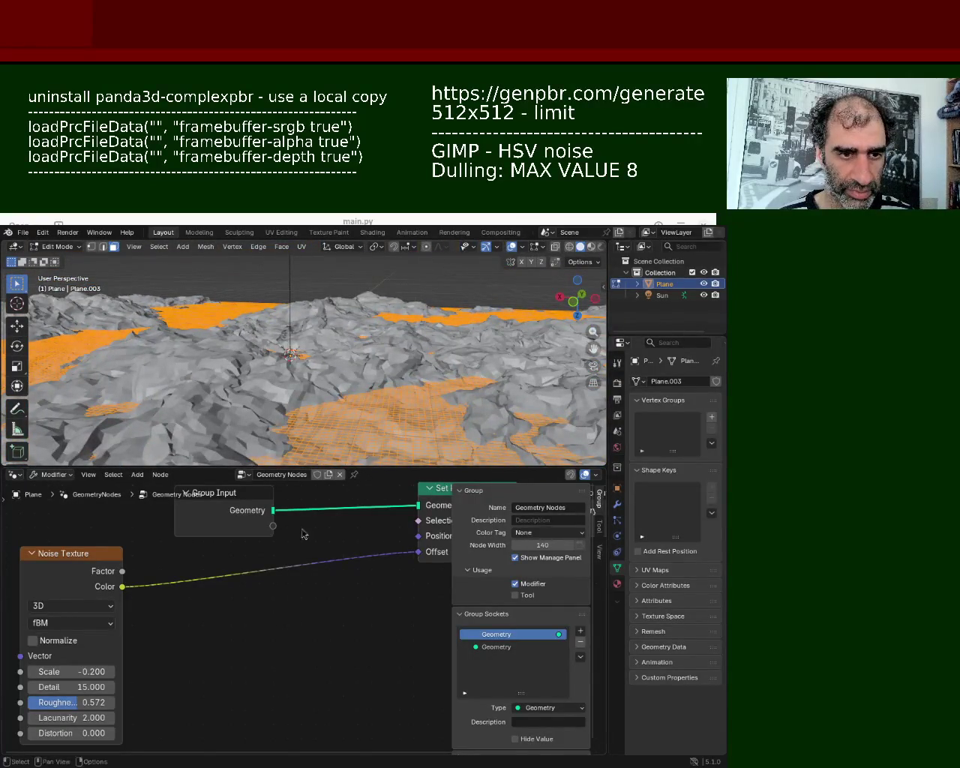
key("shift+a")
- Insert RGB Curves on the Color–Offset link, bow it up to 0.331, 0.637, and set noise Scale to -0.100
type("rgb")
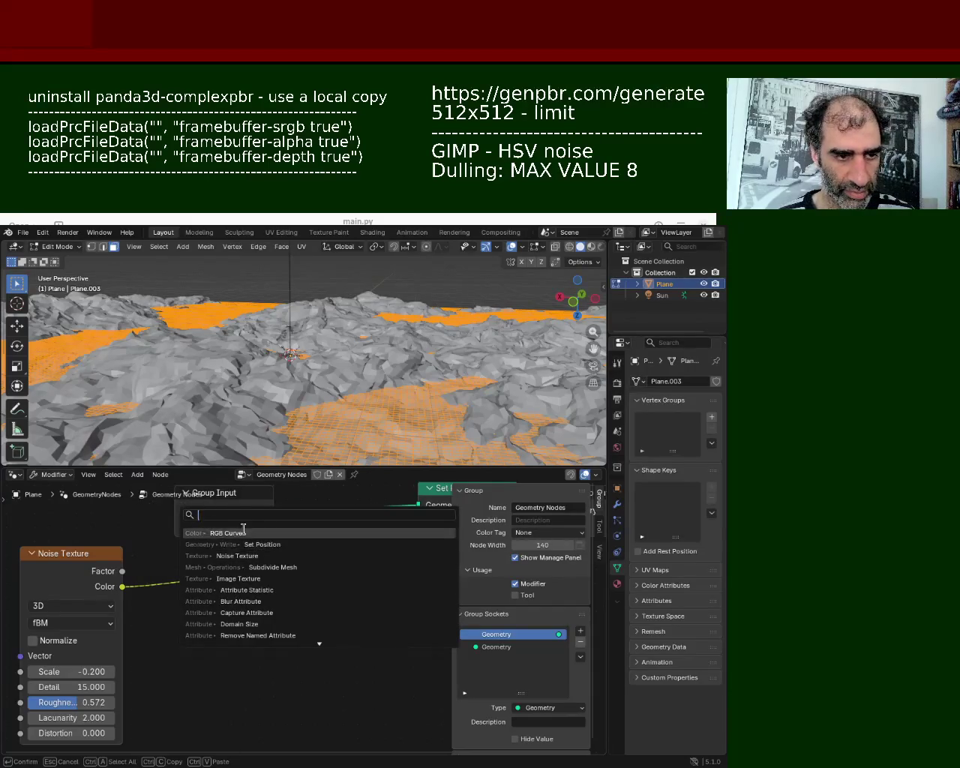
left_click(244, 529)
left_click(198, 554)
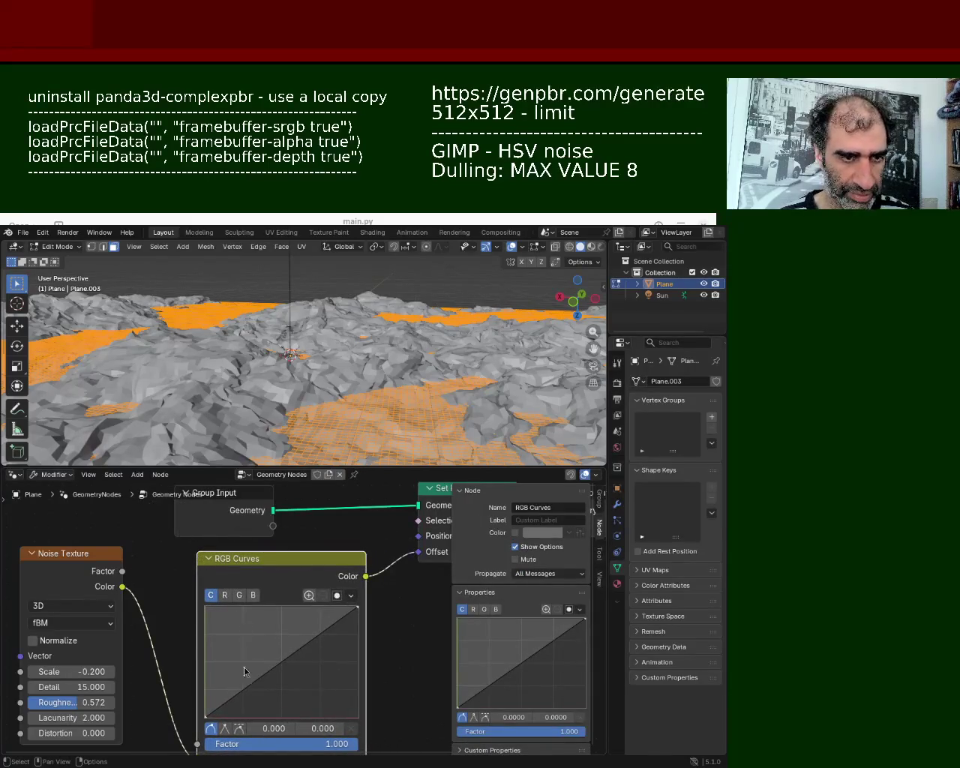
left_click_drag(253, 686, 265, 644)
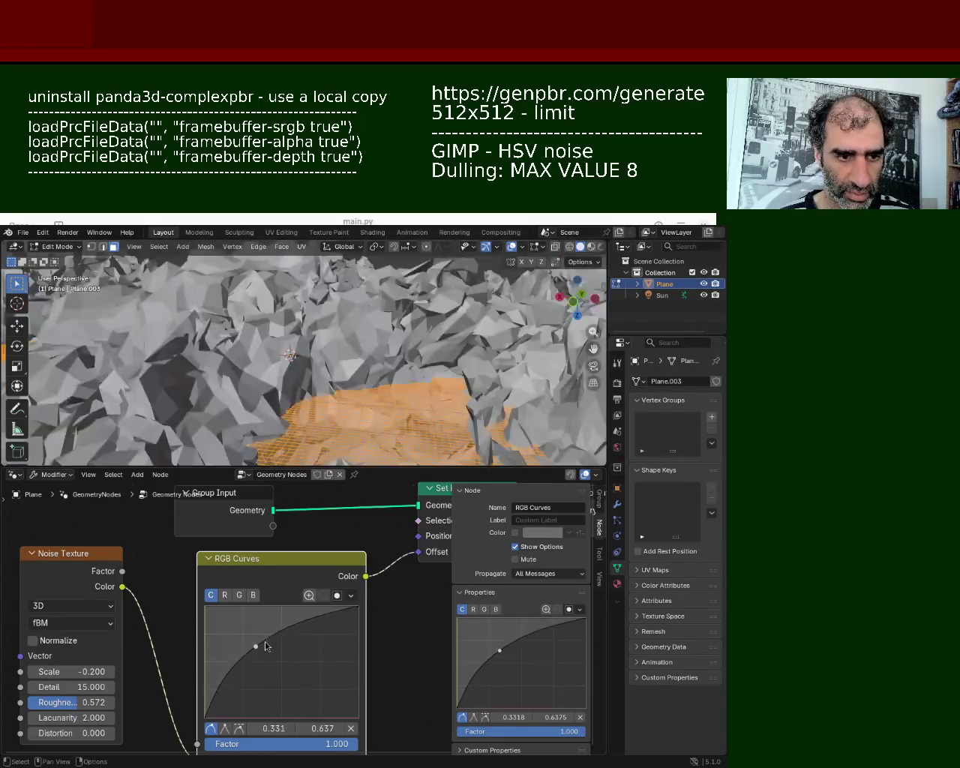
mouse_move(300, 443)
middle_mouse_down()
mouse_move(415, 449)
mouse_move(153, 595)
middle_mouse_up()
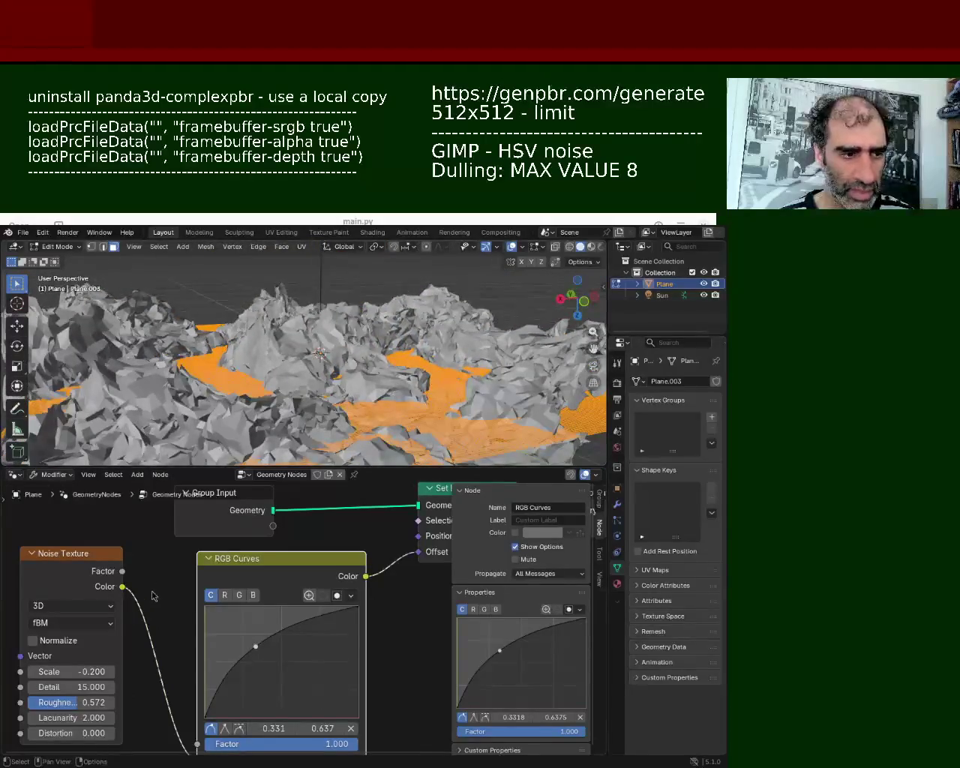
left_click_drag(71, 674, 68, 673)
mouse_move(188, 338)
middle_mouse_down()
mouse_move(120, 332)
mouse_move(466, 268)
middle_mouse_up()
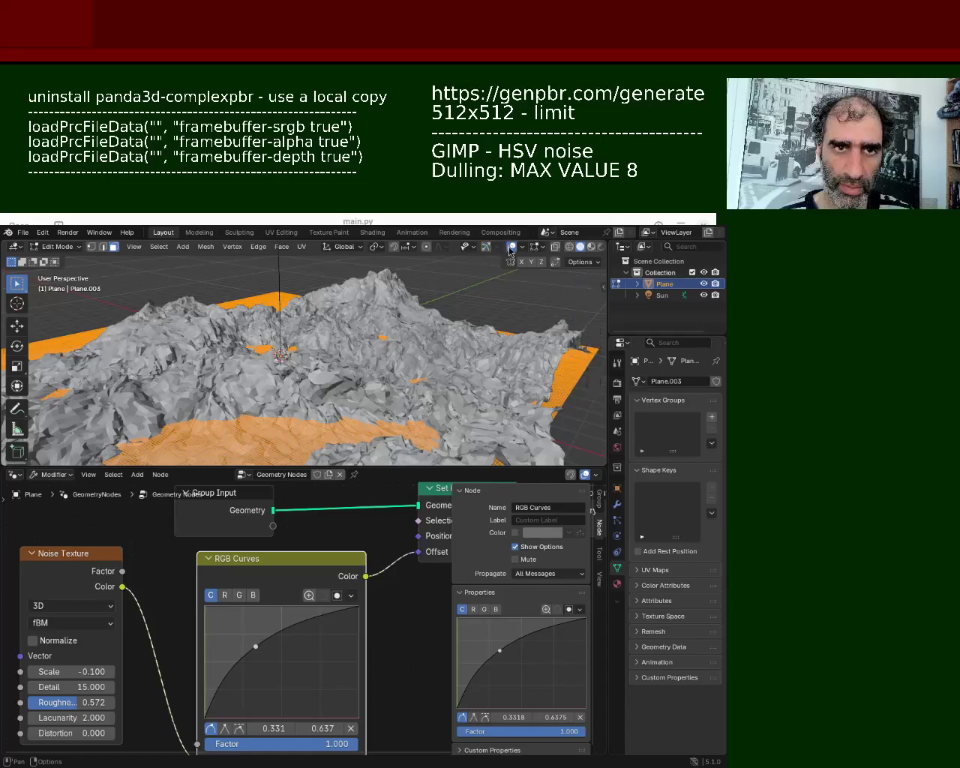
- Hide the viewport overlays and start bending the RGB Curves points into an S-shape
left_click(511, 248)
middle_click_drag(450, 323, 361, 381)
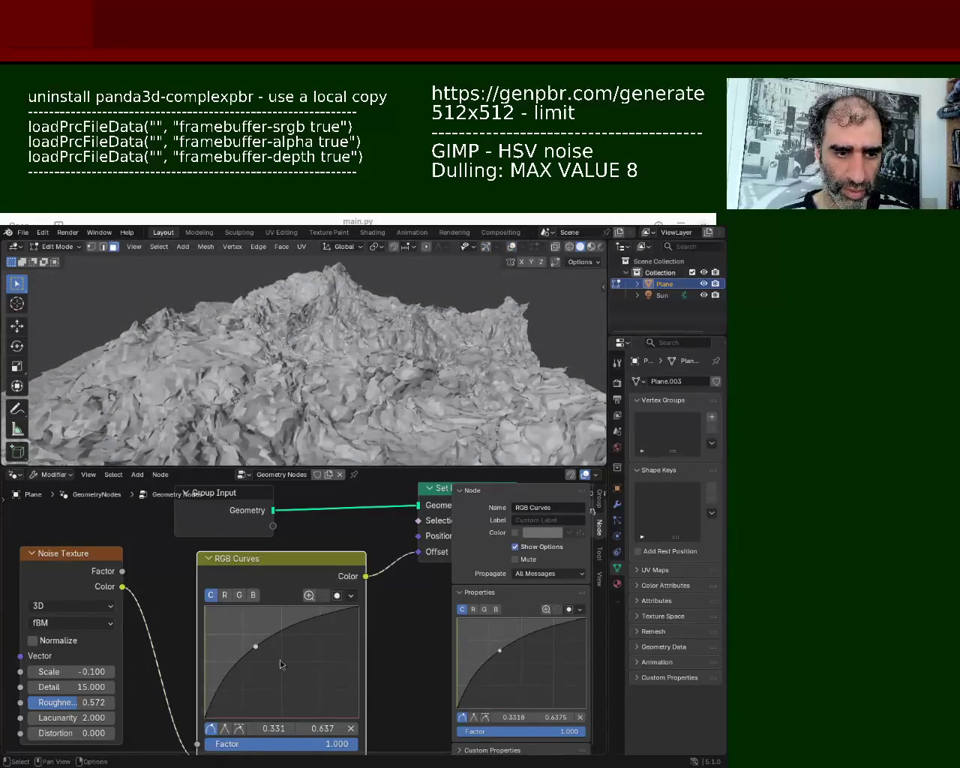
mouse_move(256, 648)
left_mouse_down()
mouse_move(265, 684)
mouse_move(303, 628)
left_mouse_up()
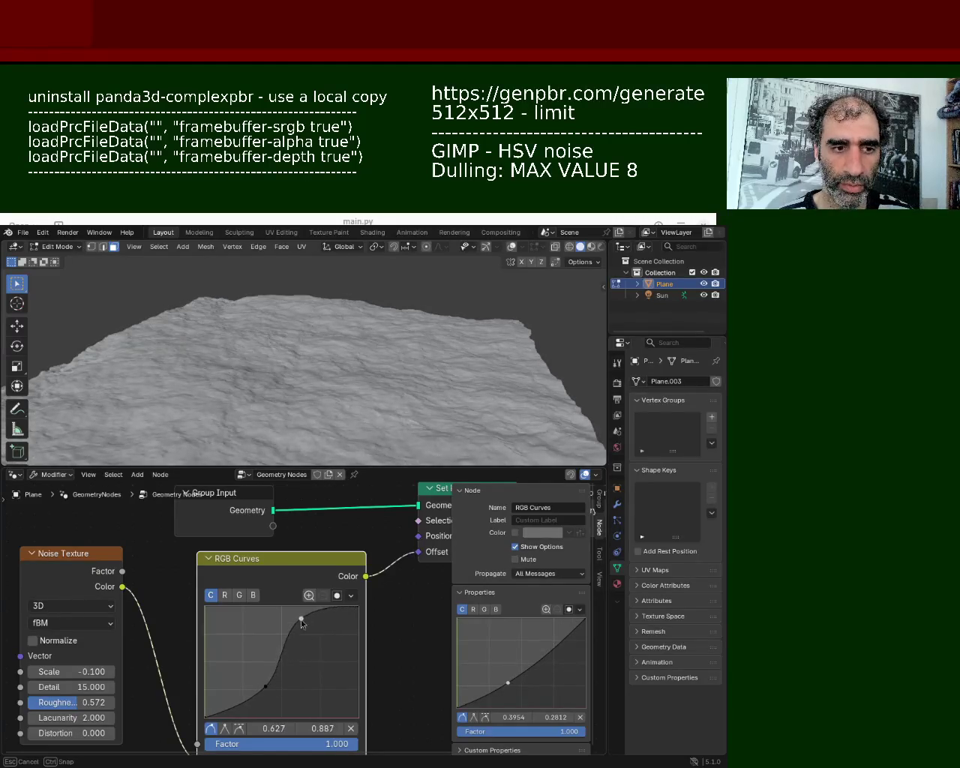
mouse_move(266, 686)
left_mouse_down()
mouse_move(229, 649)
mouse_move(240, 669)
left_mouse_up()
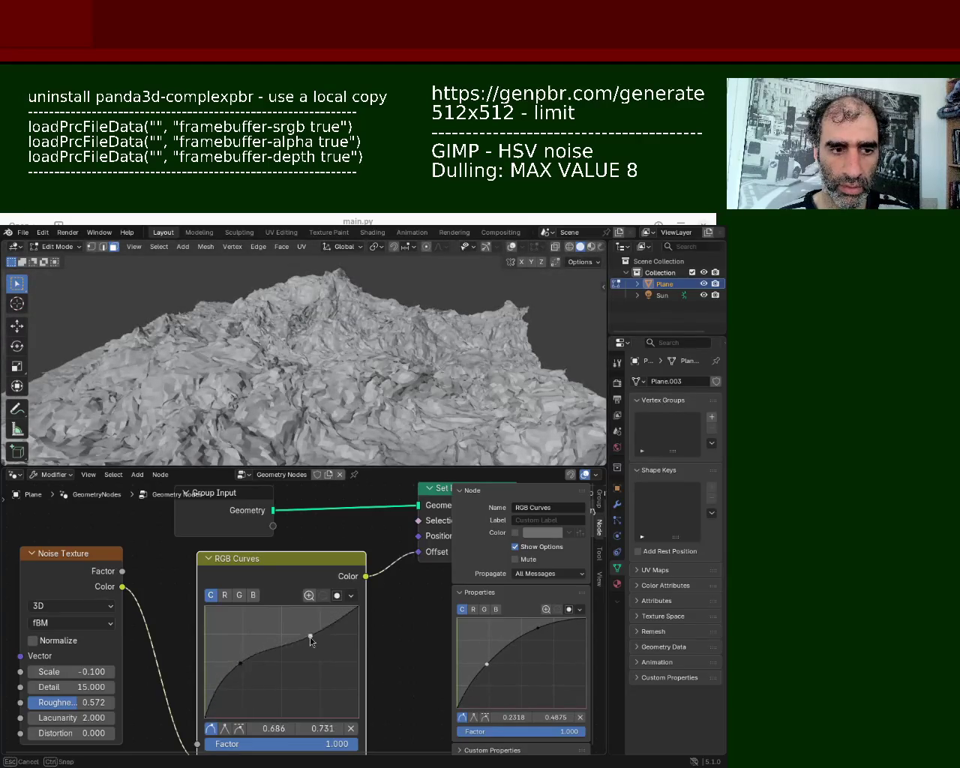
mouse_move(310, 637)
left_mouse_down()
mouse_move(312, 650)
mouse_move(289, 653)
mouse_move(243, 692)
mouse_move(240, 681)
left_mouse_up()
mouse_move(347, 348)
middle_mouse_down()
mouse_move(69, 378)
mouse_move(565, 339)
mouse_move(542, 375)
mouse_move(520, 350)
middle_mouse_up()
left_click_drag(289, 655, 284, 623)
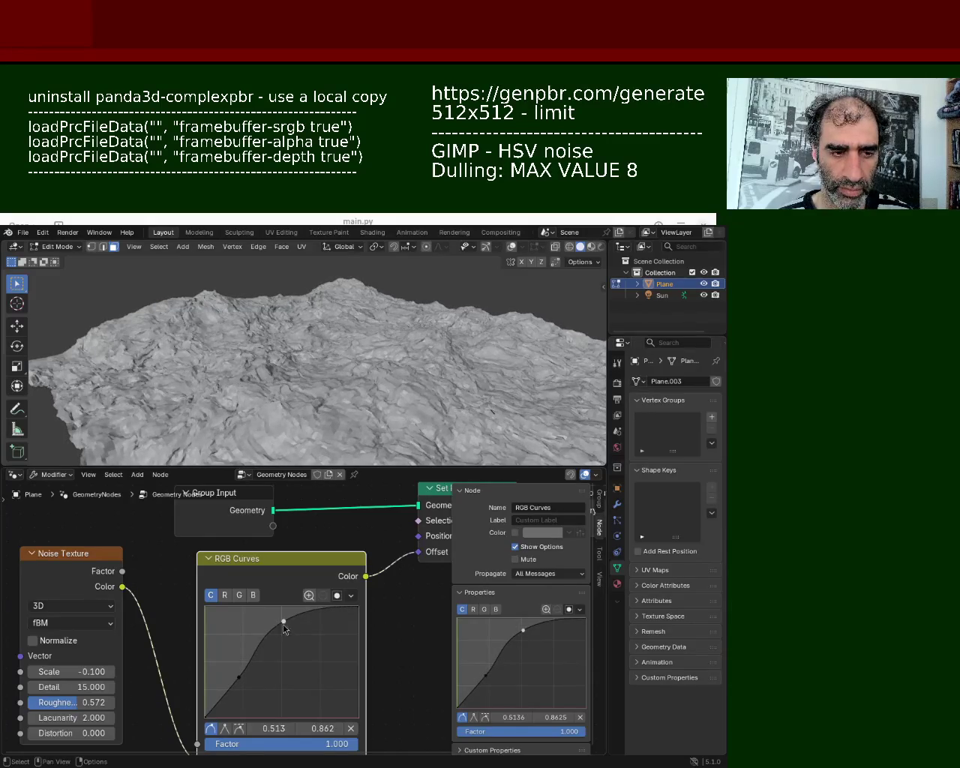
left_click_drag(254, 619, 255, 623)
mouse_move(420, 420)
middle_mouse_down()
mouse_move(422, 388)
mouse_move(435, 413)
mouse_move(385, 381)
mouse_move(402, 343)
mouse_move(392, 346)
middle_mouse_up()
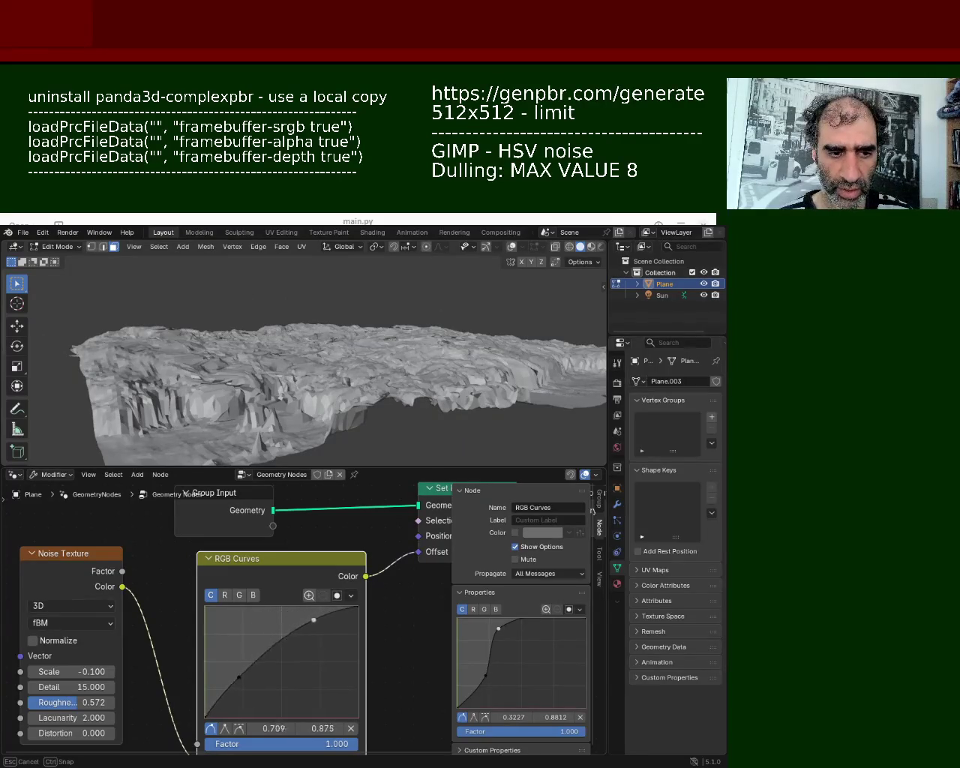
- Move and add RGB curve points, raising the low point to flatten the curve
left_click_drag(319, 621, 319, 618)
mouse_move(239, 677)
left_mouse_down()
mouse_move(313, 678)
mouse_move(298, 677)
mouse_move(256, 621)
left_mouse_up()
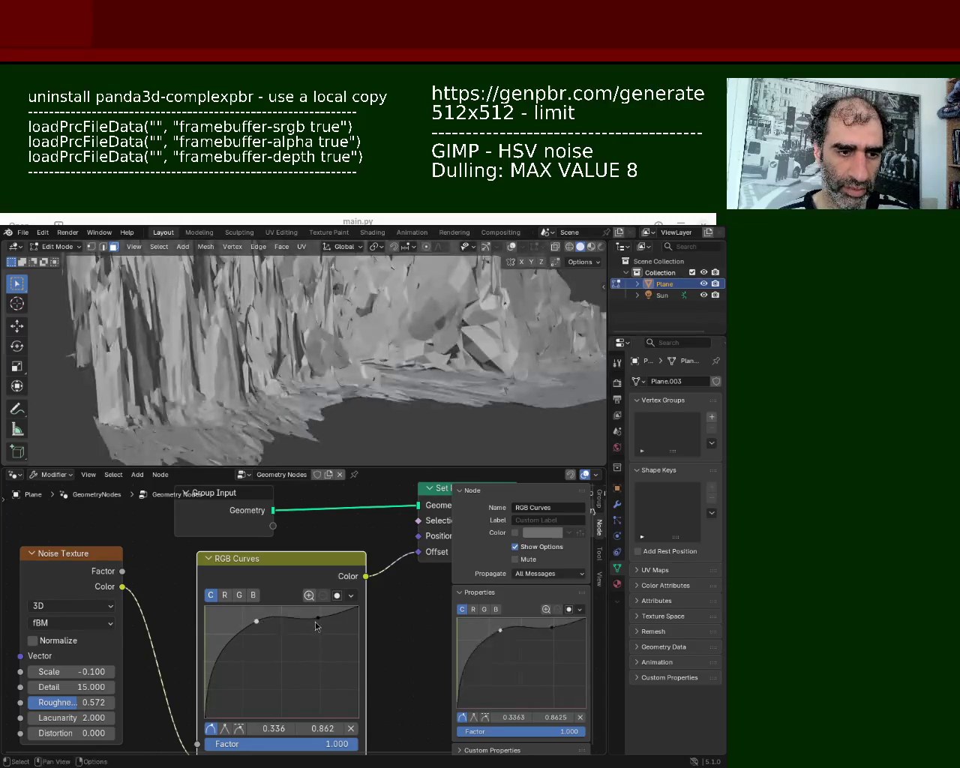
left_click_drag(319, 624, 263, 685)
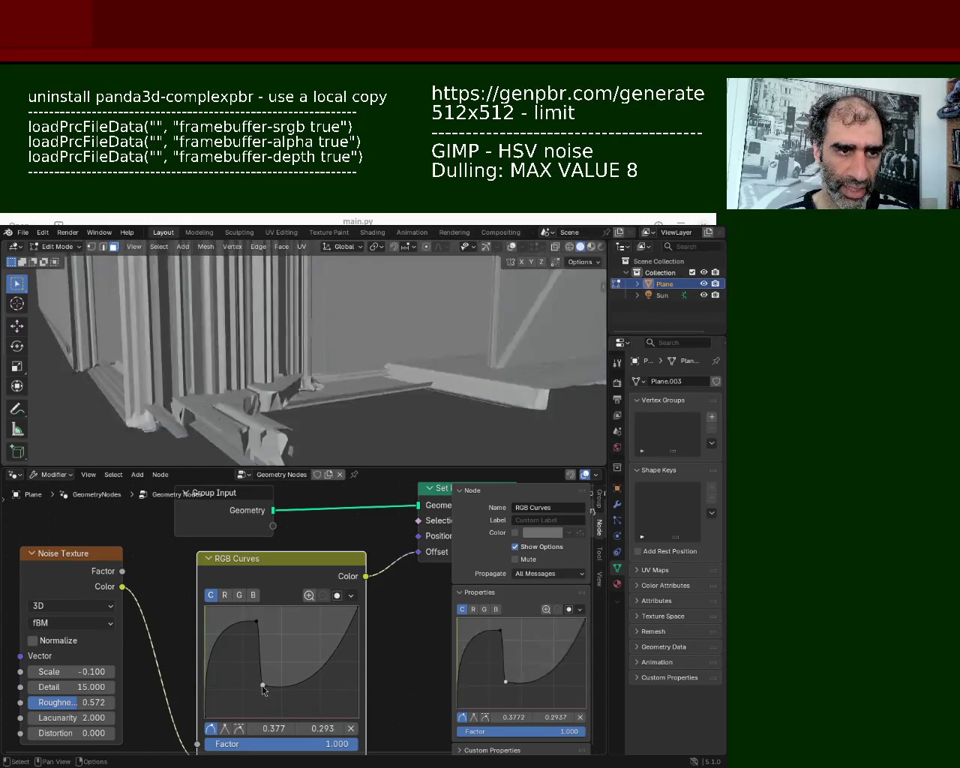
middle_click_drag(366, 355, 373, 331)
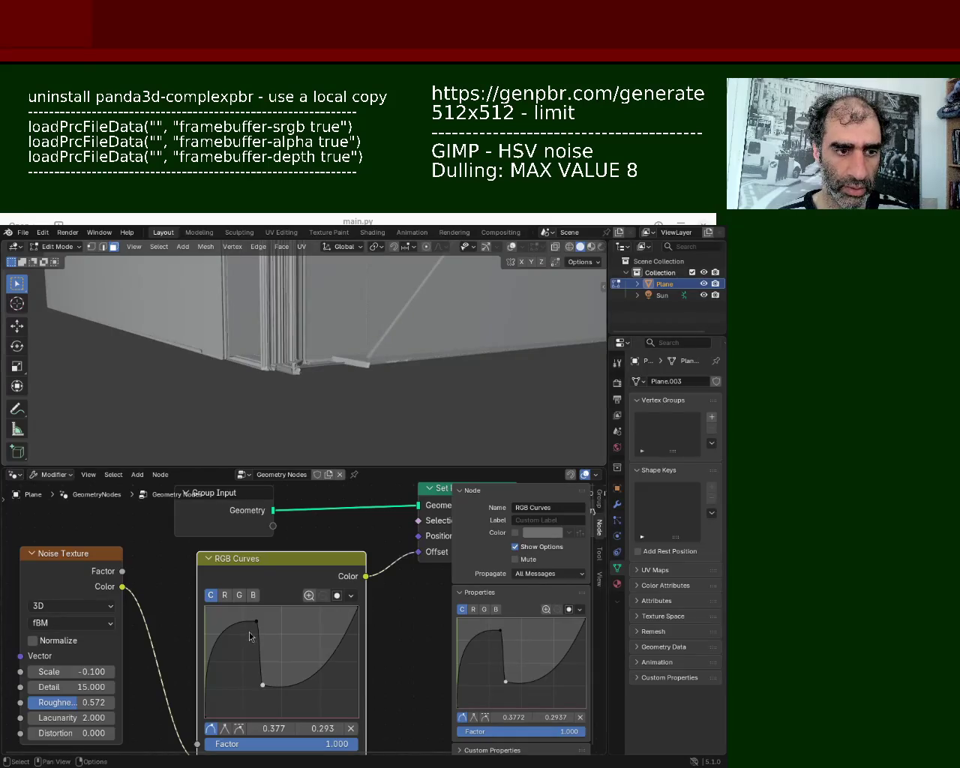
left_click_drag(260, 641, 260, 641)
mouse_move(361, 622)
left_mouse_down()
mouse_move(357, 732)
mouse_move(357, 713)
mouse_move(312, 630)
left_mouse_up()
mouse_move(262, 701)
left_mouse_down()
mouse_move(259, 658)
mouse_move(237, 683)
mouse_move(246, 642)
left_mouse_up()
middle_click_drag(363, 363, 356, 295)
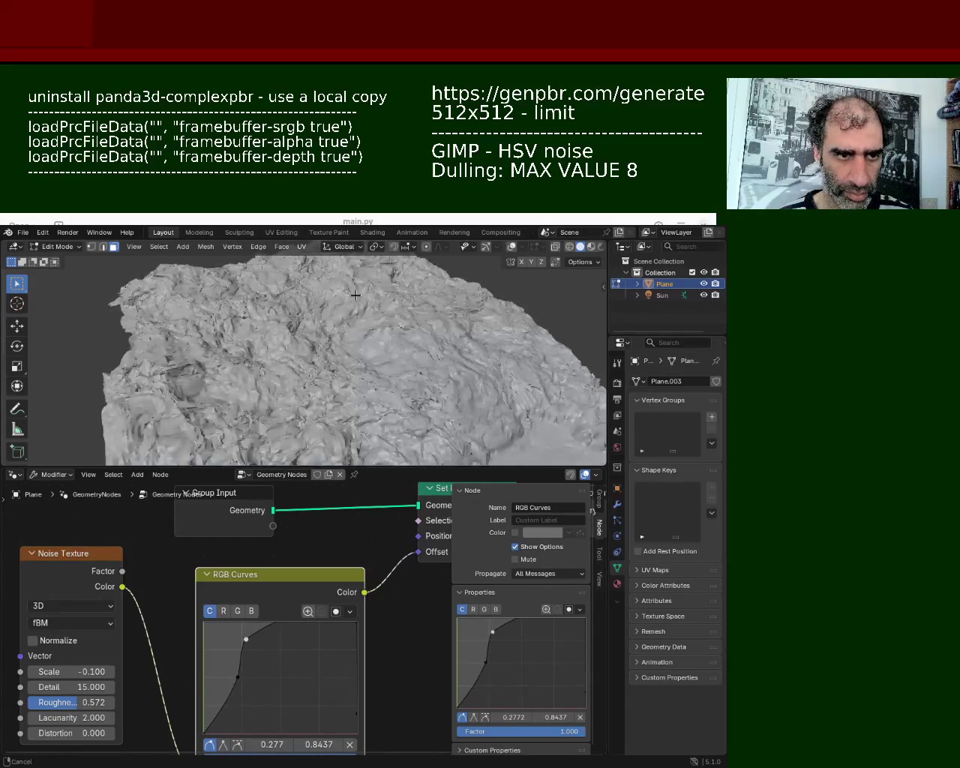
middle_click_drag(313, 371, 316, 420)
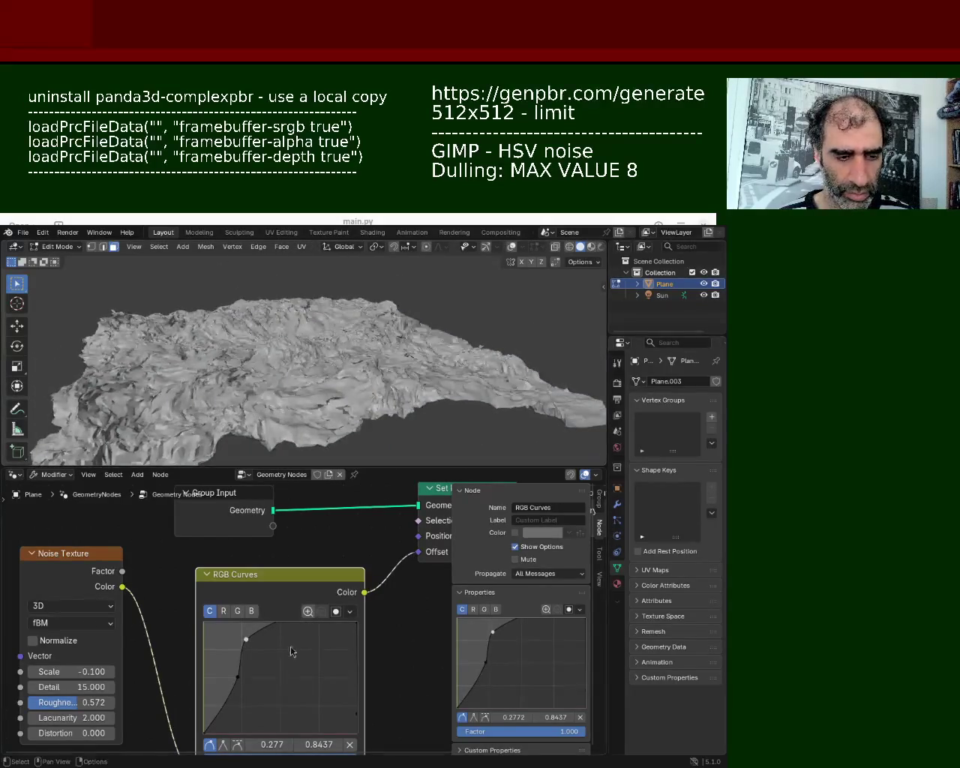
- Fine-tune the upper and lower curve points, ending with one at 0.227, 0.5500
left_click_drag(246, 641, 287, 641)
mouse_move(242, 679)
left_mouse_down()
mouse_move(280, 696)
mouse_move(272, 700)
mouse_move(260, 670)
mouse_move(262, 690)
mouse_move(273, 692)
left_mouse_up()
mouse_move(409, 352)
middle_mouse_down()
mouse_move(399, 363)
mouse_move(443, 347)
middle_mouse_up()
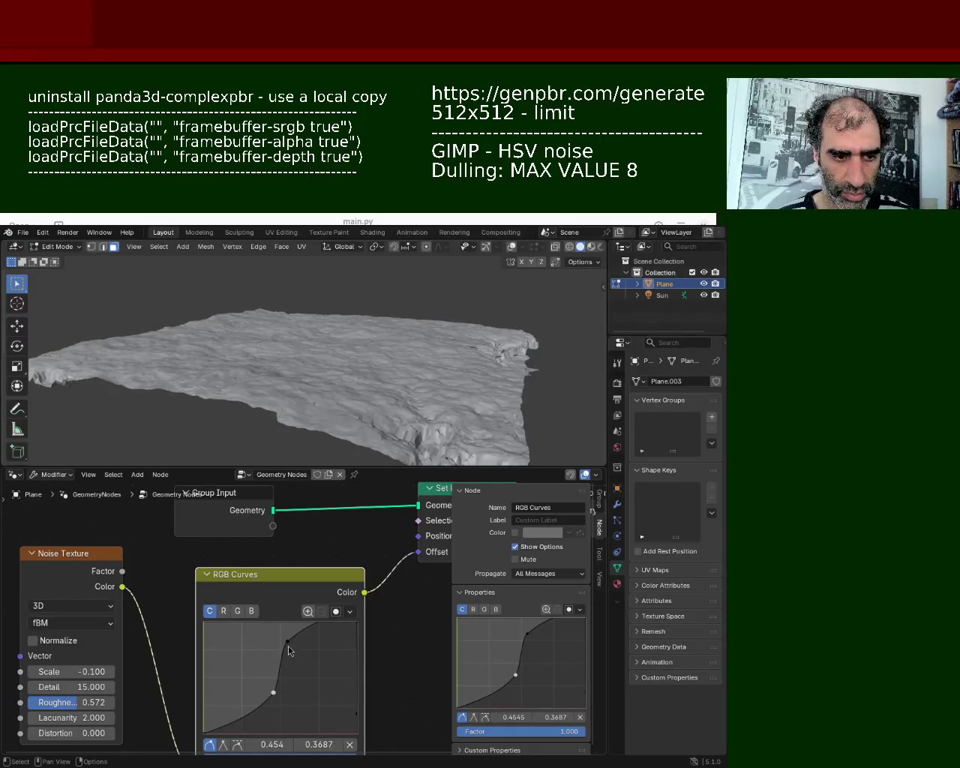
left_click_drag(307, 647, 311, 647)
mouse_move(273, 691)
left_mouse_down()
mouse_move(250, 689)
mouse_move(238, 672)
left_mouse_up()
mouse_move(285, 390)
middle_mouse_down()
mouse_move(257, 438)
mouse_move(173, 412)
mouse_move(568, 386)
mouse_move(129, 420)
mouse_move(322, 372)
middle_mouse_up()
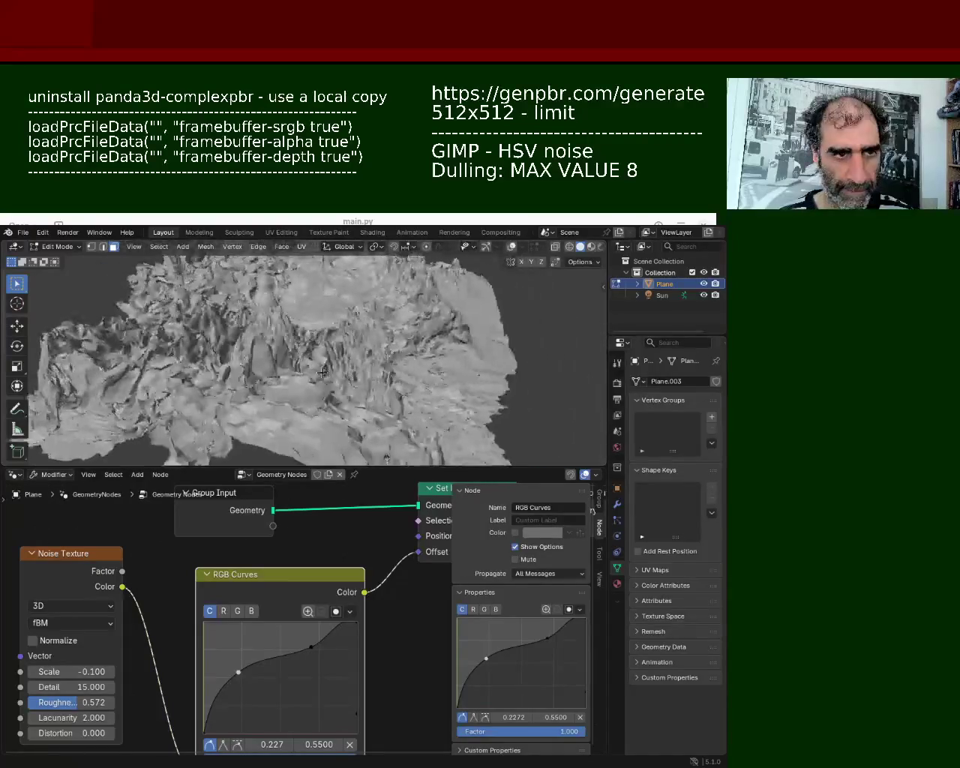
middle_click_drag(264, 343, 298, 375, "ctrl")
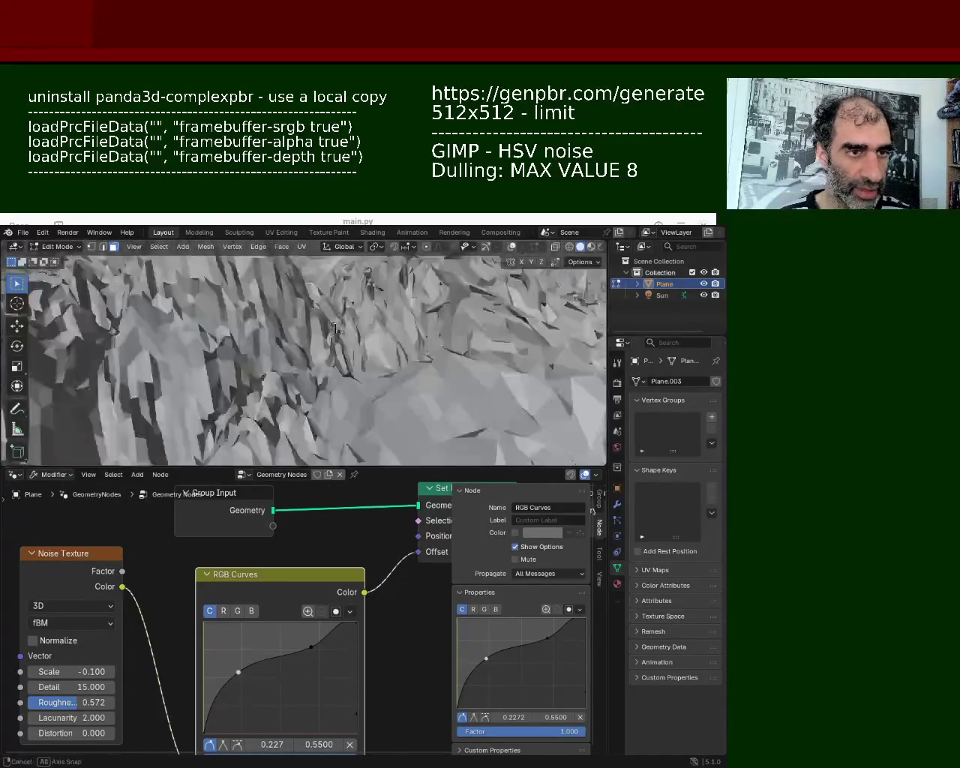
mouse_move(298, 375)
middle_mouse_down()
mouse_move(317, 378)
mouse_move(161, 380)
middle_mouse_up()
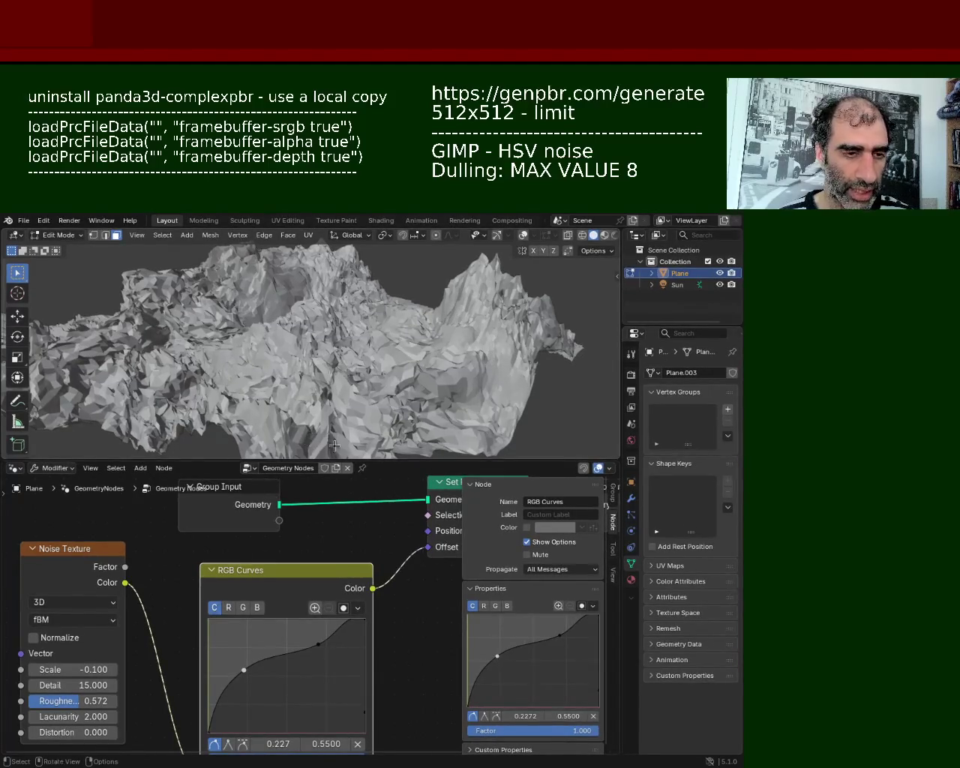
- Enlarge the 3D viewport, flatten a curve point slightly, view from above, and show overlays
left_click_drag(390, 469, 389, 592)
mouse_move(324, 420)
middle_mouse_down()
mouse_move(445, 499)
mouse_move(324, 420)
middle_mouse_up()
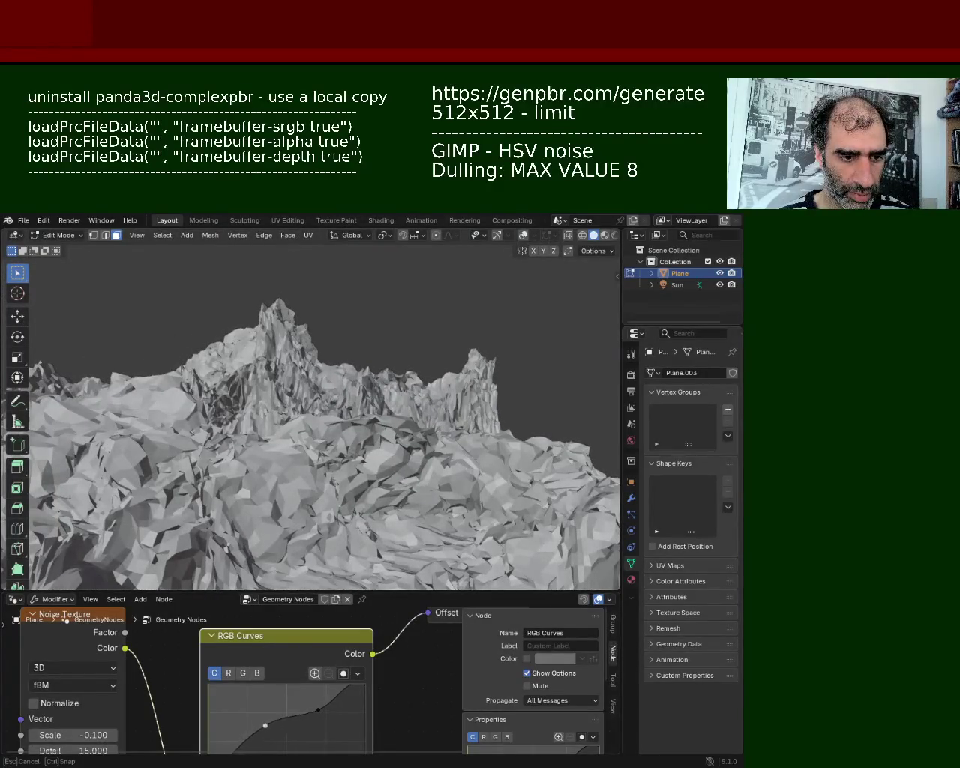
left_click_drag(266, 719, 265, 718)
mouse_move(280, 514)
middle_mouse_down()
mouse_move(203, 404)
mouse_move(263, 445)
middle_mouse_up()
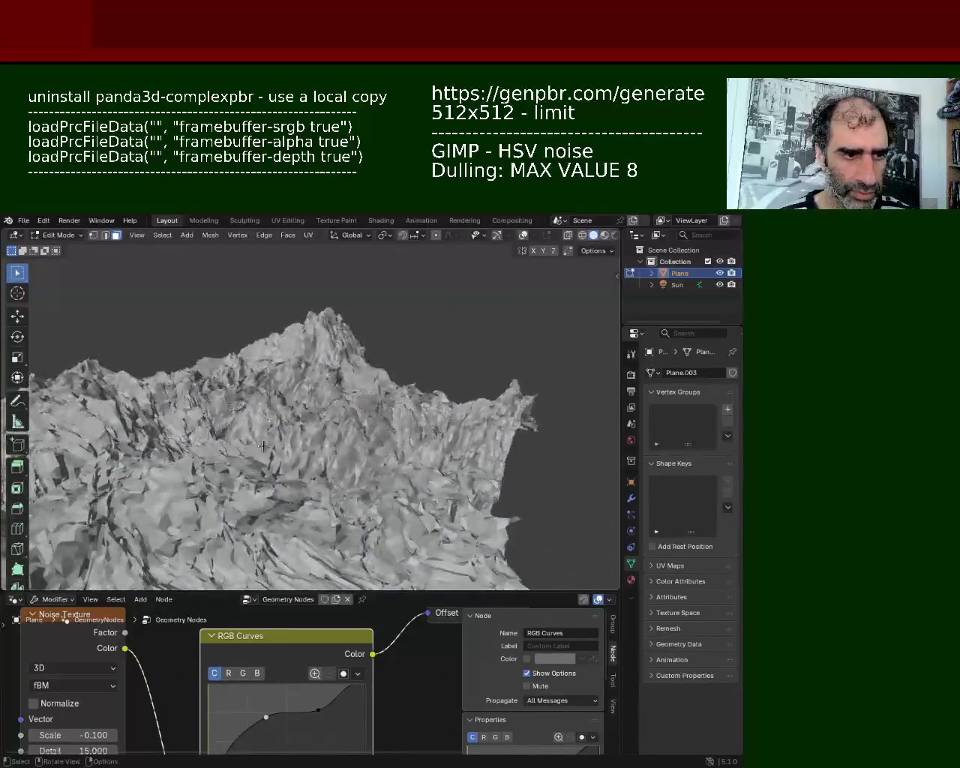
left_click_drag(440, 588, 440, 673)
mouse_move(352, 480)
middle_mouse_down()
mouse_move(323, 509)
mouse_move(349, 385)
middle_mouse_up()
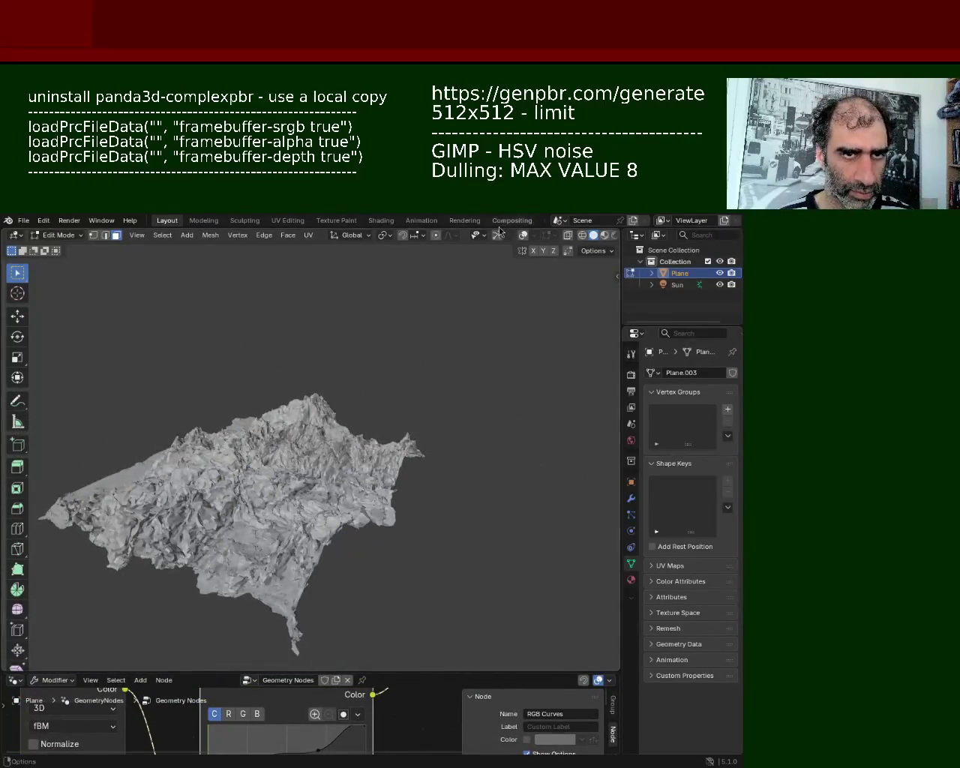
left_click(523, 235)
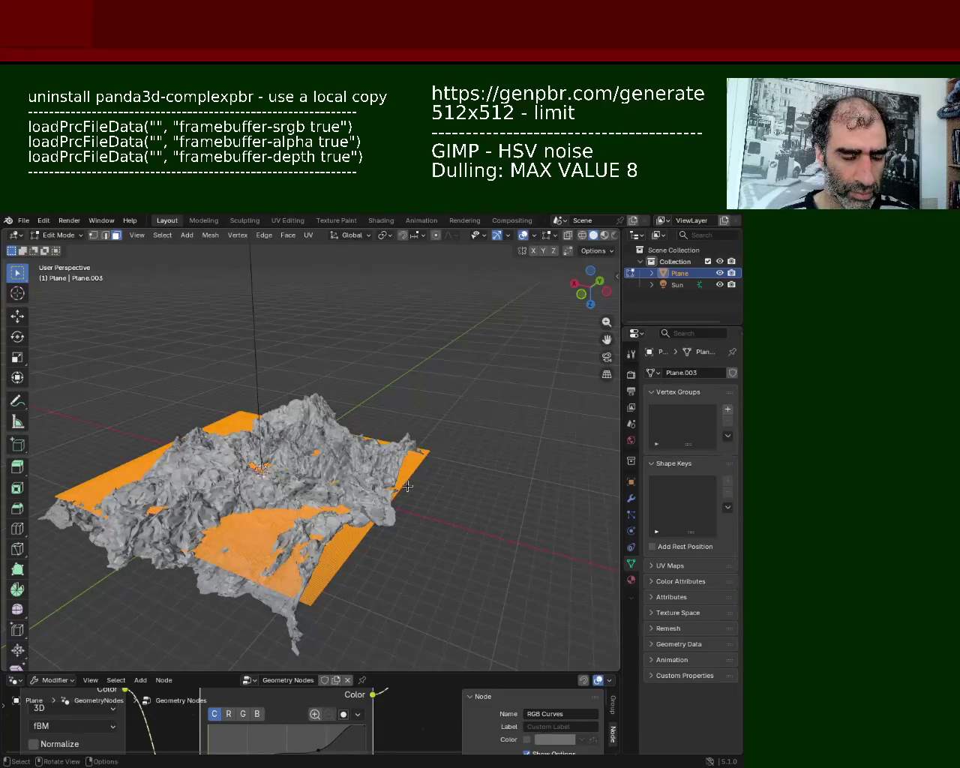
- Scale the plane mesh up to spread the terrain, inspect it, then hide overlays
key("s")
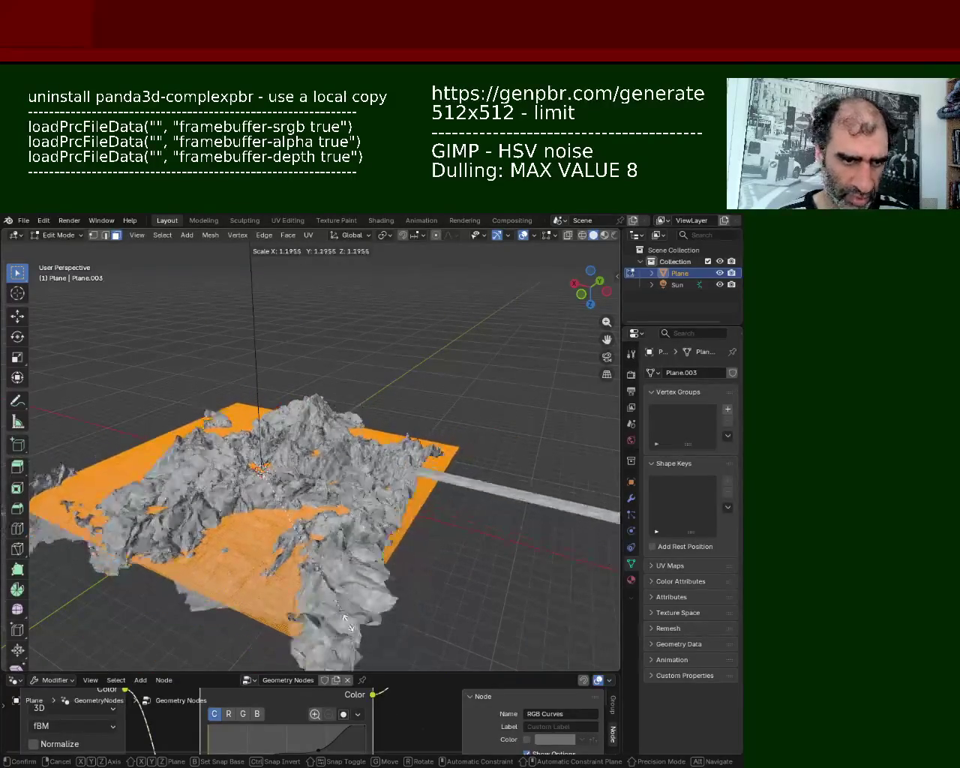
left_click(346, 621)
mouse_move(293, 538)
middle_mouse_down()
mouse_move(355, 488)
mouse_move(584, 432)
middle_mouse_up()
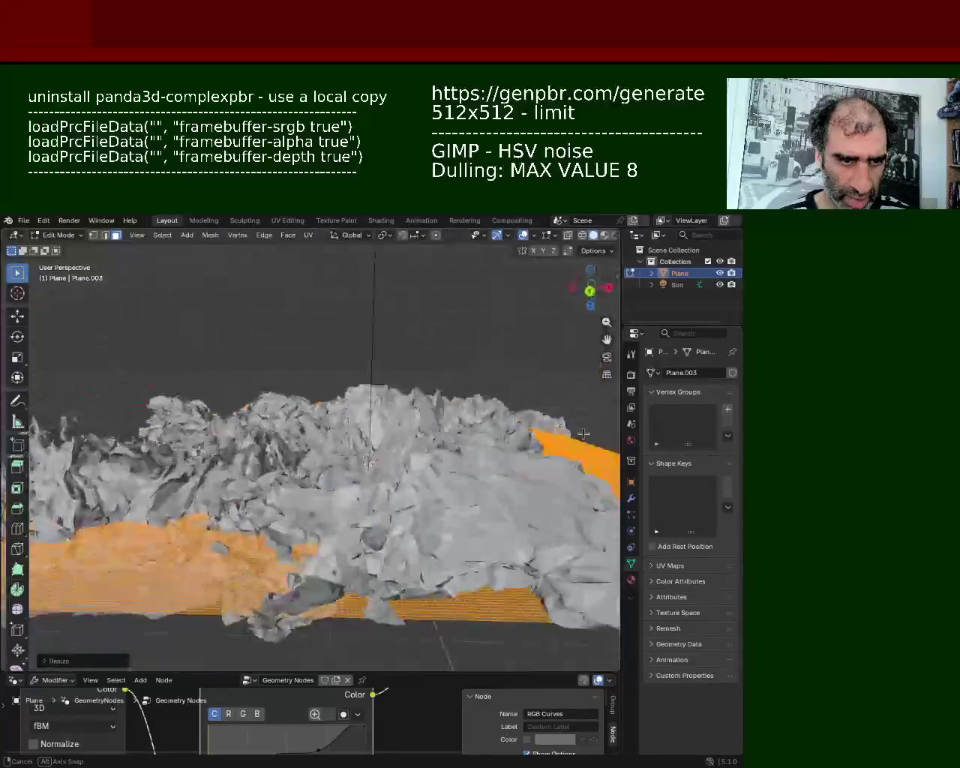
mouse_move(584, 433)
middle_mouse_down()
mouse_move(415, 434)
mouse_move(288, 498)
mouse_move(194, 409)
mouse_move(260, 436)
middle_mouse_up()
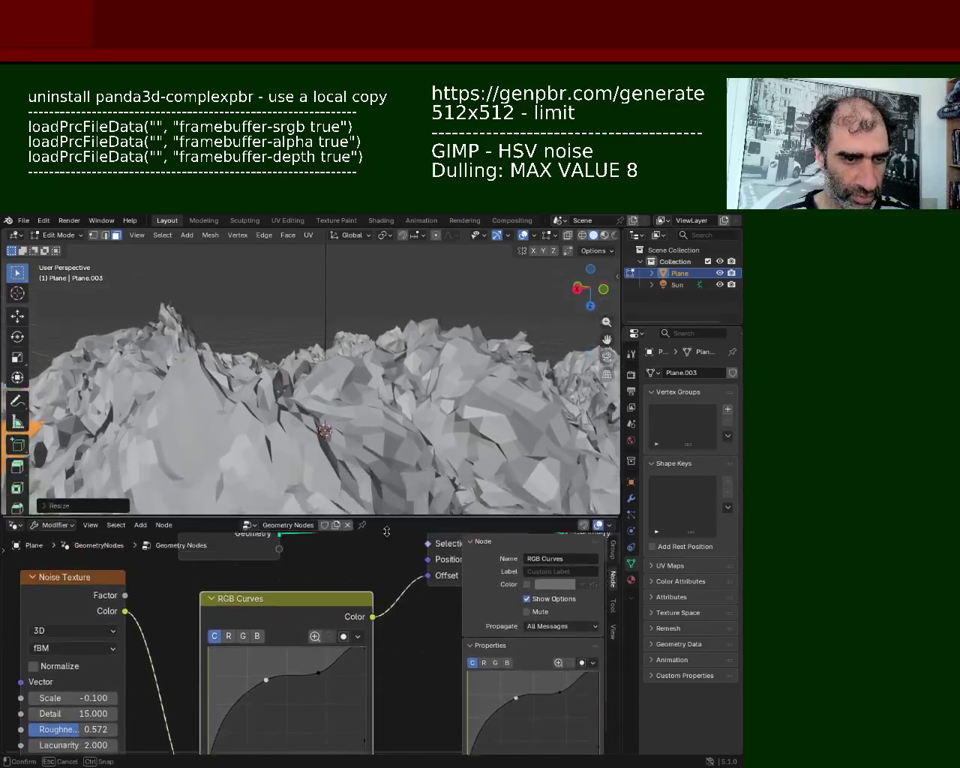
left_click_drag(364, 672, 363, 555)
mouse_move(360, 525)
middle_mouse_down()
mouse_move(353, 464)
mouse_move(127, 346)
mouse_move(121, 307)
mouse_move(403, 405)
middle_mouse_up()
mouse_move(475, 381)
middle_mouse_down()
mouse_move(354, 429)
mouse_move(431, 340)
middle_mouse_up()
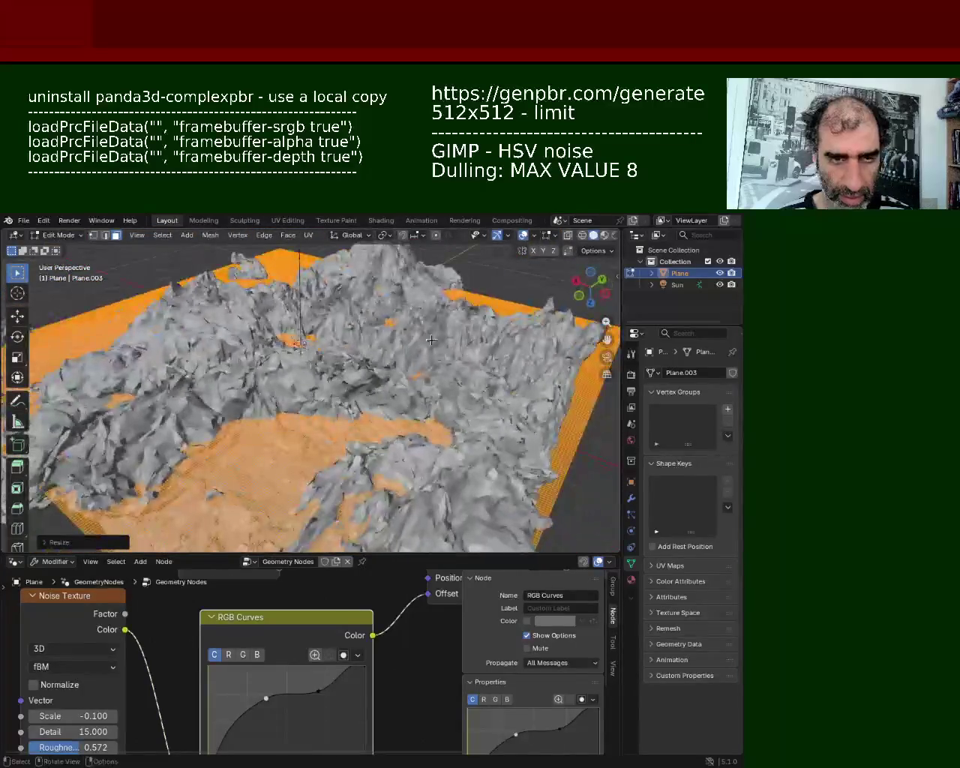
left_click(524, 238)
- Orbit the terrain from low and side-on angles to inspect it
mouse_move(517, 300)
middle_mouse_down()
mouse_move(416, 446)
mouse_move(429, 360)
mouse_move(186, 389)
mouse_move(135, 348)
mouse_move(254, 428)
mouse_move(553, 352)
middle_mouse_up()
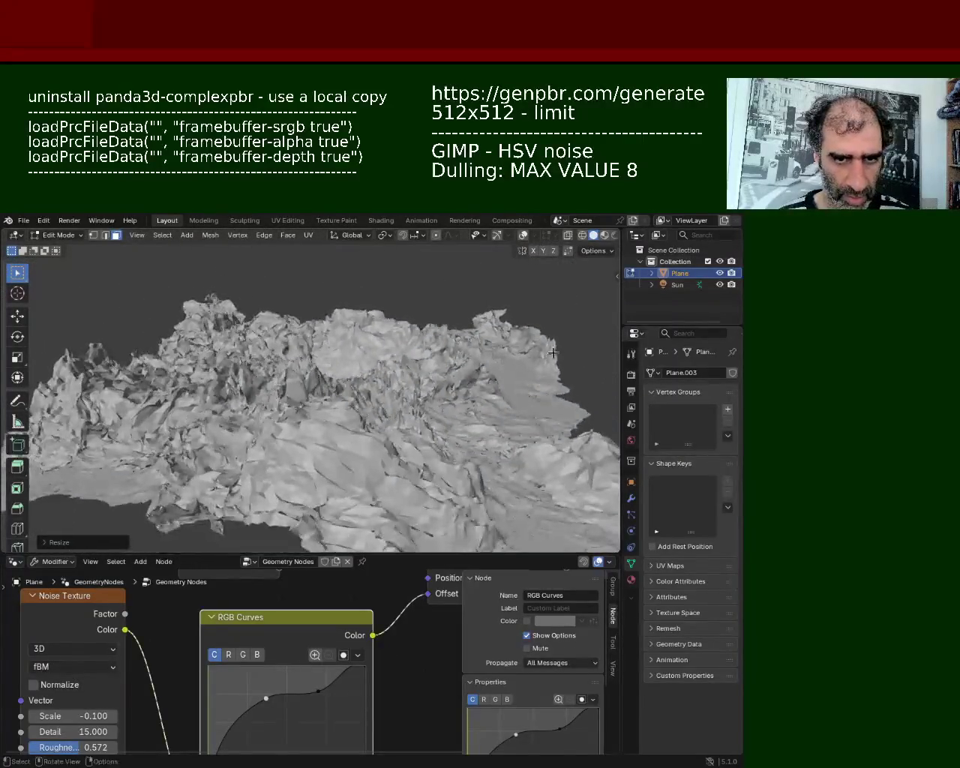
mouse_move(506, 435)
middle_mouse_down()
mouse_move(460, 432)
mouse_move(357, 466)
mouse_move(216, 476)
middle_mouse_up()
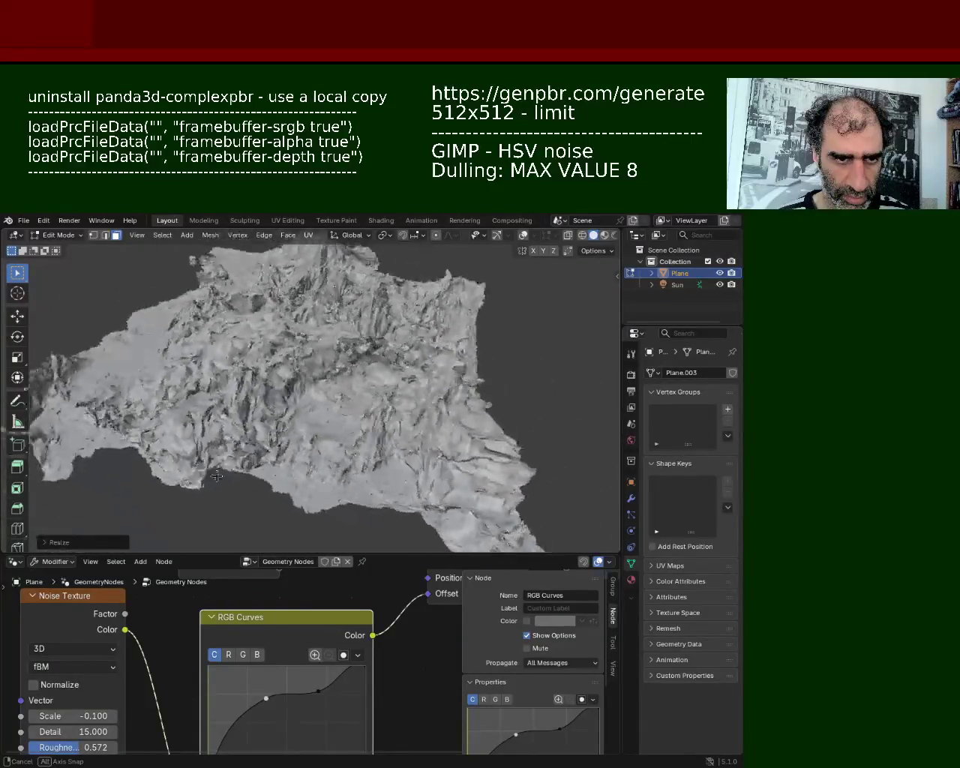
mouse_move(216, 477)
middle_mouse_down()
mouse_move(67, 476)
mouse_move(40, 459)
mouse_move(586, 477)
middle_mouse_up()
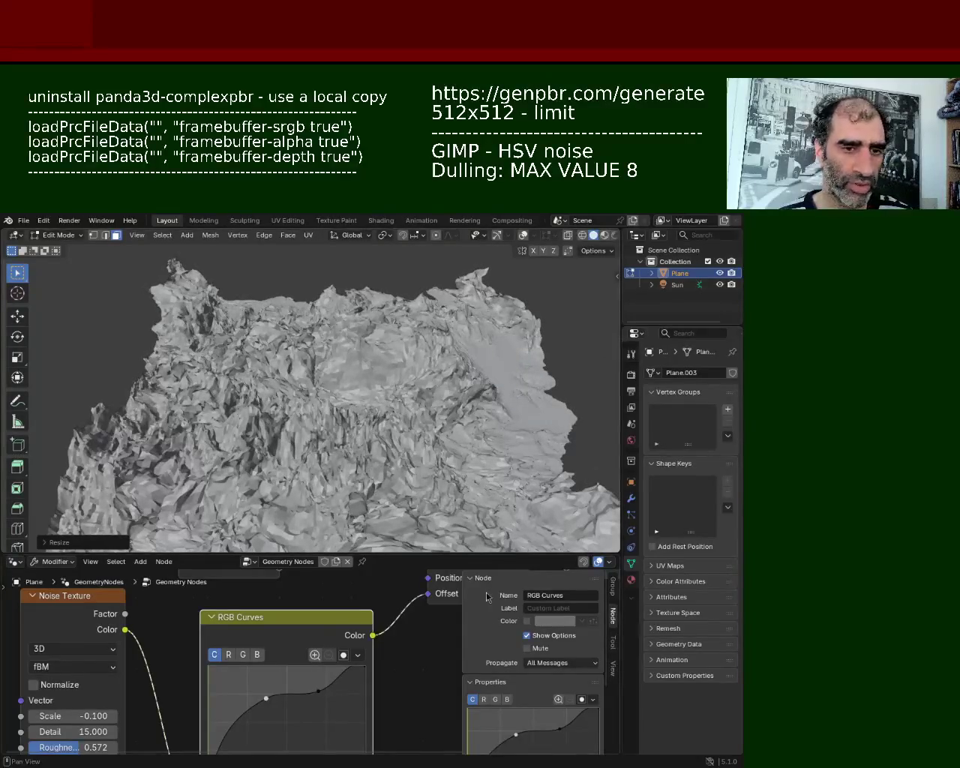
left_click_drag(496, 550, 497, 654)
mouse_move(420, 525)
middle_mouse_down()
mouse_move(365, 464)
mouse_move(109, 543)
mouse_move(483, 586)
mouse_move(357, 484)
middle_mouse_up()
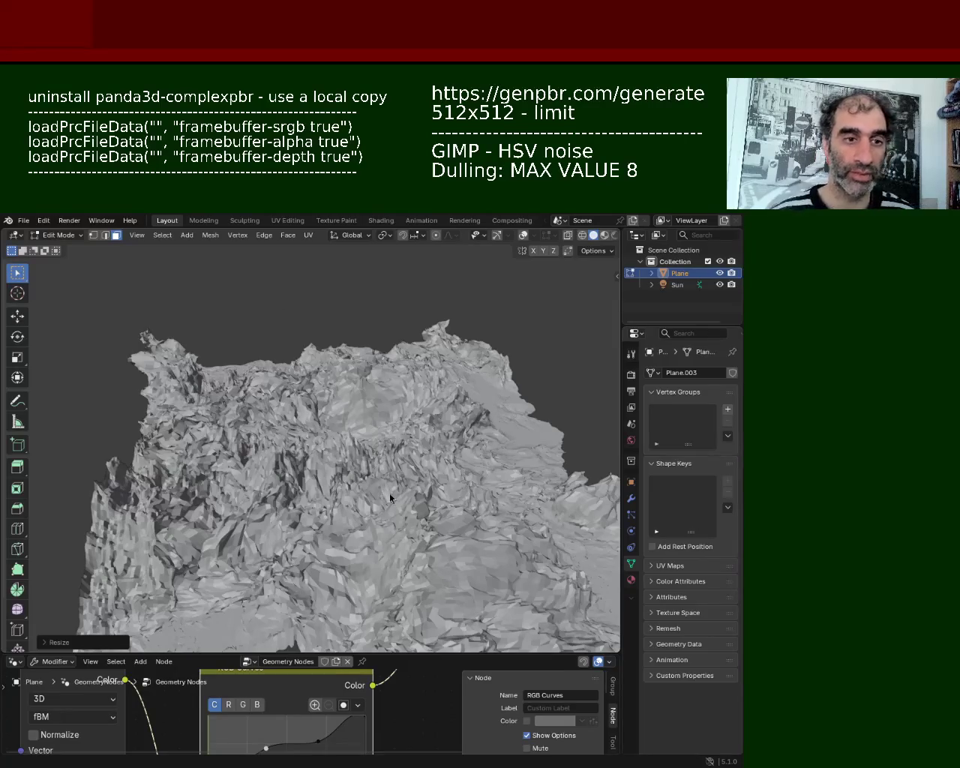
mouse_move(299, 464)
middle_mouse_down()
mouse_move(383, 385)
mouse_move(361, 398)
middle_mouse_up()
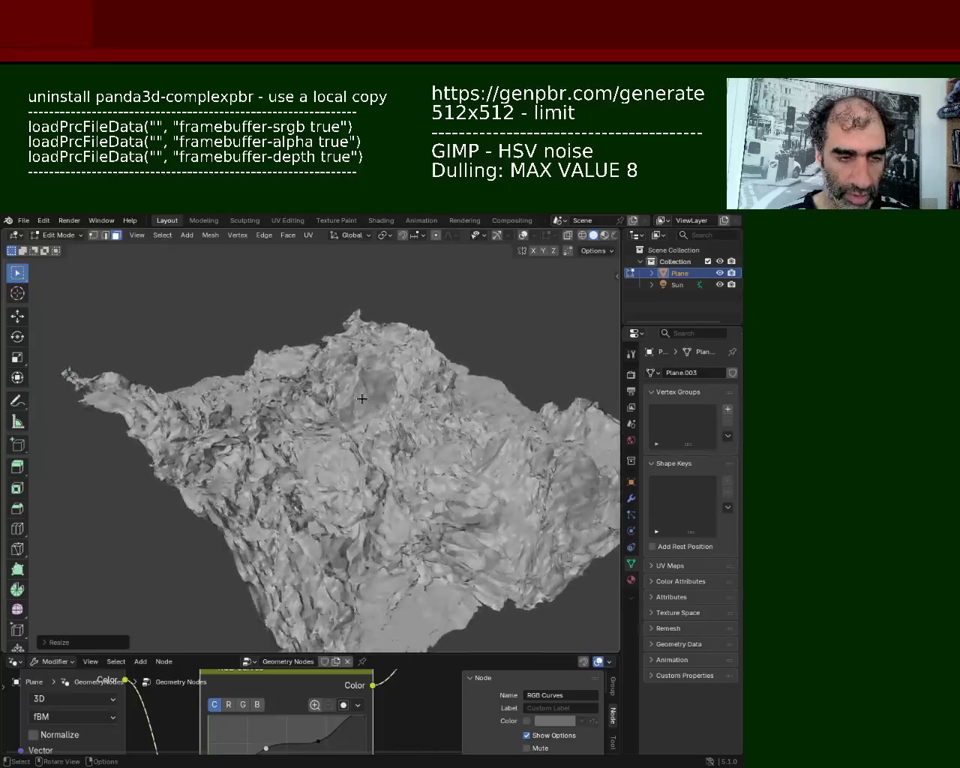
- Turn overlays back on, enlarge the node editor and show the plane's modifier settings
left_click(524, 237)
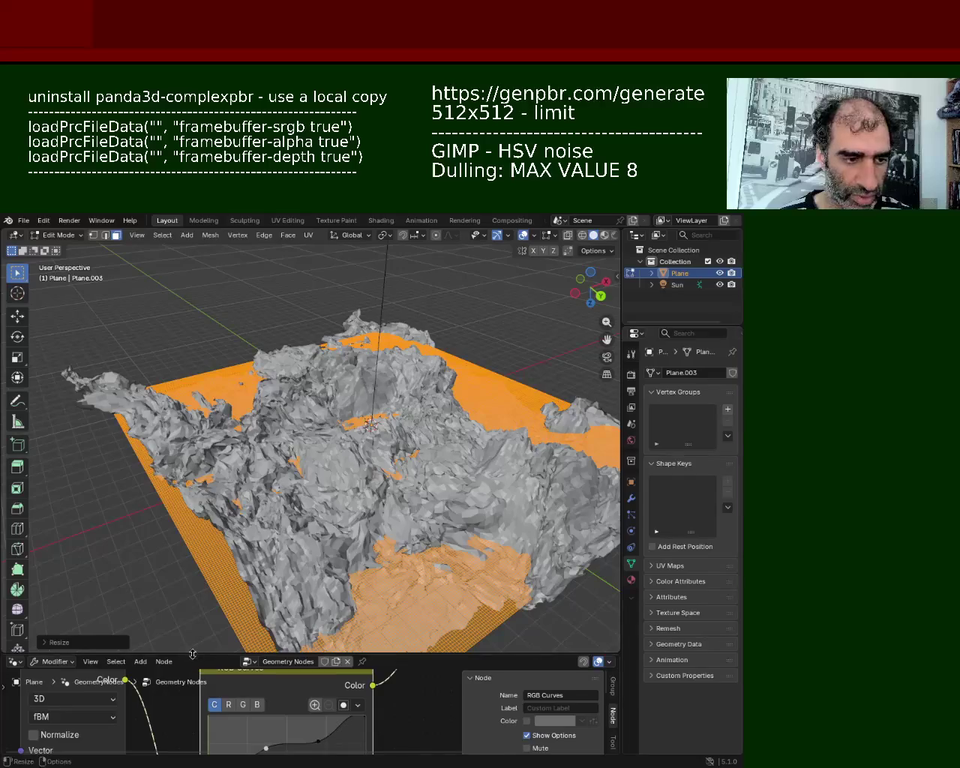
left_click_drag(193, 654, 193, 407)
left_click(632, 500)
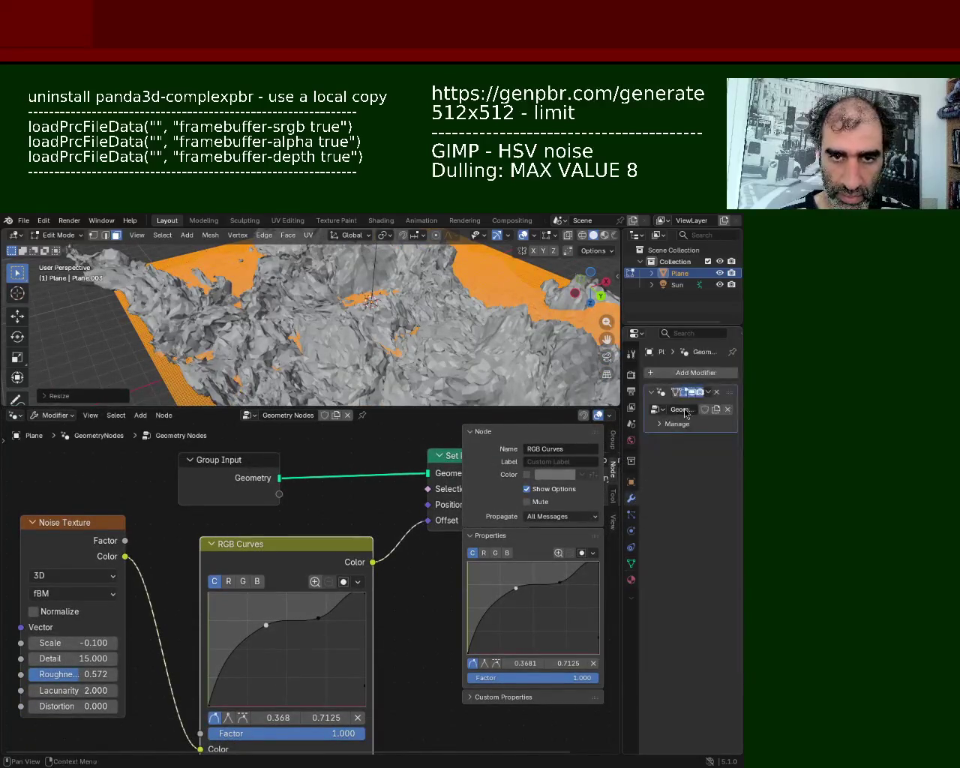
- Return to Object Mode and undo an accidental removal of the Geometry Nodes modifier
left_click(708, 392)
key("Escape")
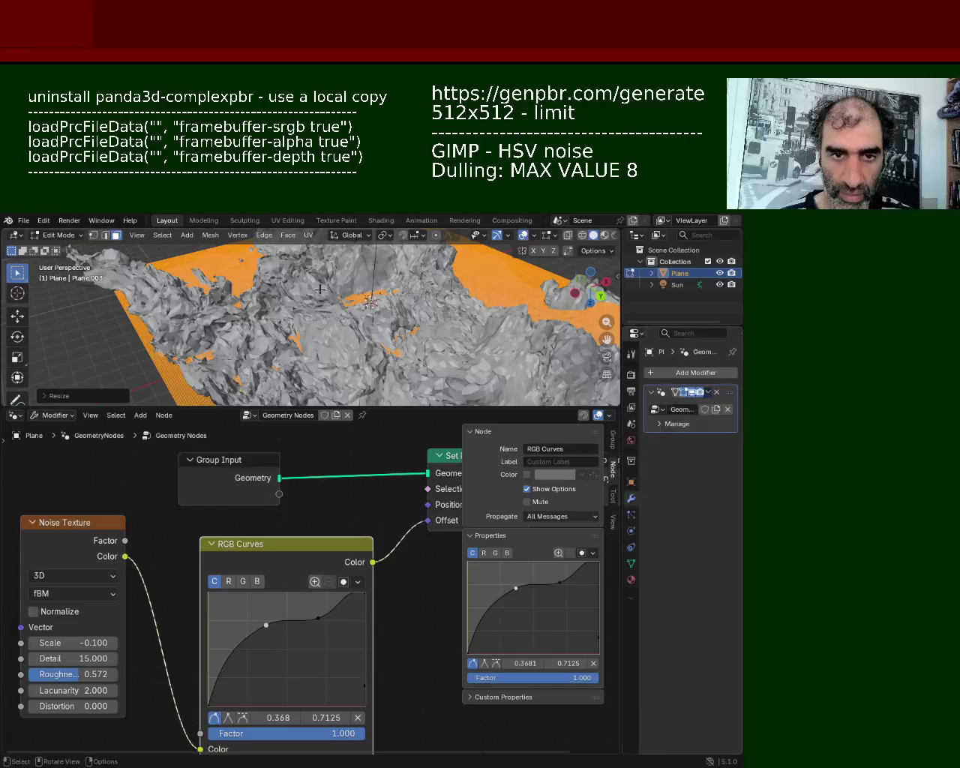
key("Tab")
left_click(716, 392)
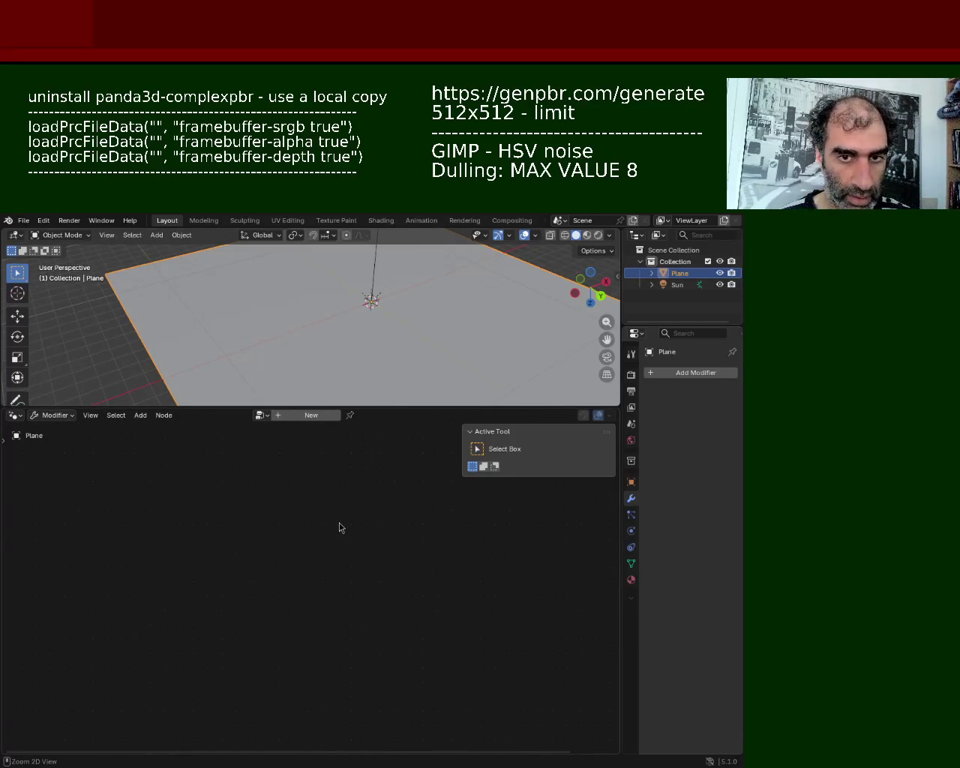
key("ctrl+z")
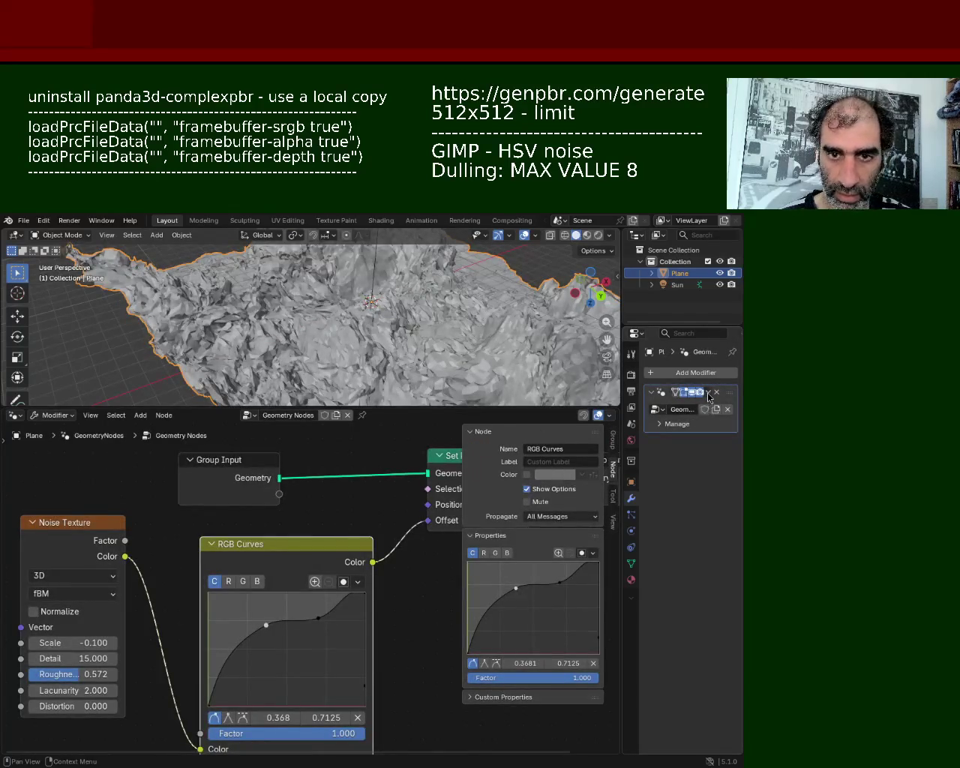
- Apply the Geometry Nodes modifier and enter Edit Mode with the whole mesh selected
left_click(708, 394)
left_click(687, 406)
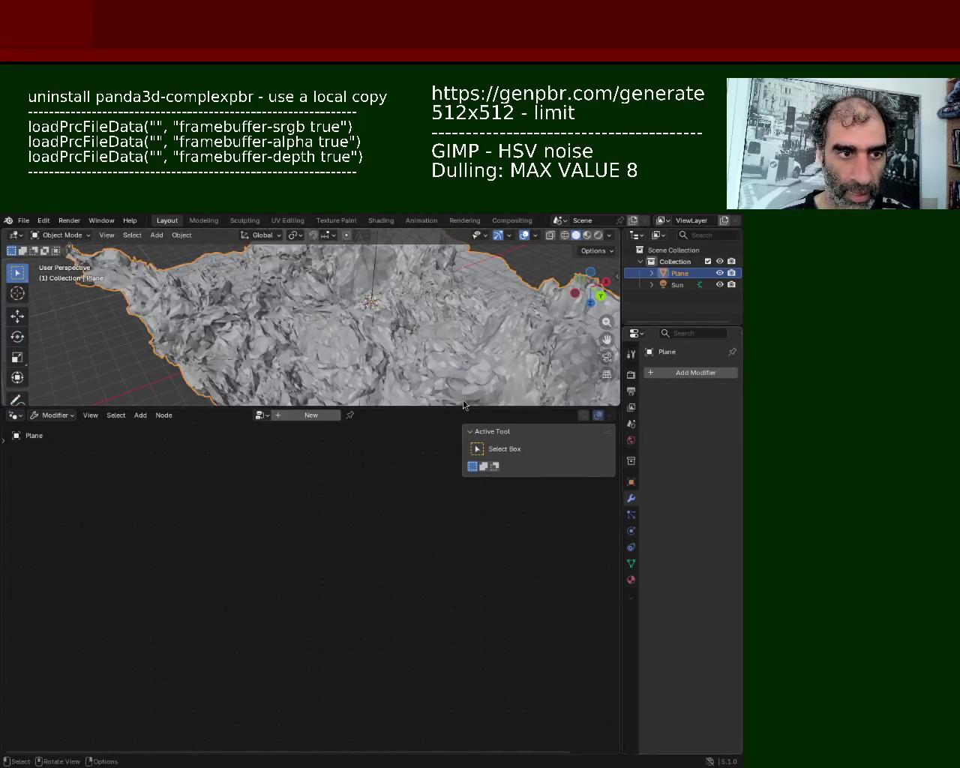
middle_click_drag(407, 359, 481, 418)
key("Tab")
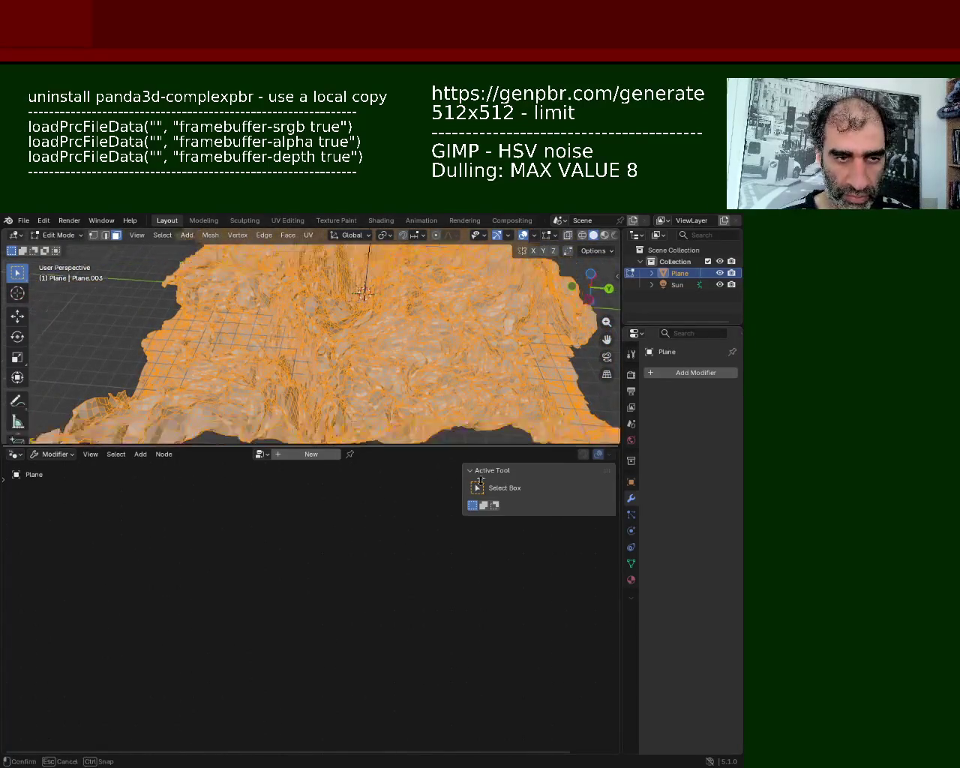
- Merge the terrain vertices by distance, raising Merge Distance to 0.13 m
left_click_drag(485, 409, 485, 567)
mouse_move(480, 525)
middle_mouse_down()
mouse_move(468, 378)
mouse_move(551, 367)
mouse_move(442, 388)
middle_mouse_up()
key("m")
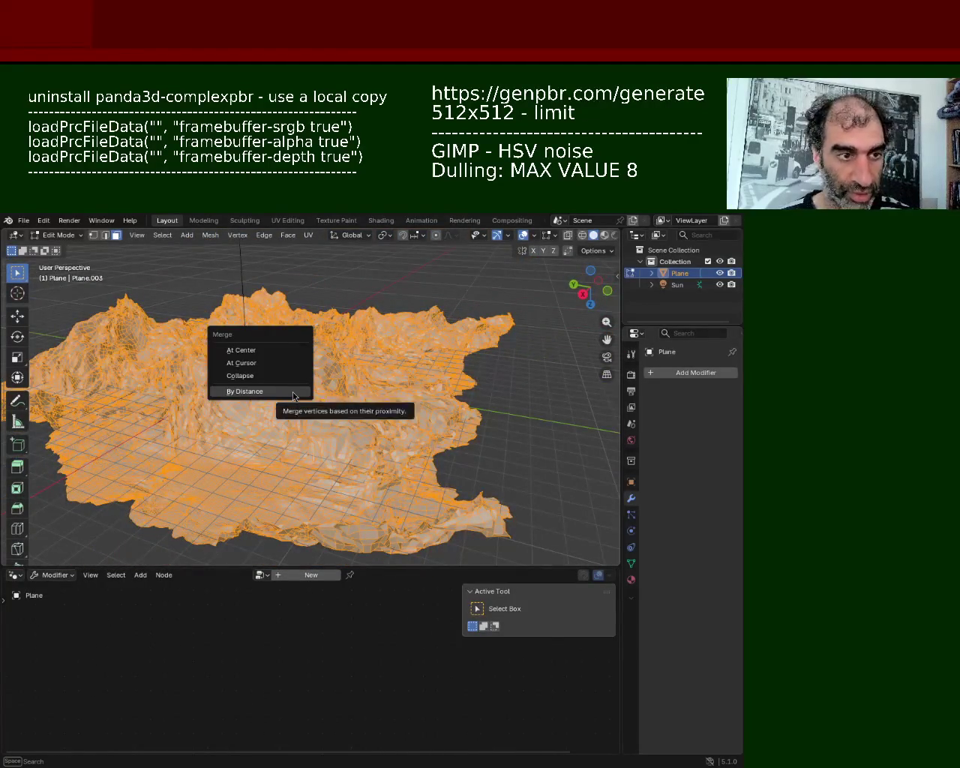
left_click(292, 391)
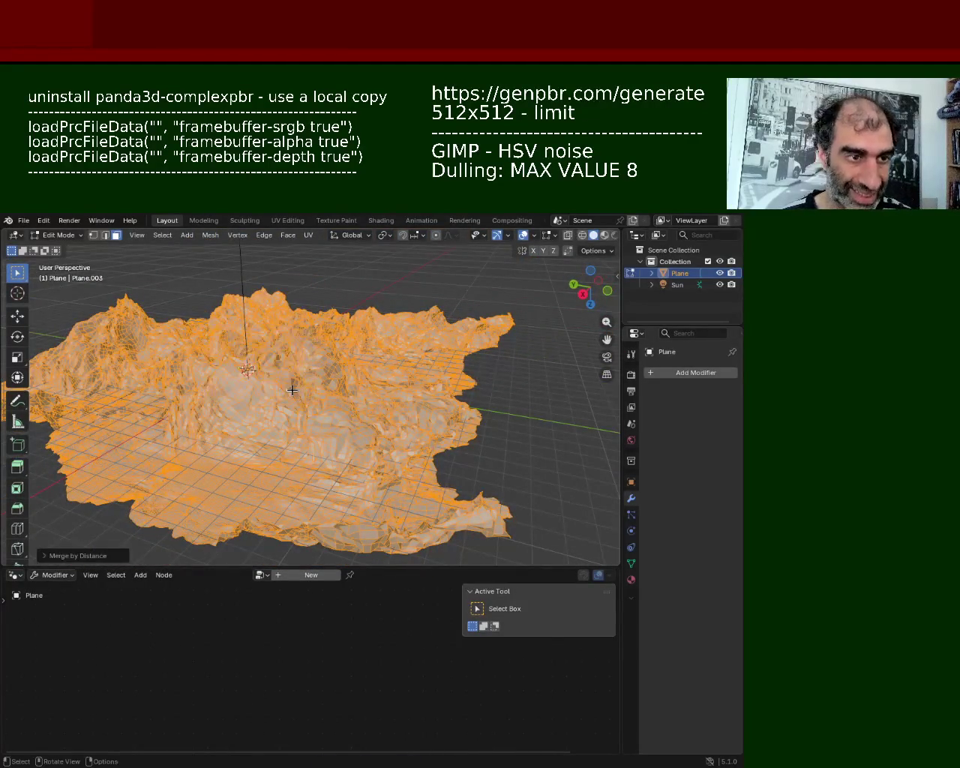
left_click(44, 557)
left_click(191, 514)
left_click(191, 515)
left_click(191, 515)
left_click(192, 515)
left_click(192, 515)
left_click(191, 514)
- Zoom and orbit closely around the merged mesh from lower and side-on angles
scroll(390, 362, "up", 4)
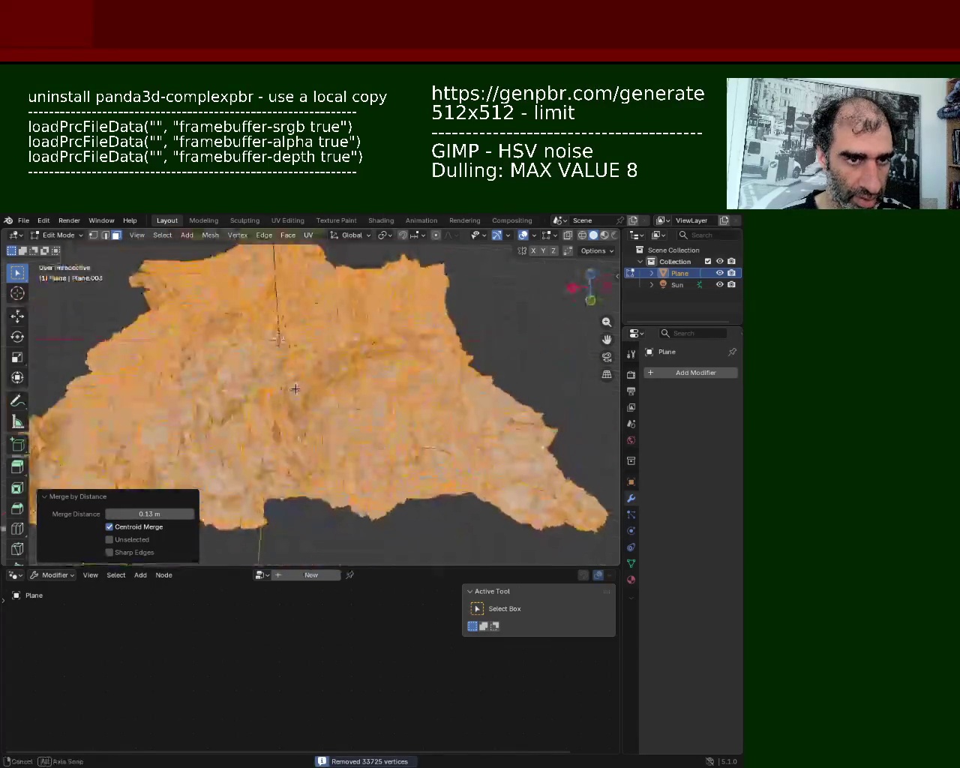
scroll(390, 361, "up", 3)
mouse_move(390, 361)
middle_mouse_down()
mouse_move(220, 346)
mouse_move(123, 403)
mouse_move(403, 413)
mouse_move(407, 398)
mouse_move(220, 338)
mouse_move(271, 342)
middle_mouse_up()
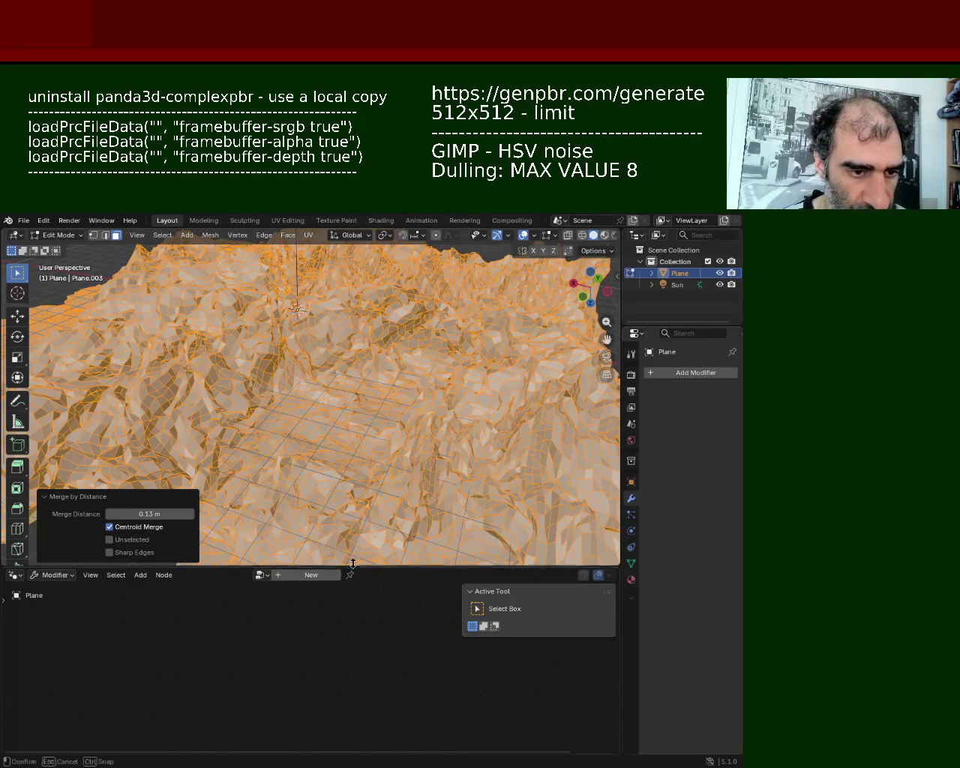
left_click_drag(352, 564, 352, 643)
middle_click_drag(330, 450, 268, 367)
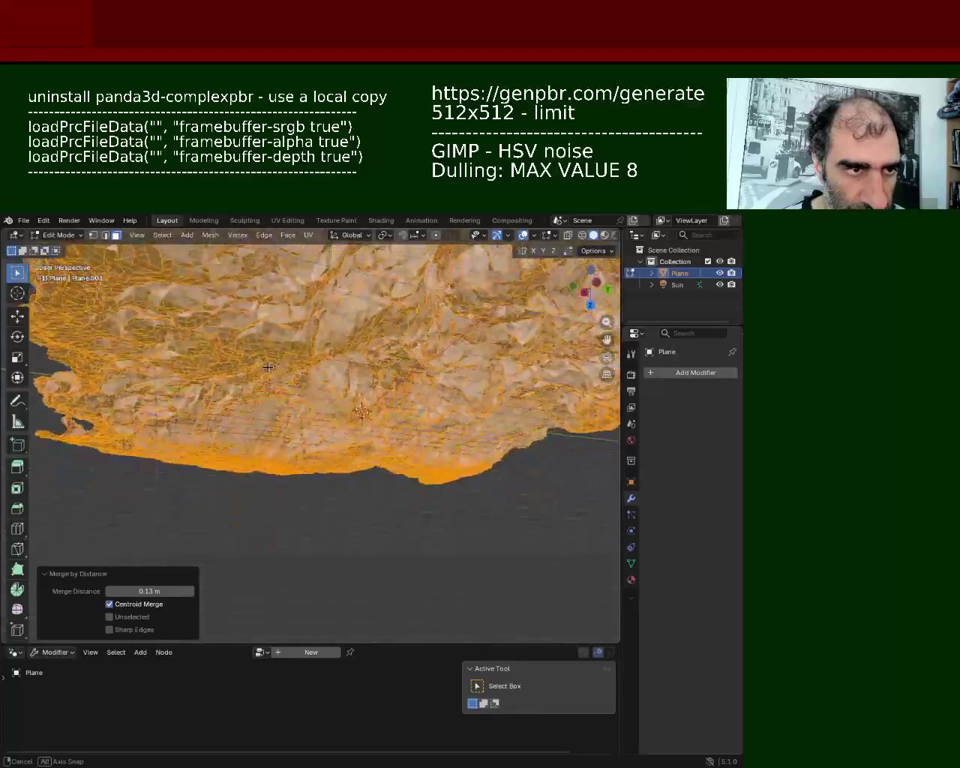
mouse_move(268, 367)
middle_mouse_down()
mouse_move(330, 421)
mouse_move(330, 411)
mouse_move(386, 425)
mouse_move(452, 469)
mouse_move(453, 436)
mouse_move(428, 437)
mouse_move(434, 425)
mouse_move(488, 422)
mouse_move(431, 352)
middle_mouse_up()
mouse_move(428, 408)
middle_mouse_down()
mouse_move(355, 404)
mouse_move(376, 393)
middle_mouse_up()
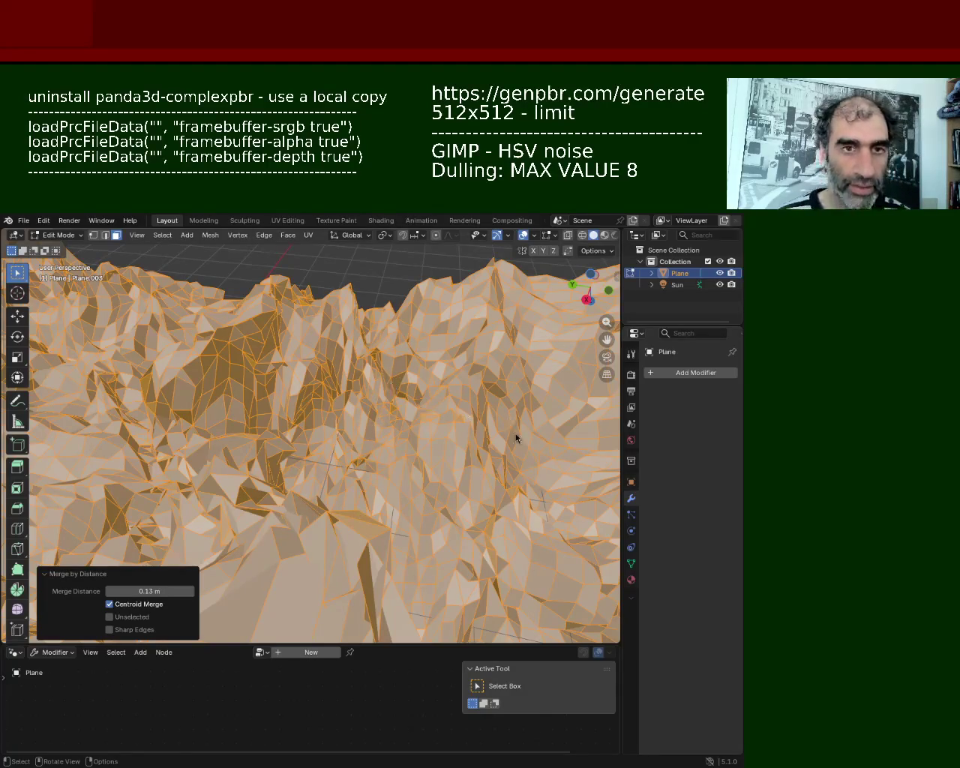
- Raise Merge Distance to 0.23 m, check the result and hide the edit overlays
left_click(192, 591)
left_click(192, 592)
left_click(191, 592)
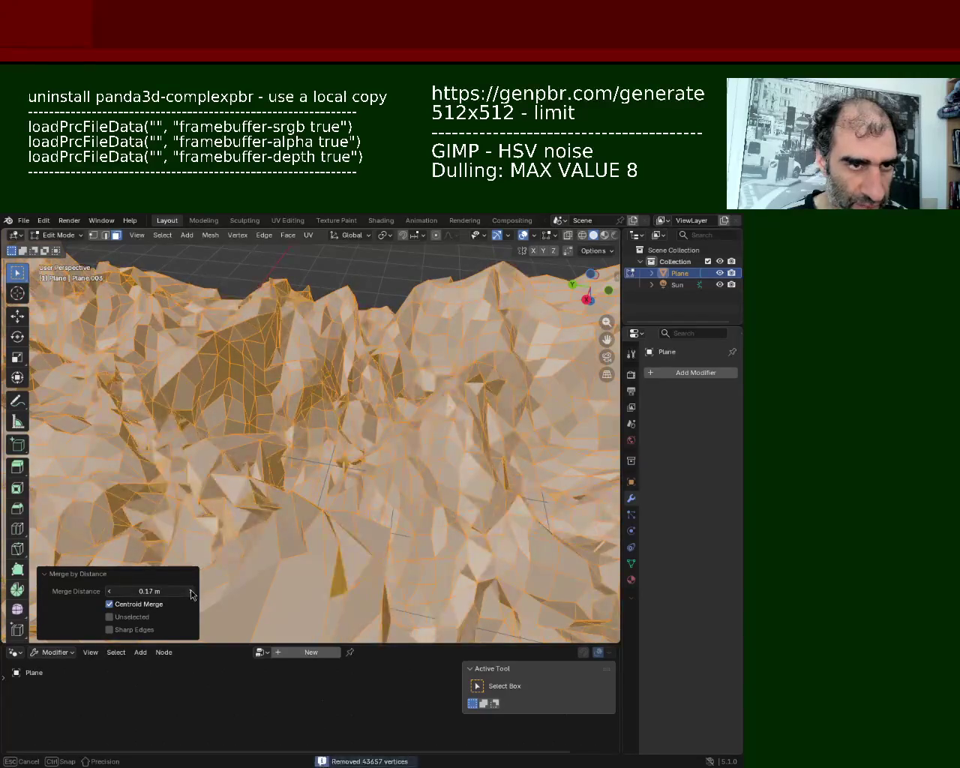
left_click(191, 592)
left_click(191, 592)
mouse_move(369, 381)
middle_mouse_down()
mouse_move(190, 395)
mouse_move(332, 386)
mouse_move(395, 403)
mouse_move(368, 437)
mouse_move(398, 383)
mouse_move(361, 436)
mouse_move(453, 416)
middle_mouse_up()
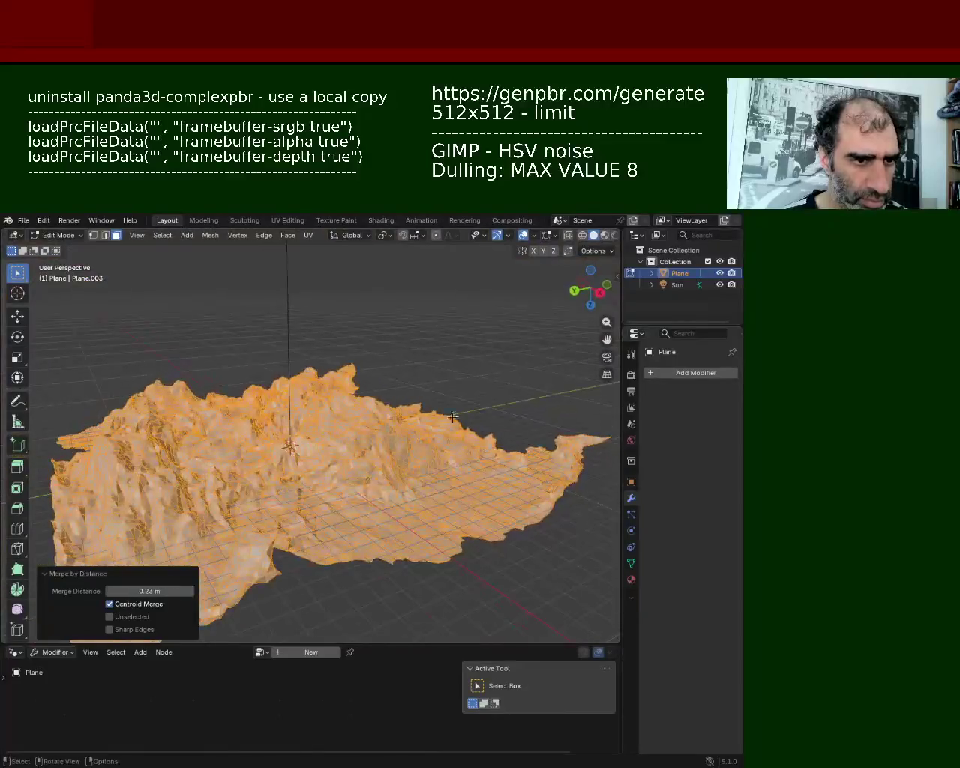
left_click(496, 237)
mouse_move(450, 345)
middle_mouse_down()
mouse_move(412, 373)
mouse_move(373, 427)
mouse_move(385, 357)
middle_mouse_up()
- Compare coarse and detailed terrain via undo/redo, keep the detailed mesh, and return to Object Mode
scroll(374, 427, "up", 5)
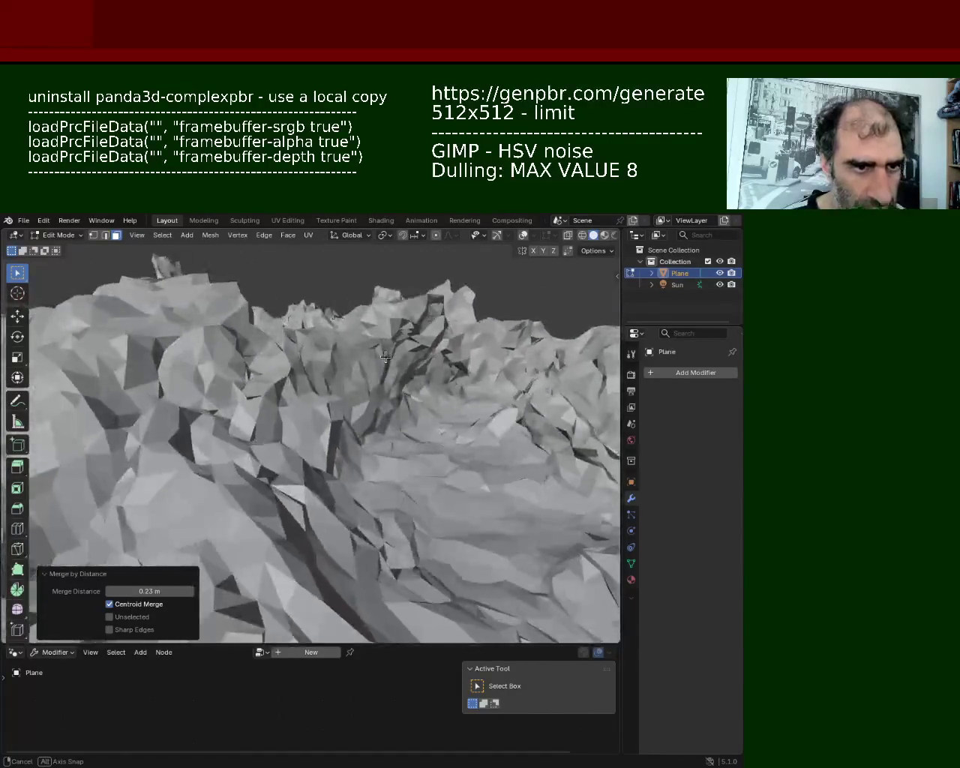
key("ctrl+z")
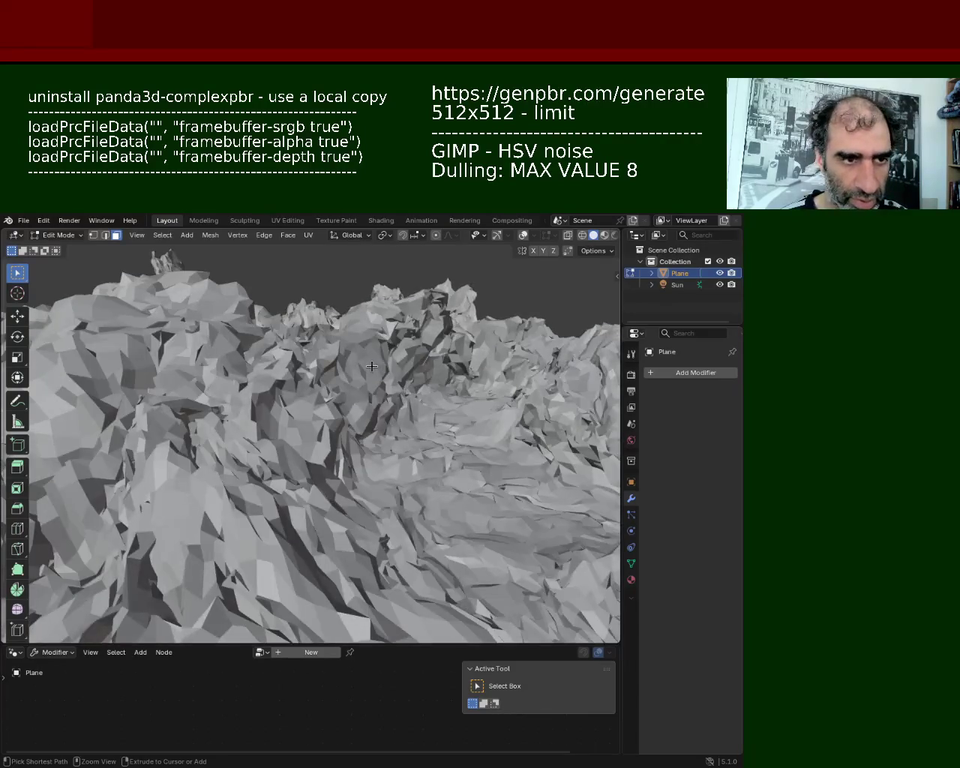
mouse_move(372, 367)
middle_mouse_down()
mouse_move(294, 383)
mouse_move(311, 384)
middle_mouse_up()
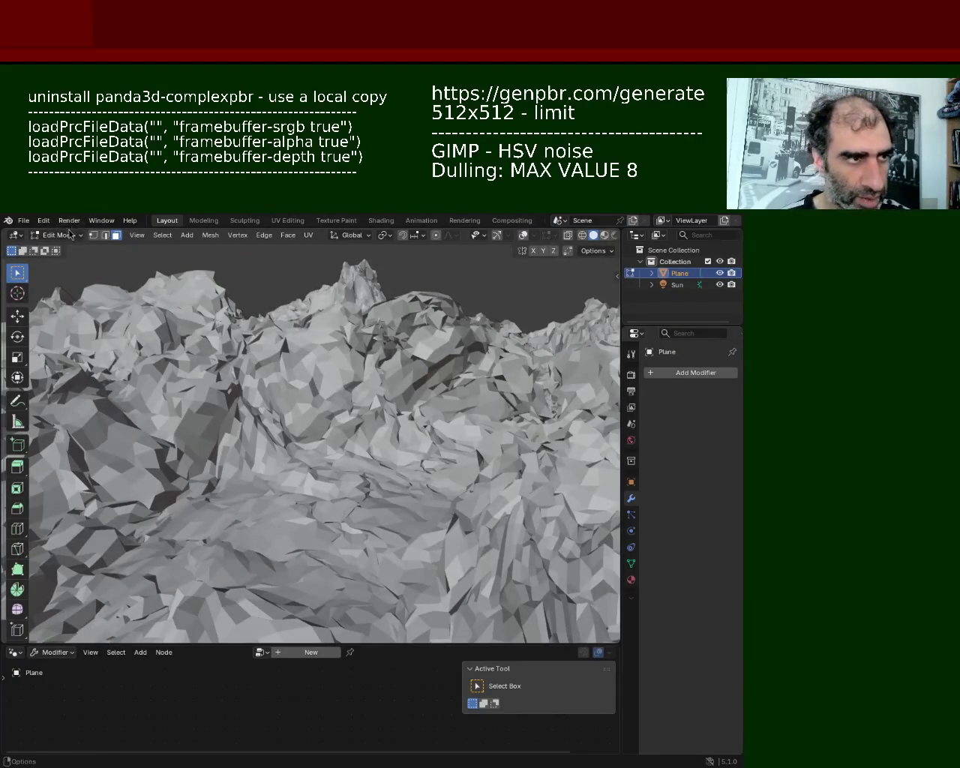
left_click(43, 220)
left_click(62, 247)
key("ctrl+z")
mouse_move(285, 346)
middle_mouse_down()
mouse_move(550, 434)
mouse_move(562, 448)
mouse_move(603, 415)
mouse_move(606, 476)
mouse_move(523, 417)
mouse_move(545, 433)
mouse_move(323, 424)
middle_mouse_up()
key("Tab")
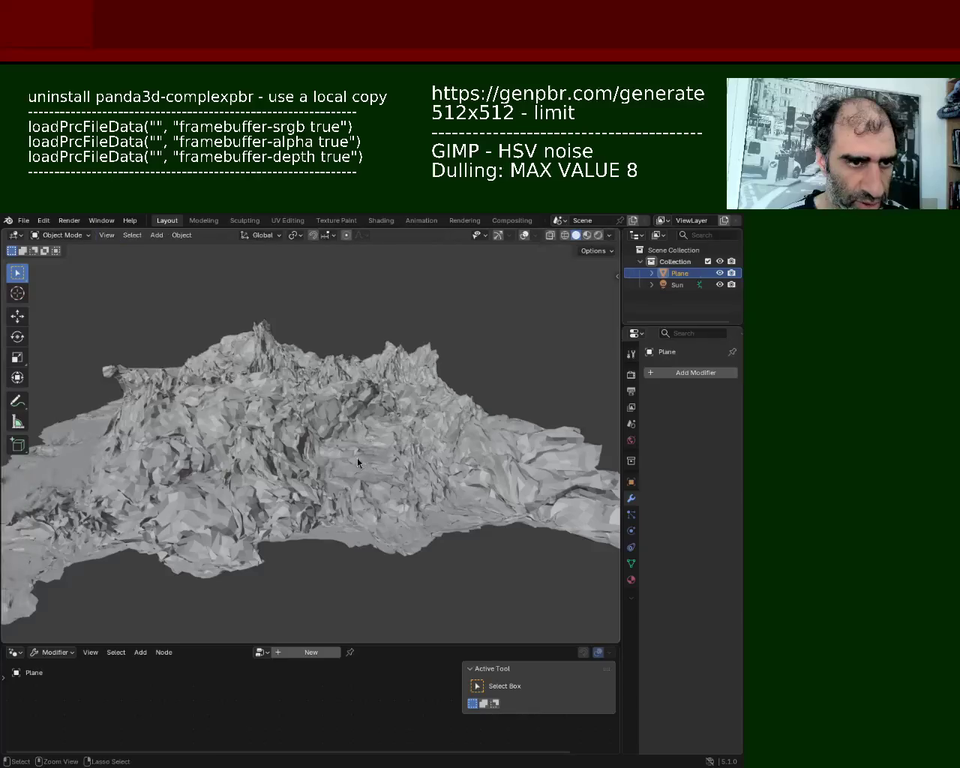
- Redo back to the sculpted terrain, turn overlays on and enter Edit Mode
key("ctrl+z")
key("ctrl+z")
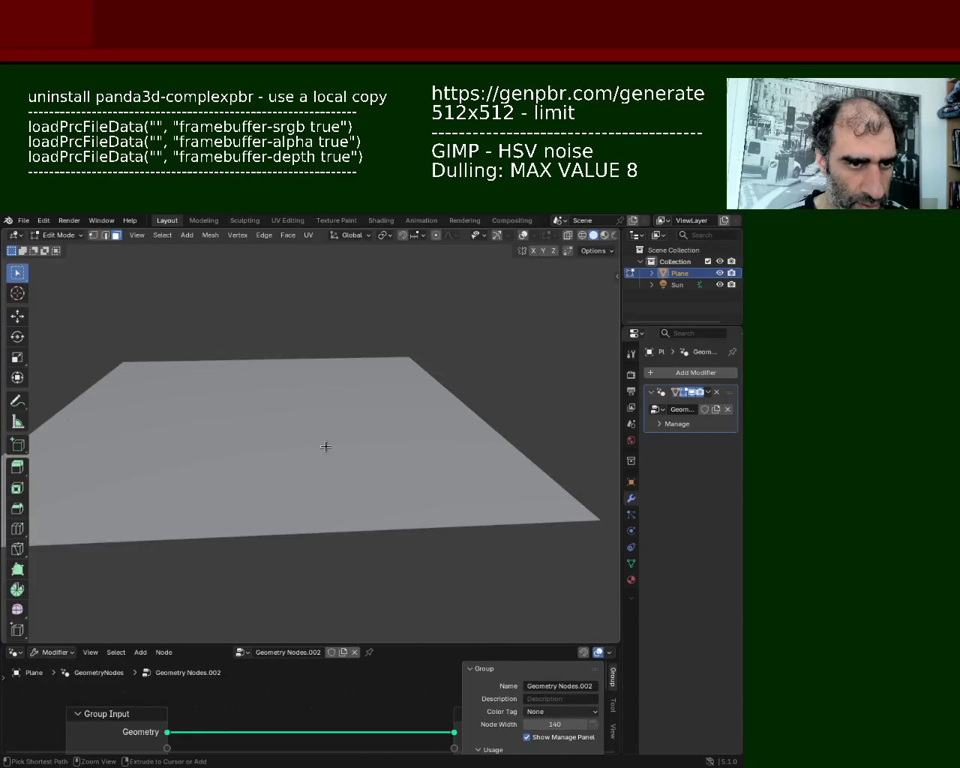
left_click(44, 220)
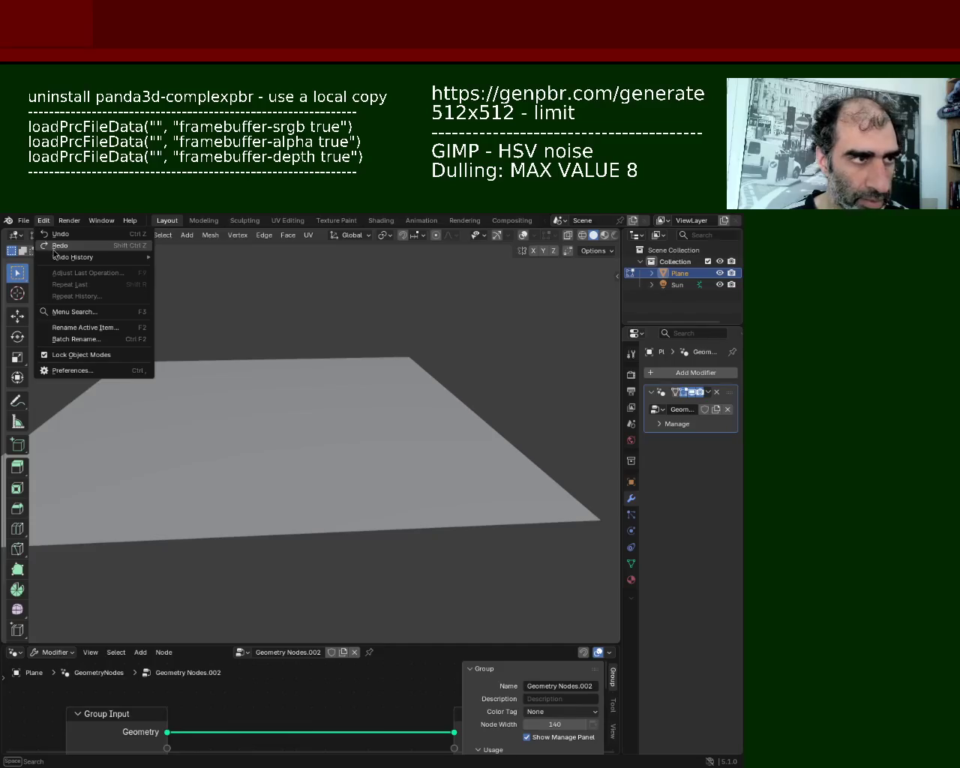
left_click(49, 243)
mouse_move(323, 435)
middle_mouse_down()
mouse_move(322, 488)
mouse_move(318, 457)
mouse_move(335, 453)
middle_mouse_up()
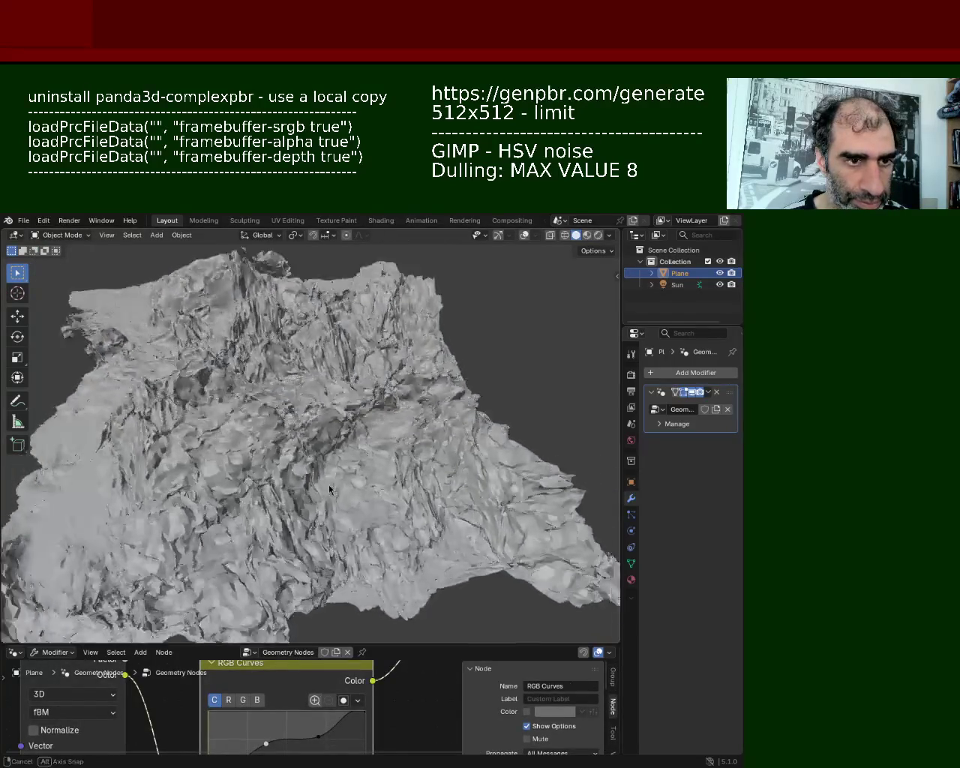
key("m")
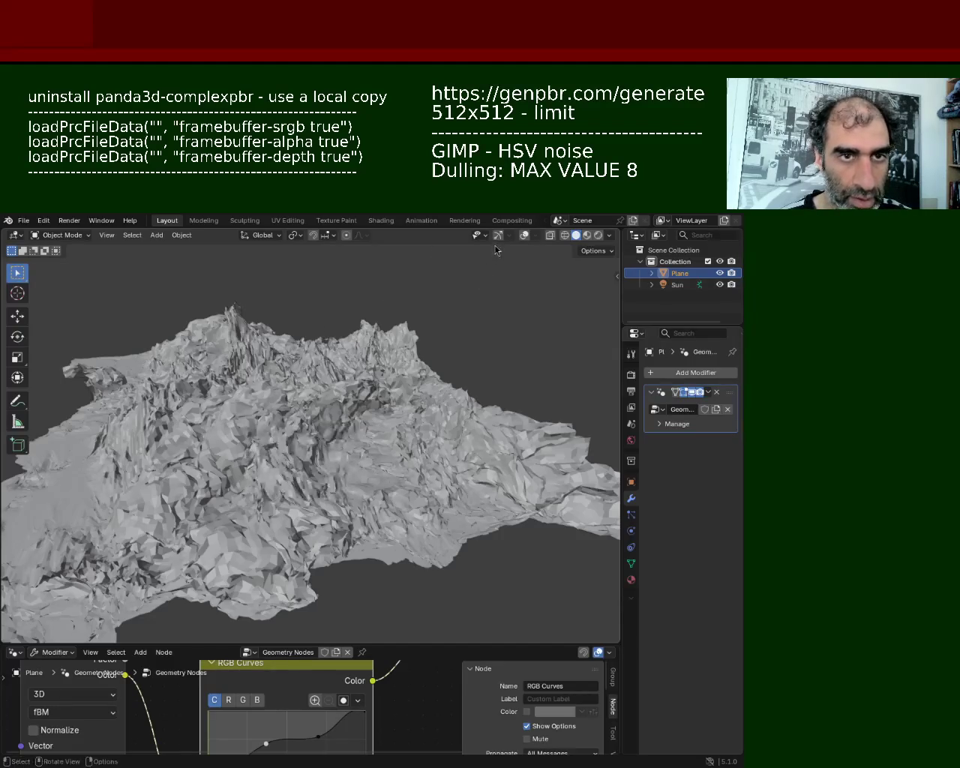
left_click(525, 236)
key("Tab")
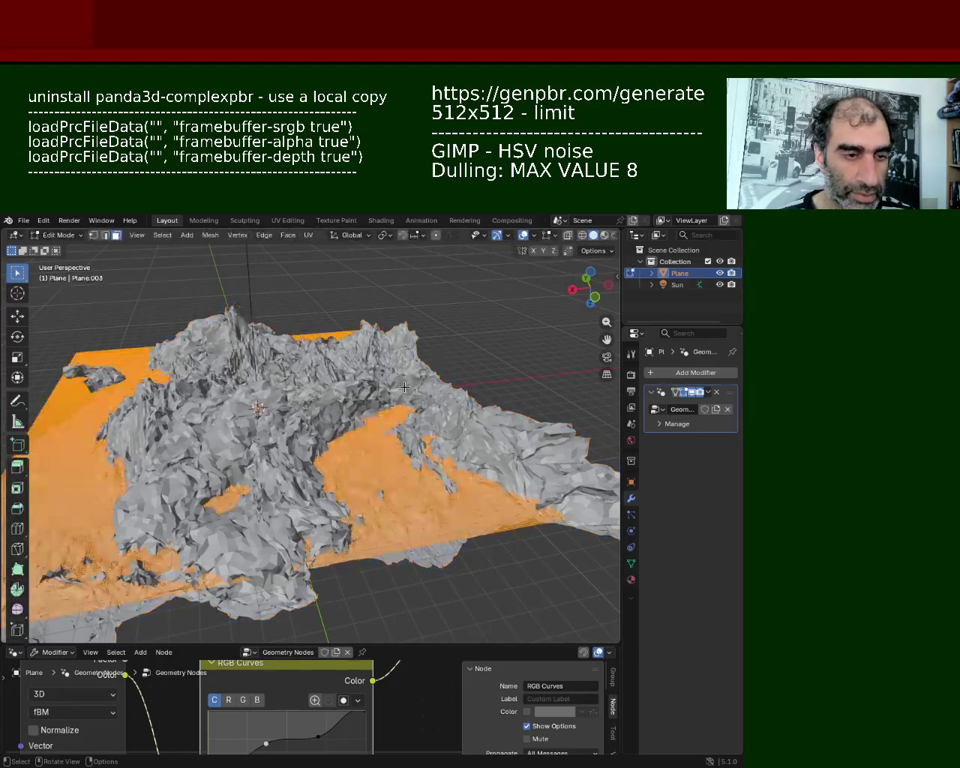
- Merge vertices by distance, lowering Merge Distance step by step to 0.1 m
key("m")
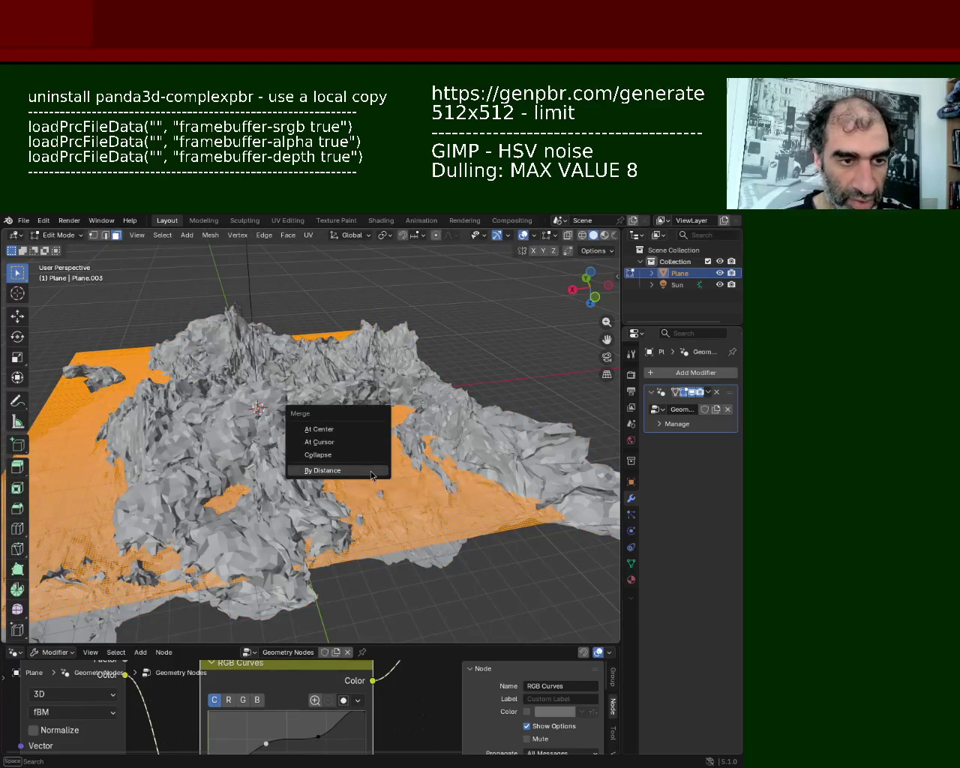
left_click(369, 470)
left_click(109, 592)
left_click(110, 592)
left_click(110, 592)
left_click(109, 592)
left_click(110, 592)
left_click(110, 592)
left_click(109, 592)
left_click(107, 592)
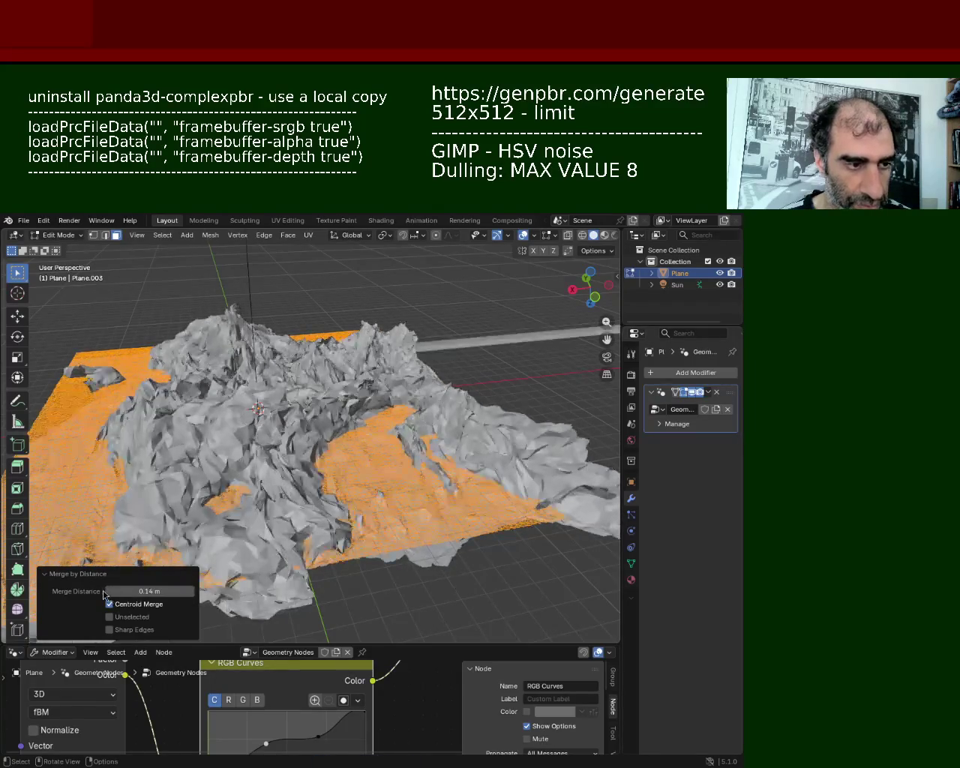
left_click(110, 592)
left_click(110, 592)
left_click(110, 592)
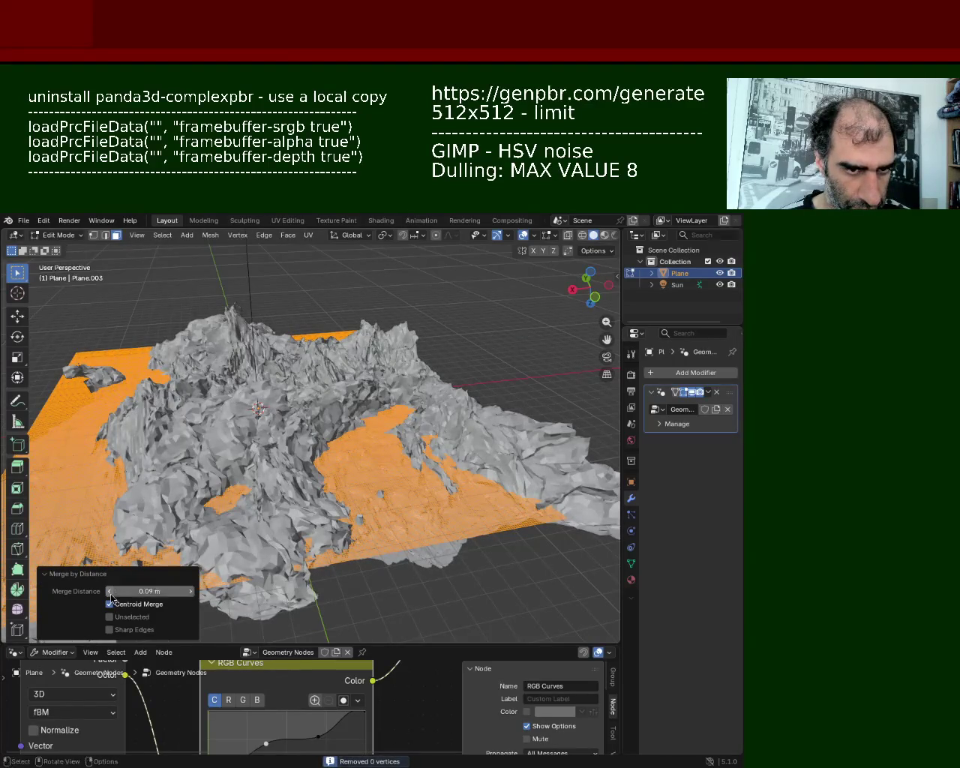
- Raise Merge Distance through 0.13, 0.16, 0.18 and 0.22 to about 0.27 m
left_click(189, 593)
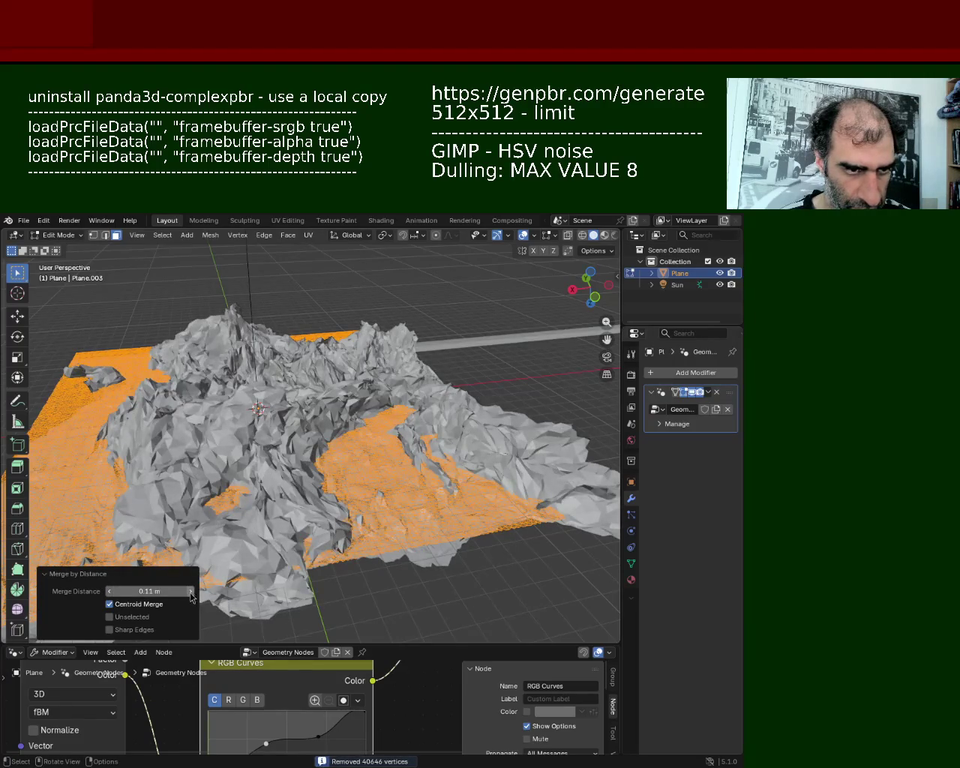
left_click(190, 593)
left_click(190, 594)
left_click(191, 594)
left_click(190, 593)
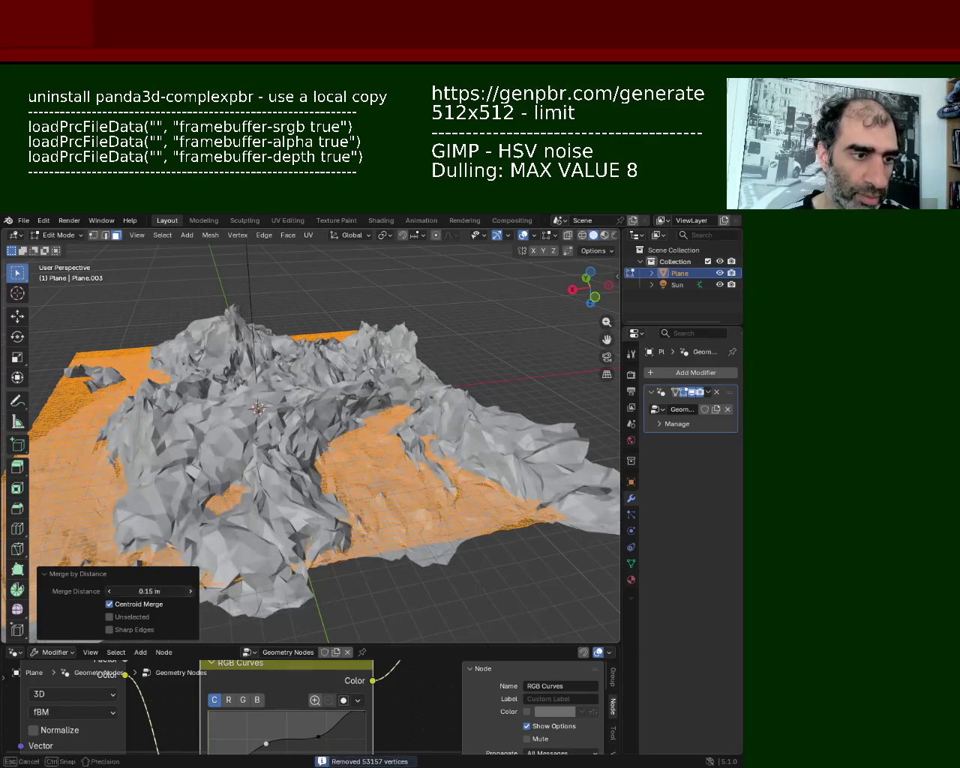
left_click(191, 593)
left_click(191, 593)
left_click(190, 593)
left_click(191, 592)
left_click(190, 592)
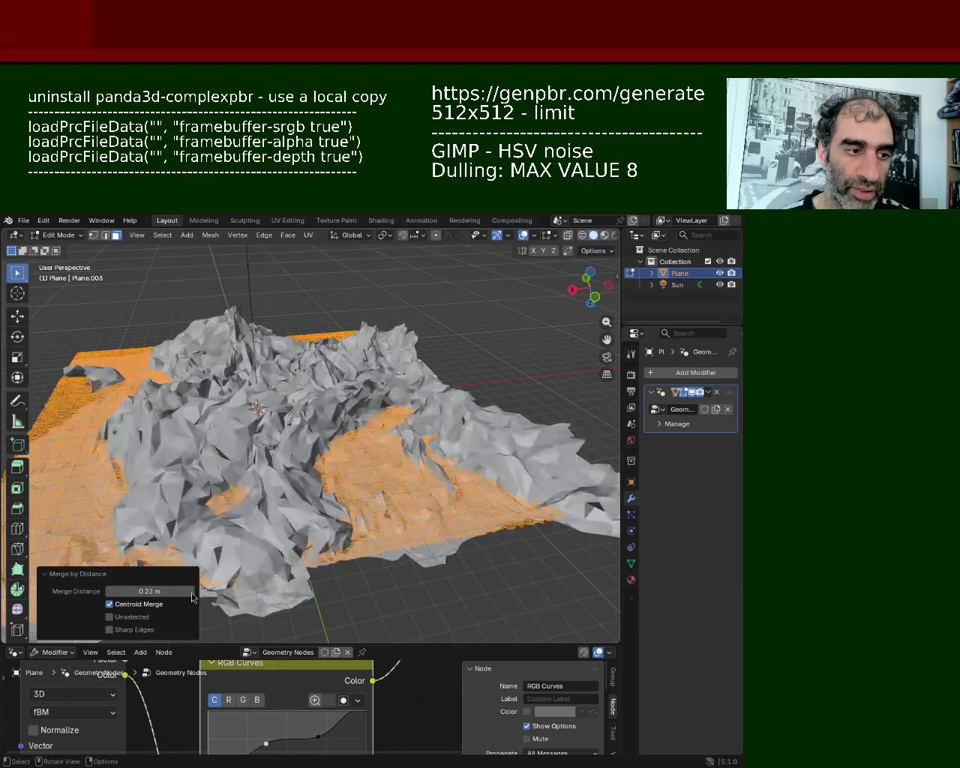
left_click(191, 592)
left_click(190, 592)
left_click(190, 592)
left_click(191, 593)
left_click(191, 593)
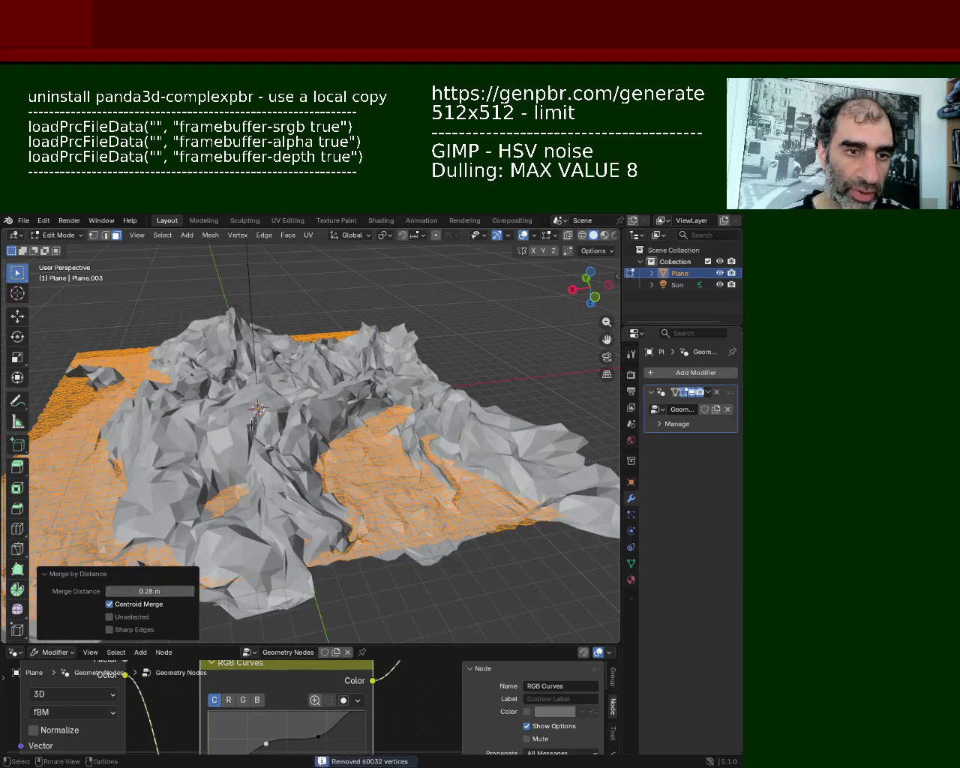
- Orbit to low side views and zoom in close on the coarser terrain mesh
mouse_move(254, 423)
middle_mouse_down()
mouse_move(304, 359)
mouse_move(562, 404)
mouse_move(450, 405)
middle_mouse_up()
mouse_move(90, 397)
middle_mouse_down()
mouse_move(217, 410)
mouse_move(285, 383)
mouse_move(394, 427)
mouse_move(394, 441)
middle_mouse_up()
mouse_move(332, 457)
middle_mouse_down()
mouse_move(381, 439)
mouse_move(351, 434)
middle_mouse_up()
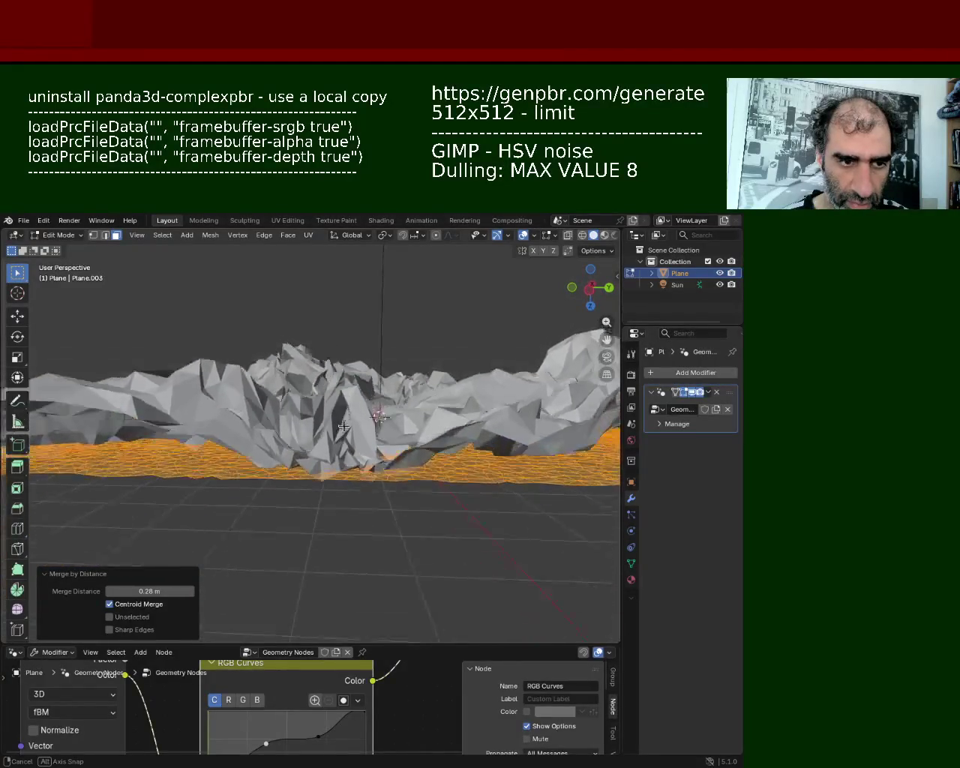
mouse_move(346, 424)
middle_mouse_down("ctrl")
mouse_move(343, 396)
mouse_move(330, 420)
middle_mouse_up("ctrl")
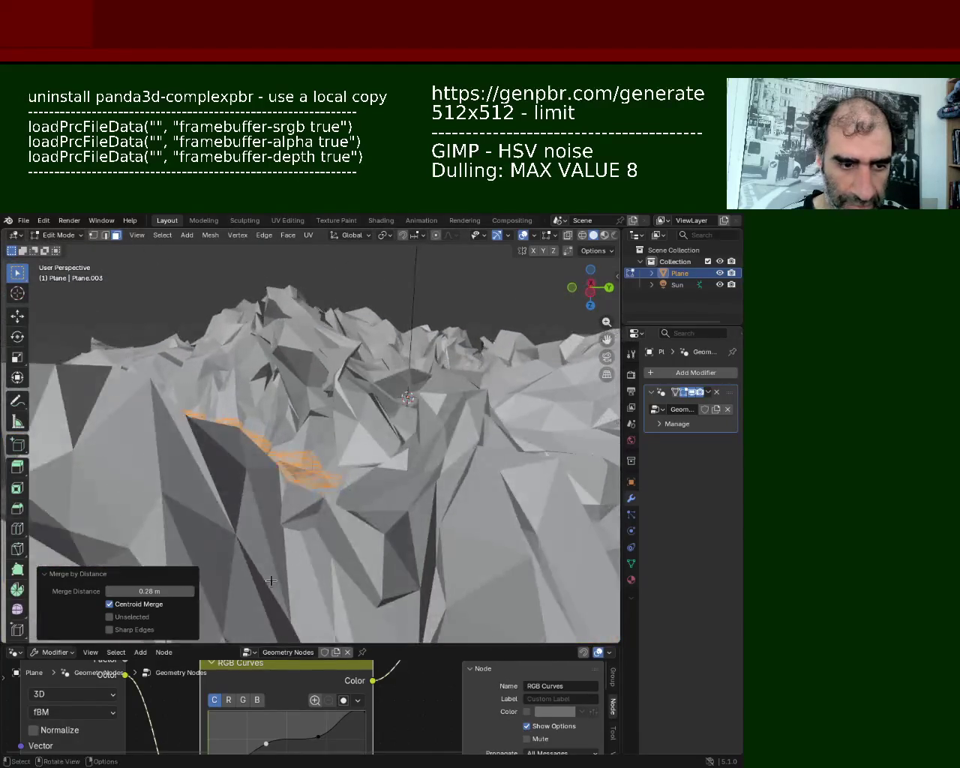
- Try Merge Distance values of 5, 3, 2 and then 1 m
double_click(168, 592)
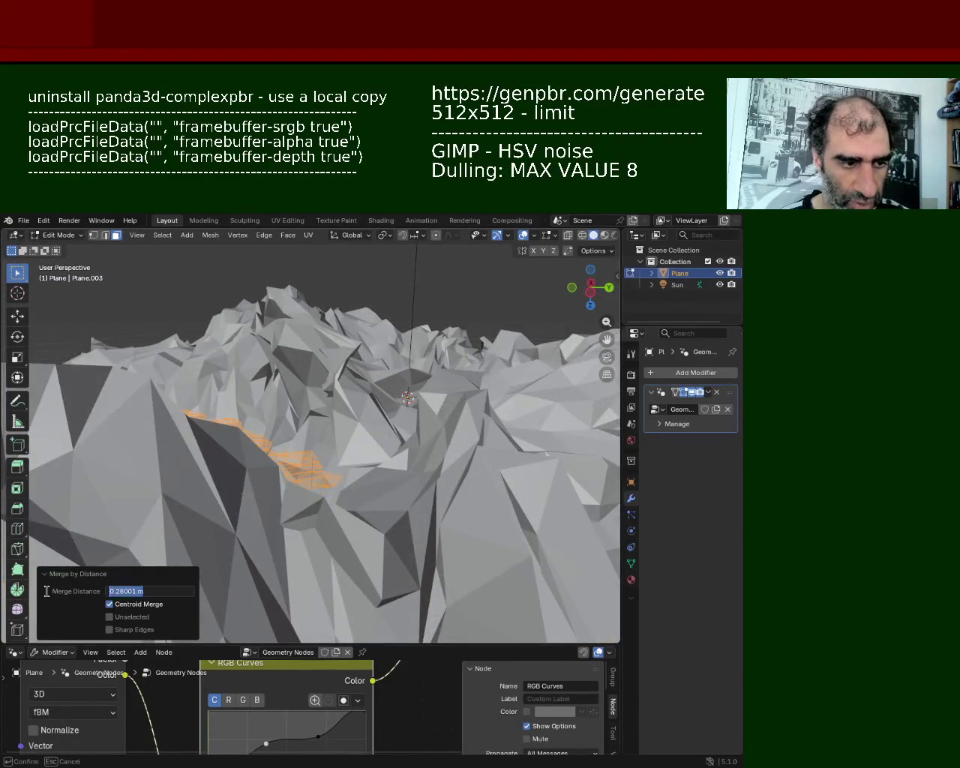
type("5")
key("Return")
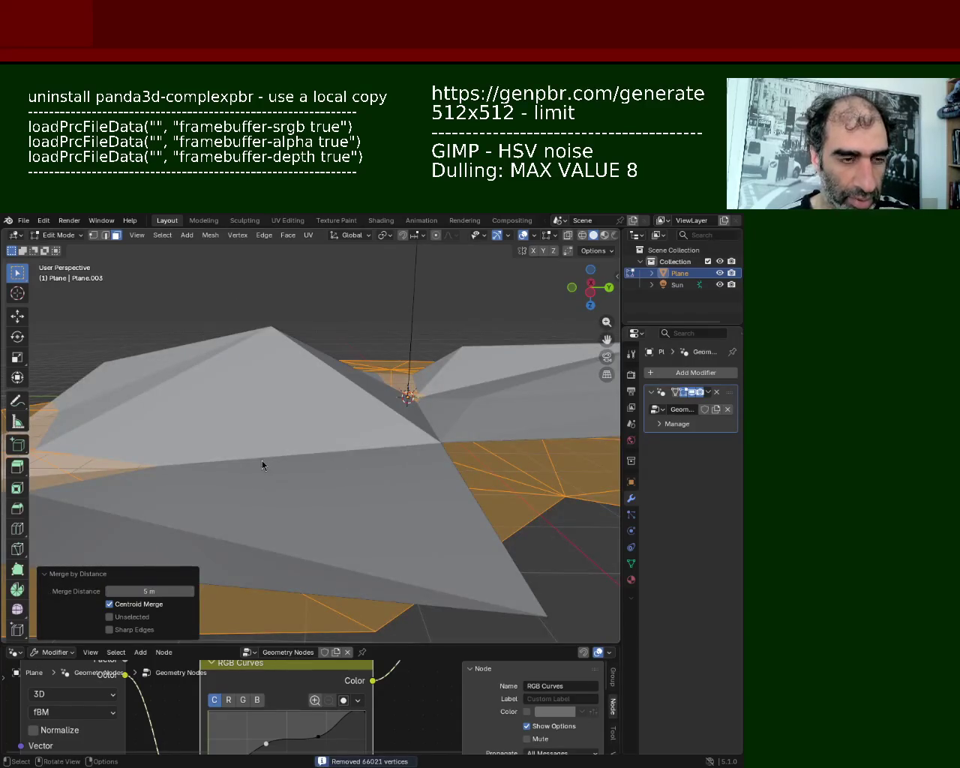
scroll(261, 465, "down", 3)
mouse_move(262, 466)
middle_mouse_down()
mouse_move(467, 540)
mouse_move(358, 427)
mouse_move(321, 458)
mouse_move(309, 487)
middle_mouse_up()
double_click(164, 591)
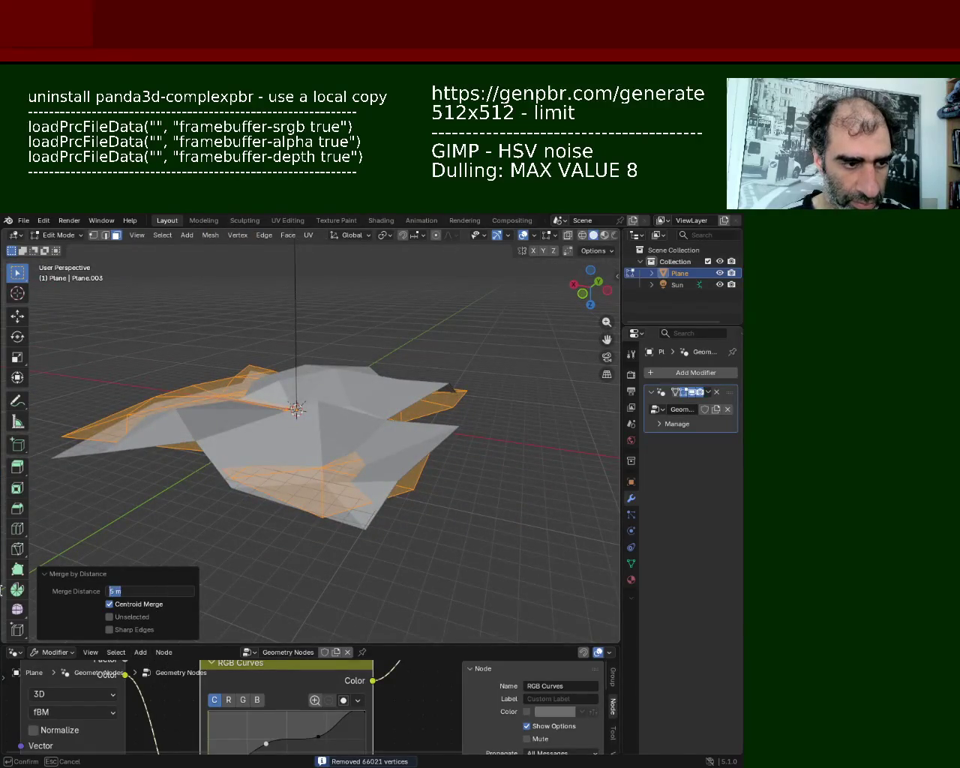
type("3")
key("Return")
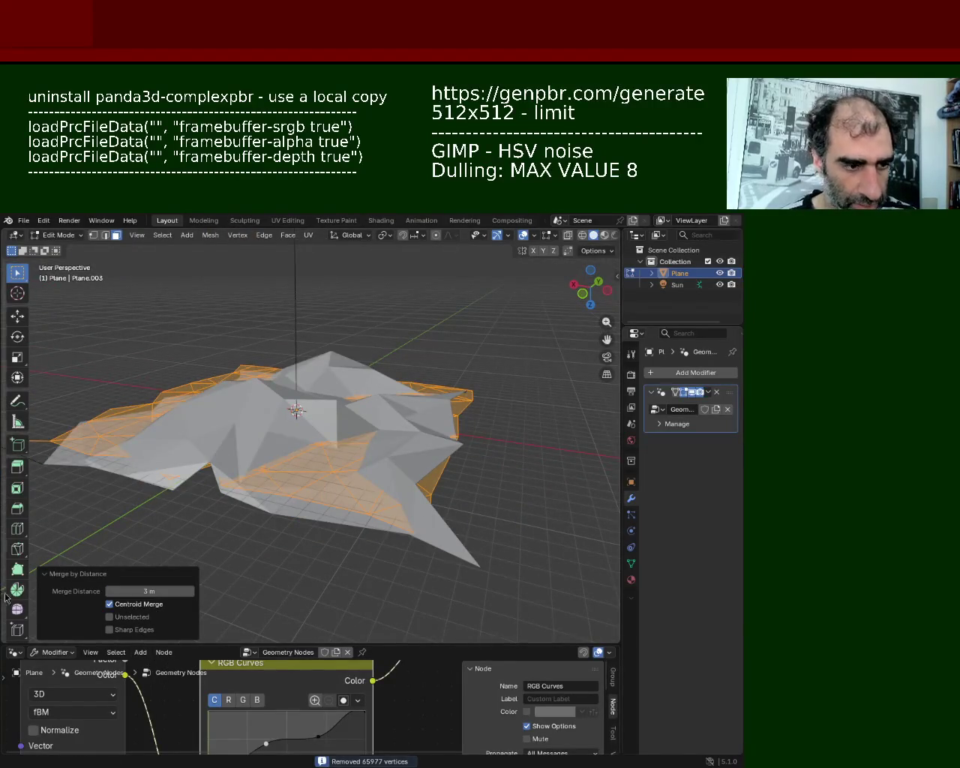
left_click_drag(150, 592, 149, 591)
type("2")
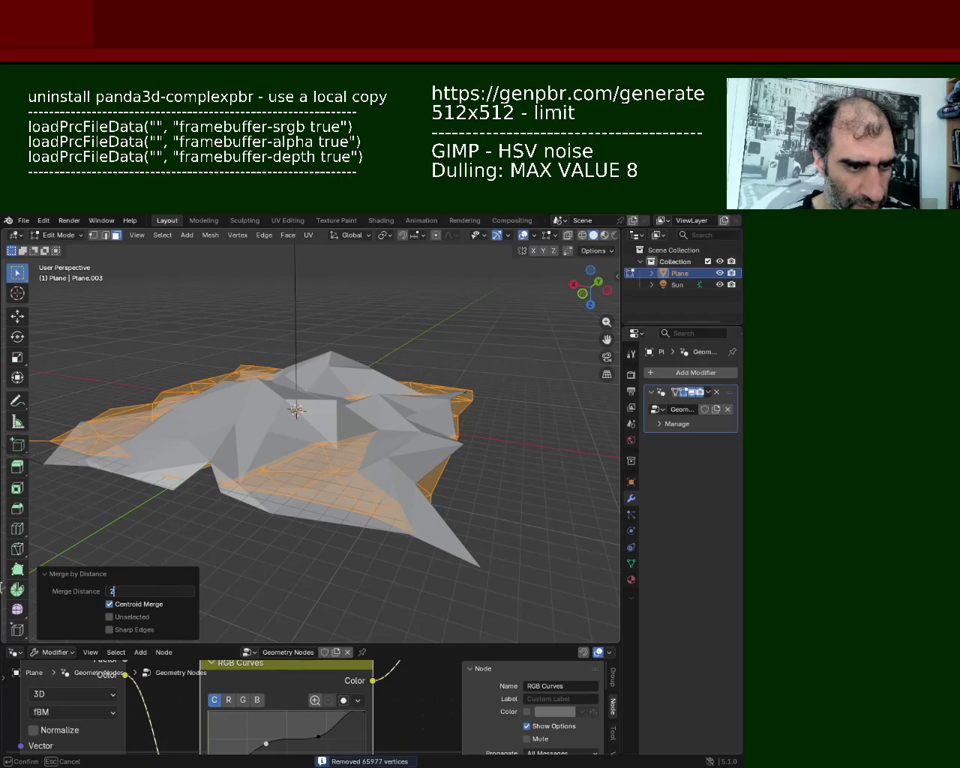
key("Return")
left_click_drag(150, 591, 166, 594)
left_click(167, 594)
type("1")
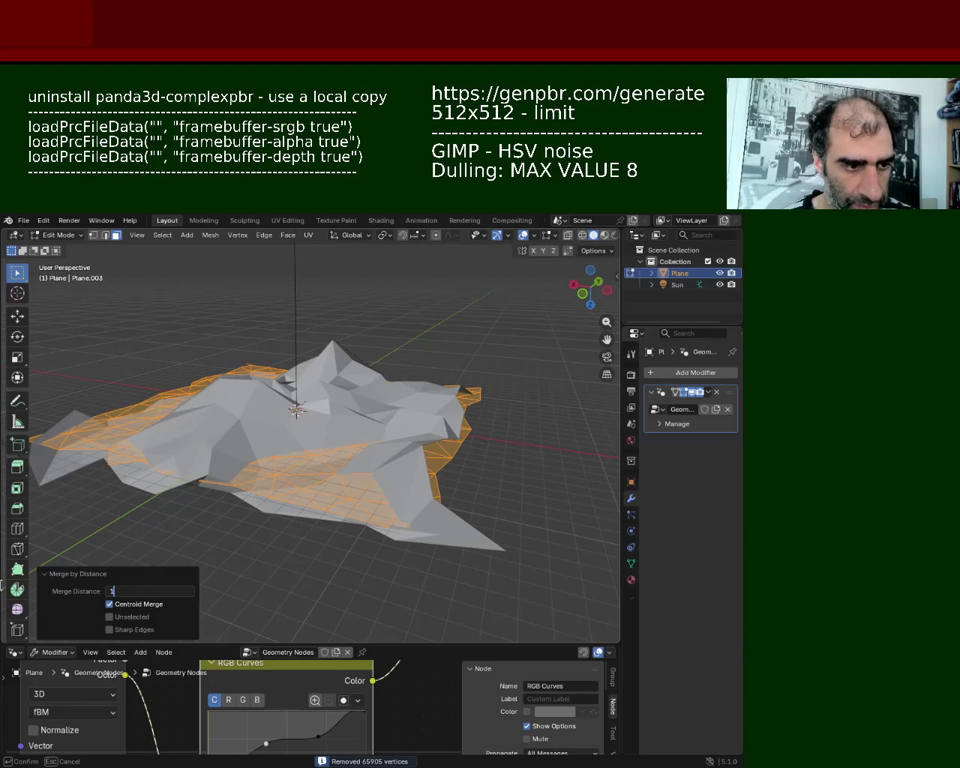
key("Return")
- Inspect the merged mesh from above, then delete the terrain plane
mouse_move(254, 369)
middle_mouse_down()
mouse_move(382, 468)
mouse_move(405, 398)
mouse_move(512, 388)
middle_mouse_up()
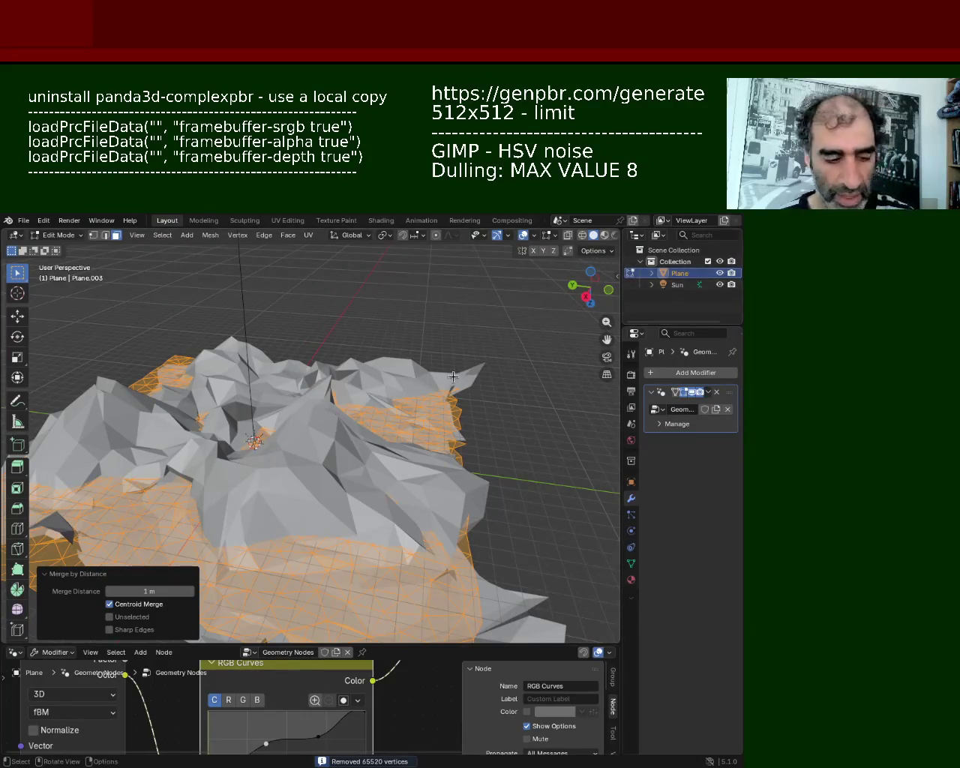
mouse_move(452, 377)
middle_mouse_down()
mouse_move(202, 433)
mouse_move(182, 381)
mouse_move(127, 435)
mouse_move(168, 409)
mouse_move(391, 353)
middle_mouse_up()
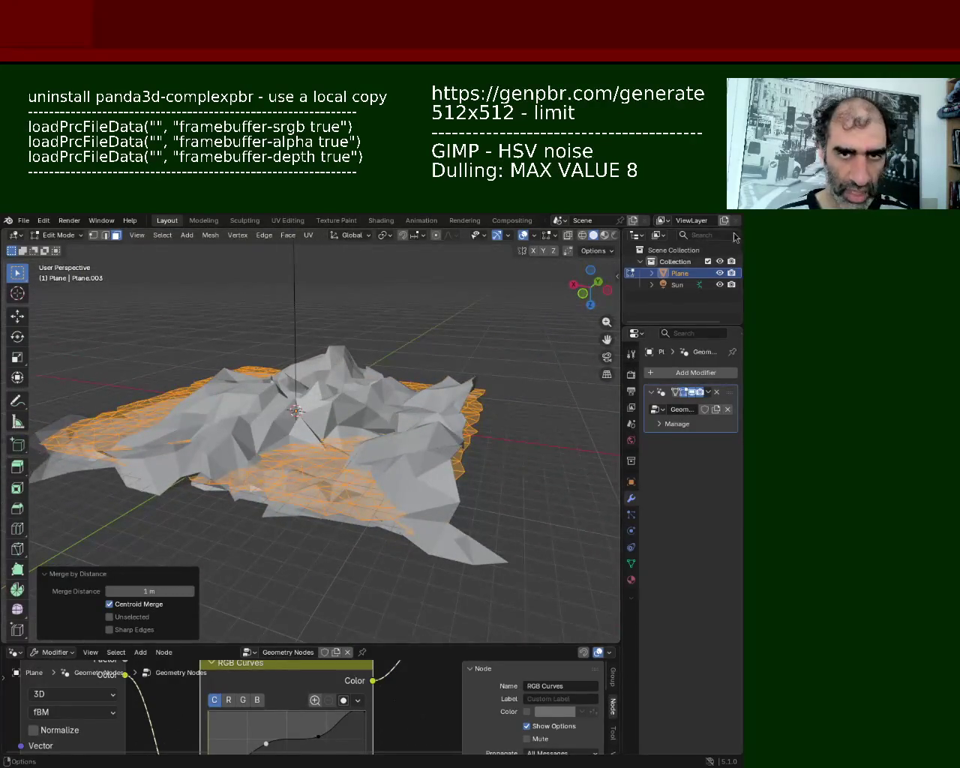
key("Delete")
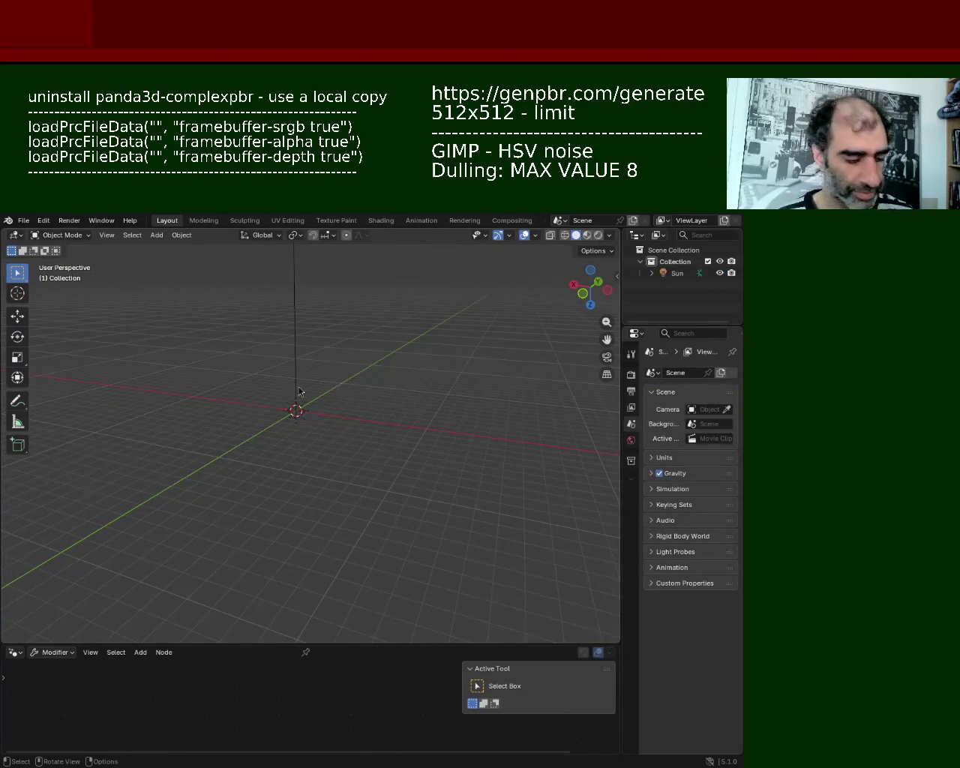
- Add a fresh plane and subdivide it into a dense grid
left_click(182, 235)
key("ctrl+z")
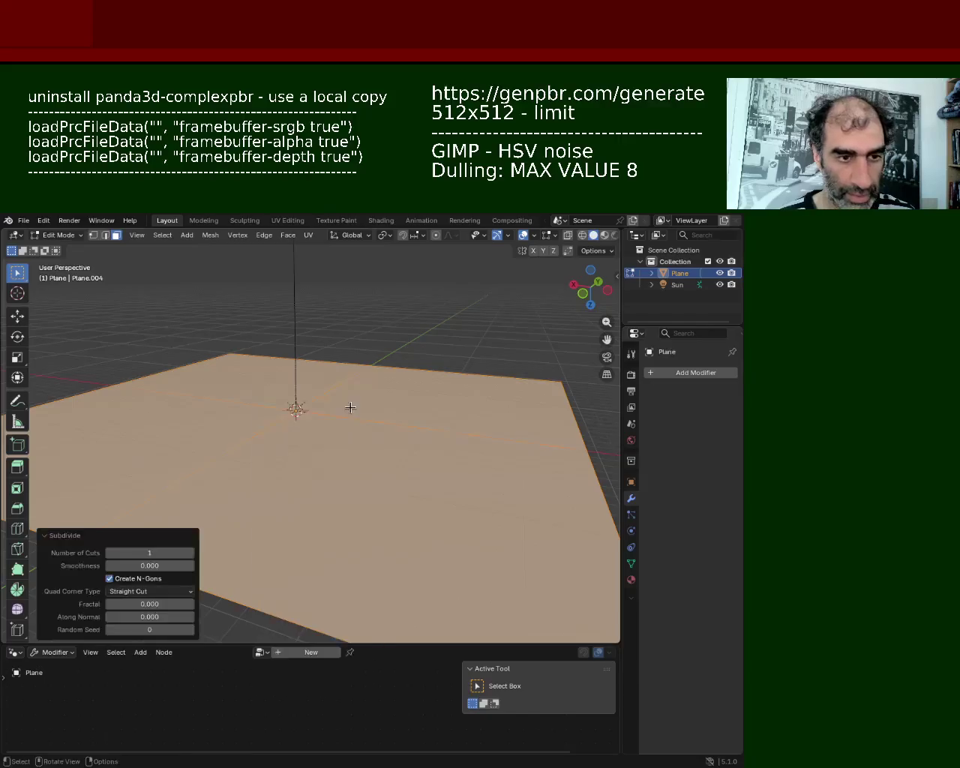
key("ctrl+e")
left_click(351, 412)
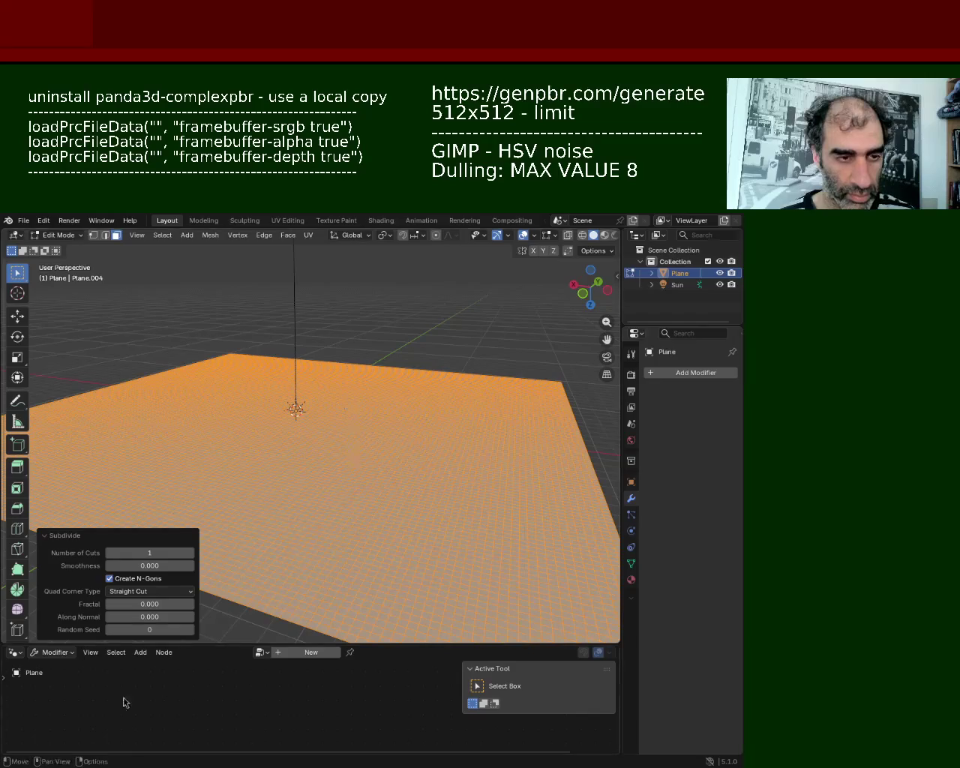
- Assign the original Geometry Nodes group to the new plane and inspect the terrain
left_click(21, 657)
left_click(63, 576)
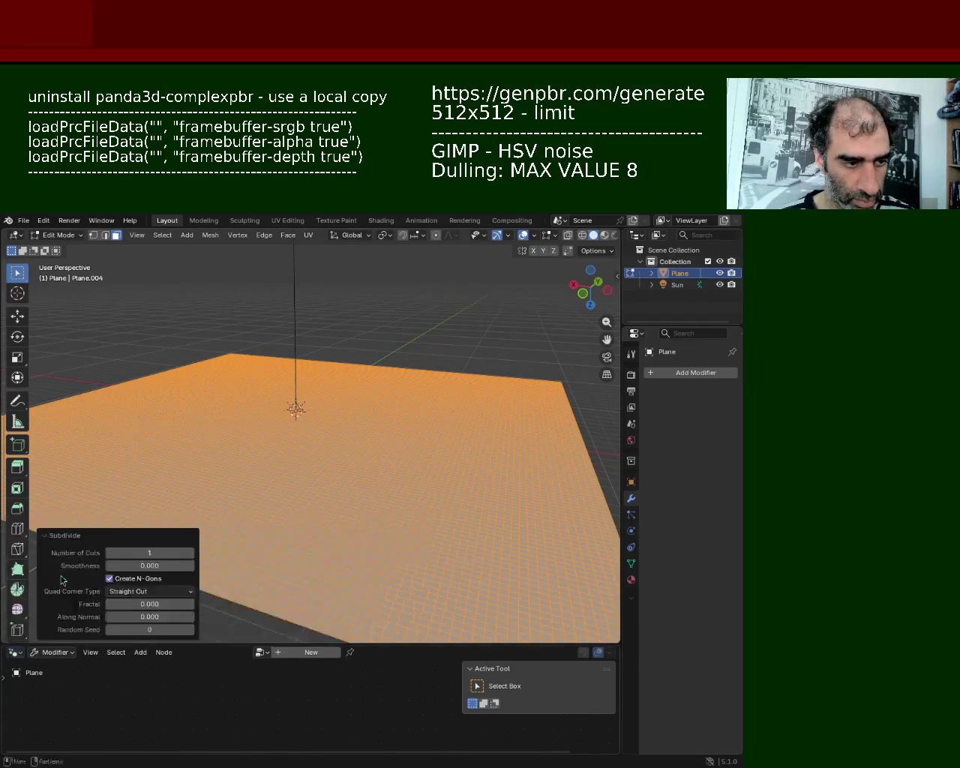
left_click(255, 652)
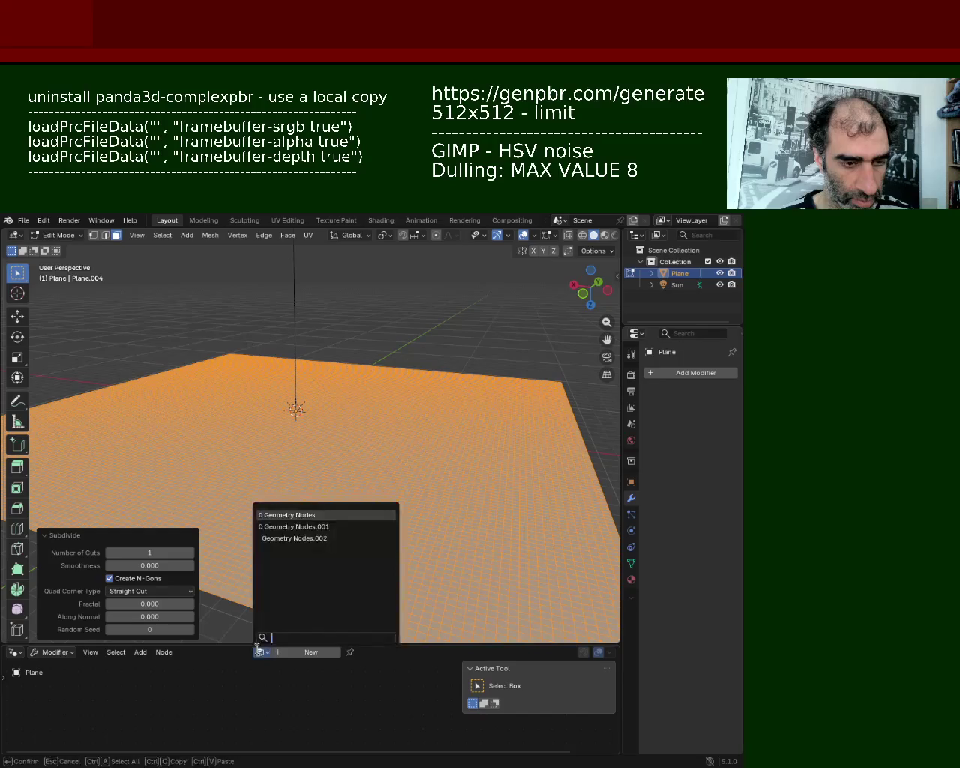
left_click(309, 651)
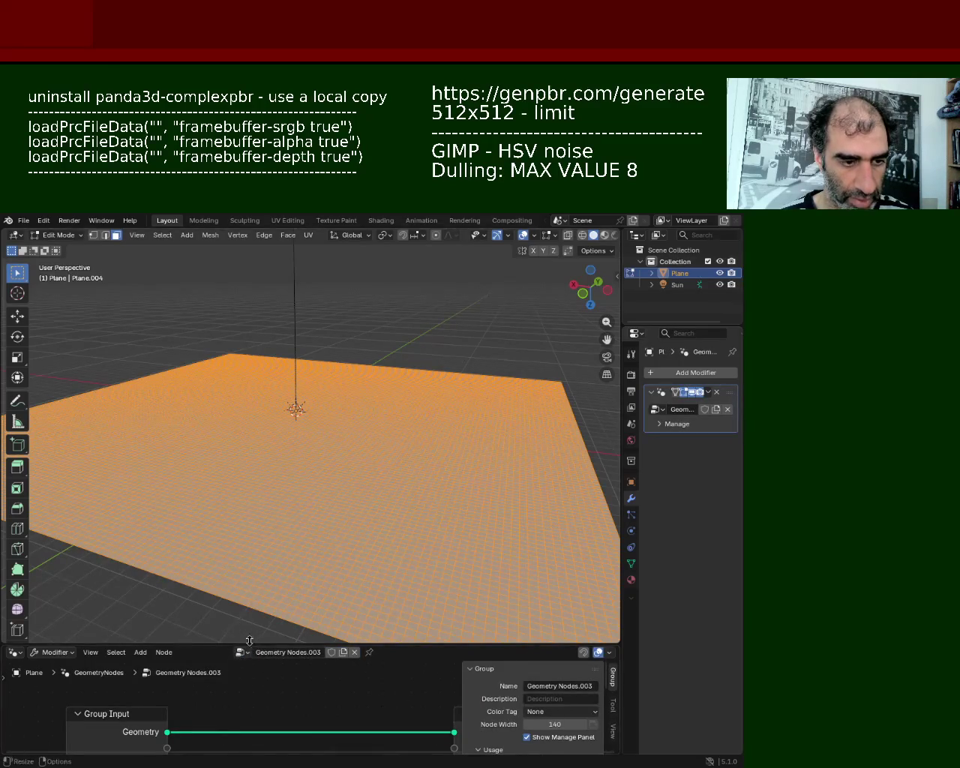
left_click(241, 652)
left_click(255, 514)
mouse_move(328, 409)
middle_mouse_down()
mouse_move(164, 555)
mouse_move(235, 532)
middle_mouse_up()
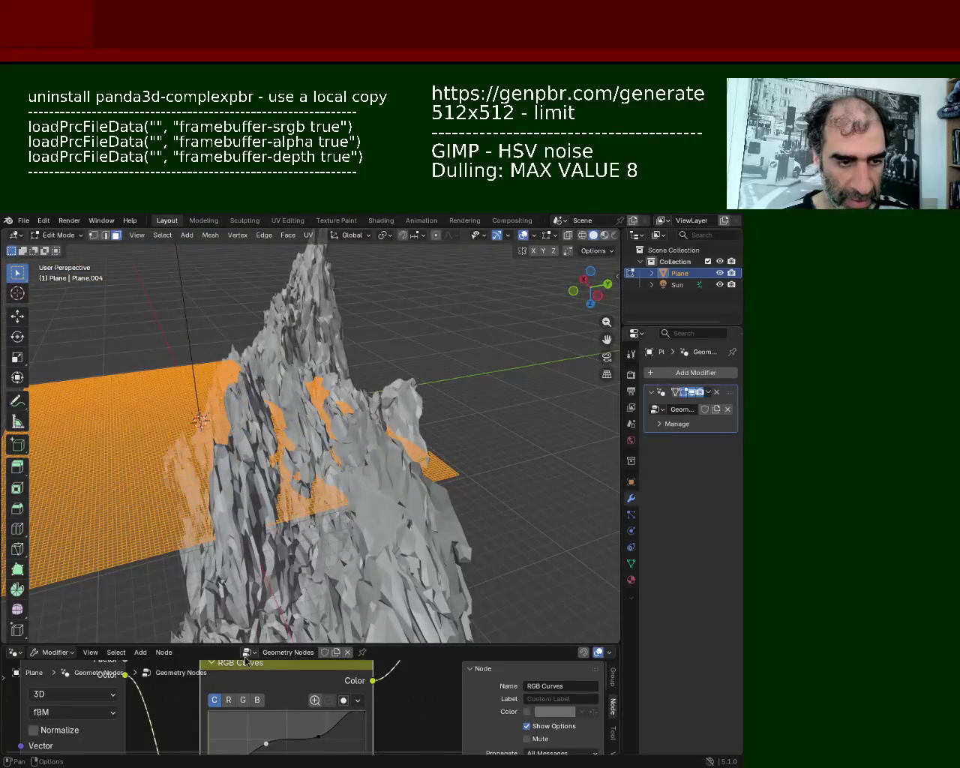
- Browse the Geometry Nodes.003 and .001 groups, then switch back to the original Geometry Nodes group
left_click(248, 651)
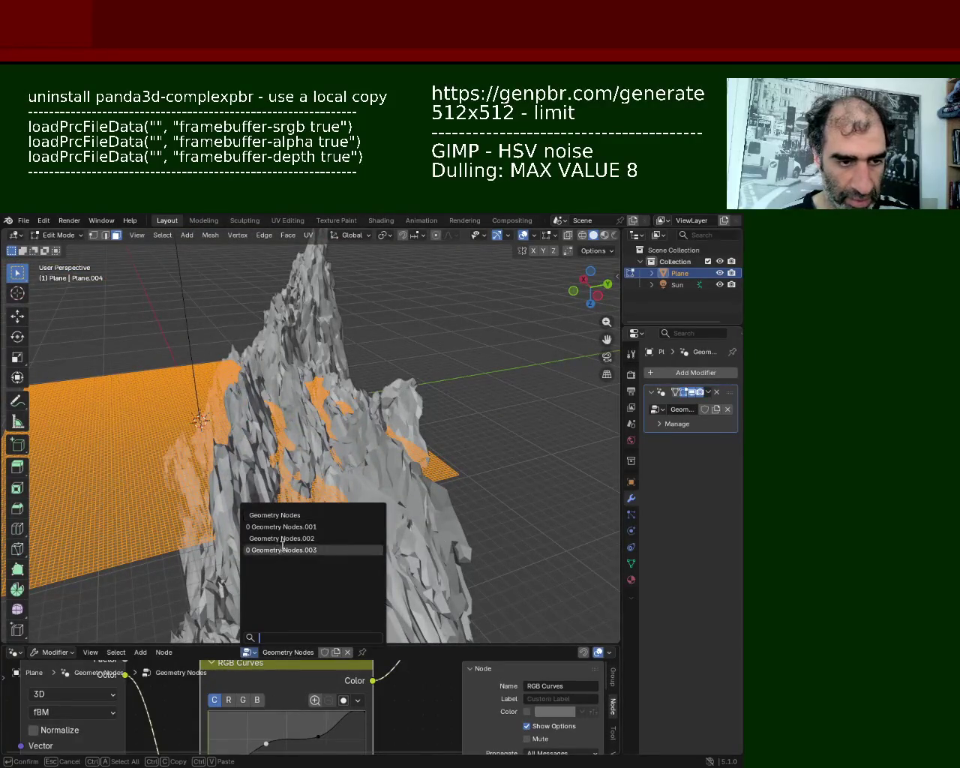
left_click(279, 555)
left_click(246, 652)
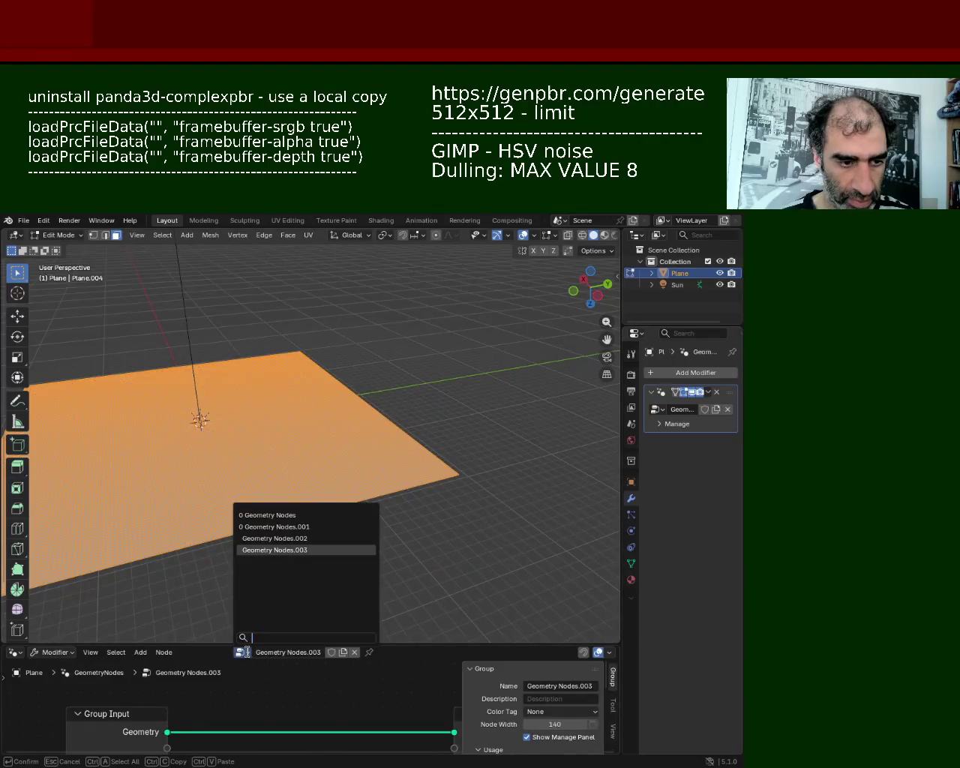
left_click(279, 522)
middle_click_drag(240, 480, 427, 686)
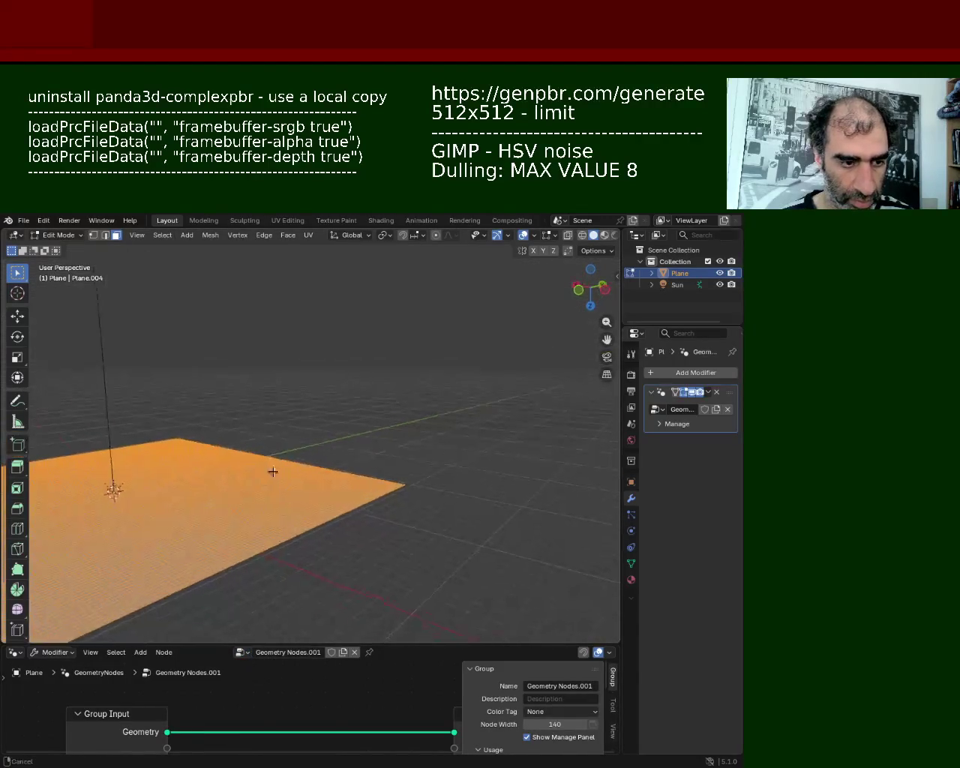
left_click_drag(430, 643, 430, 595)
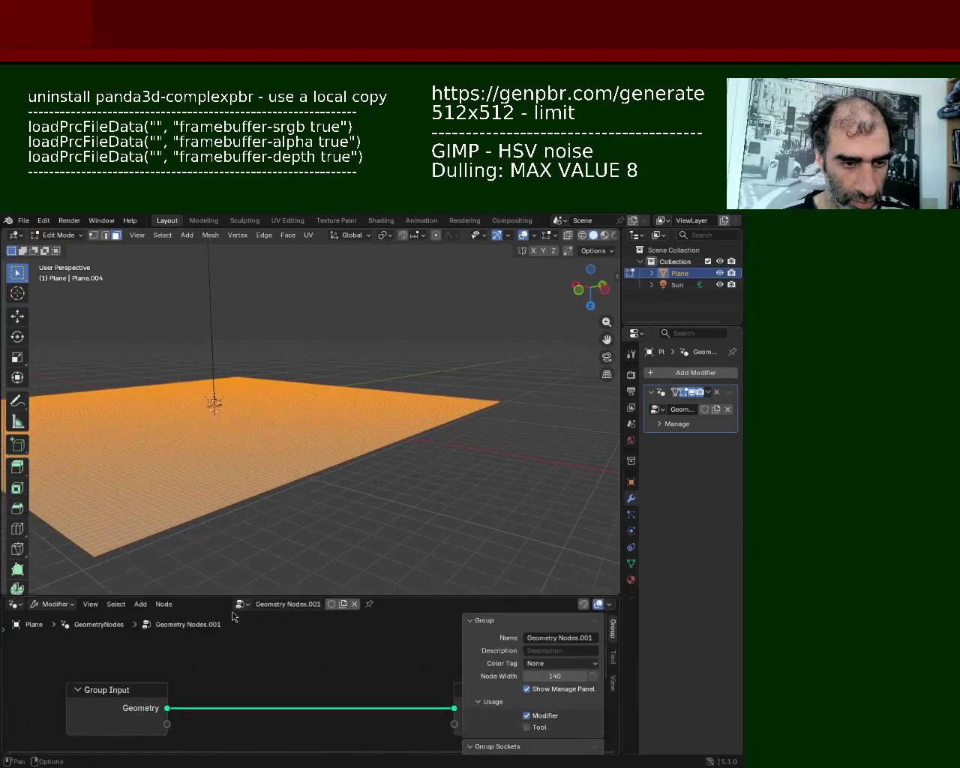
left_click(243, 606)
left_click(277, 621)
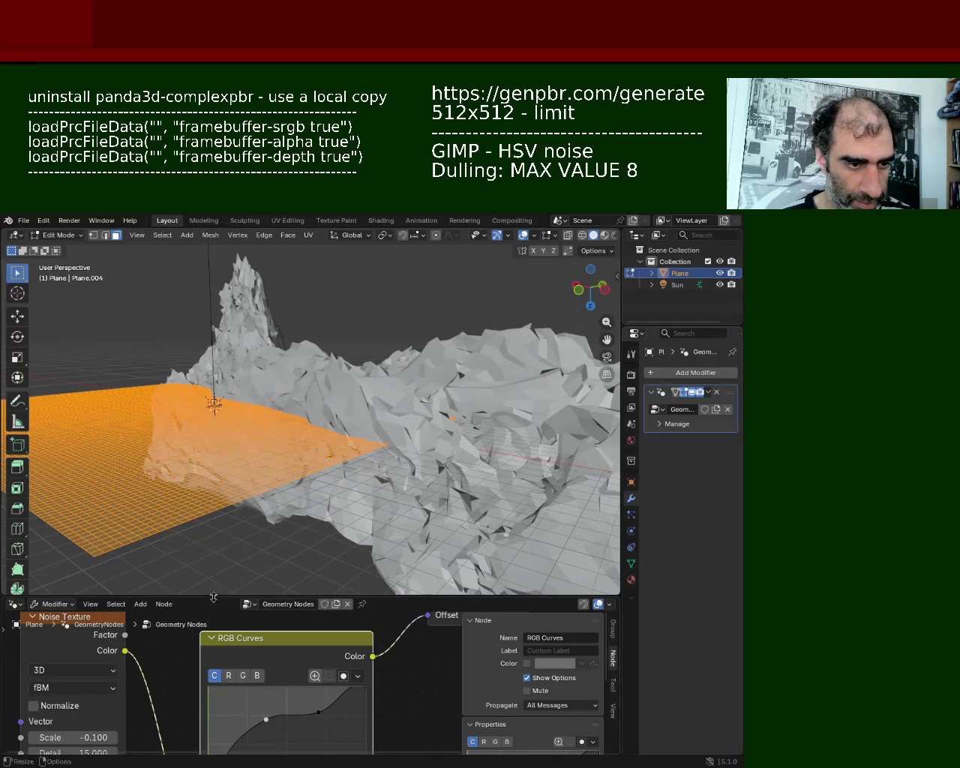
- Set the Noise Texture Scale to -0.300, checking the flattened plane from another angle
left_click_drag(213, 597, 214, 376)
left_click_drag(64, 627, 34, 628)
left_click_drag(397, 377, 394, 508)
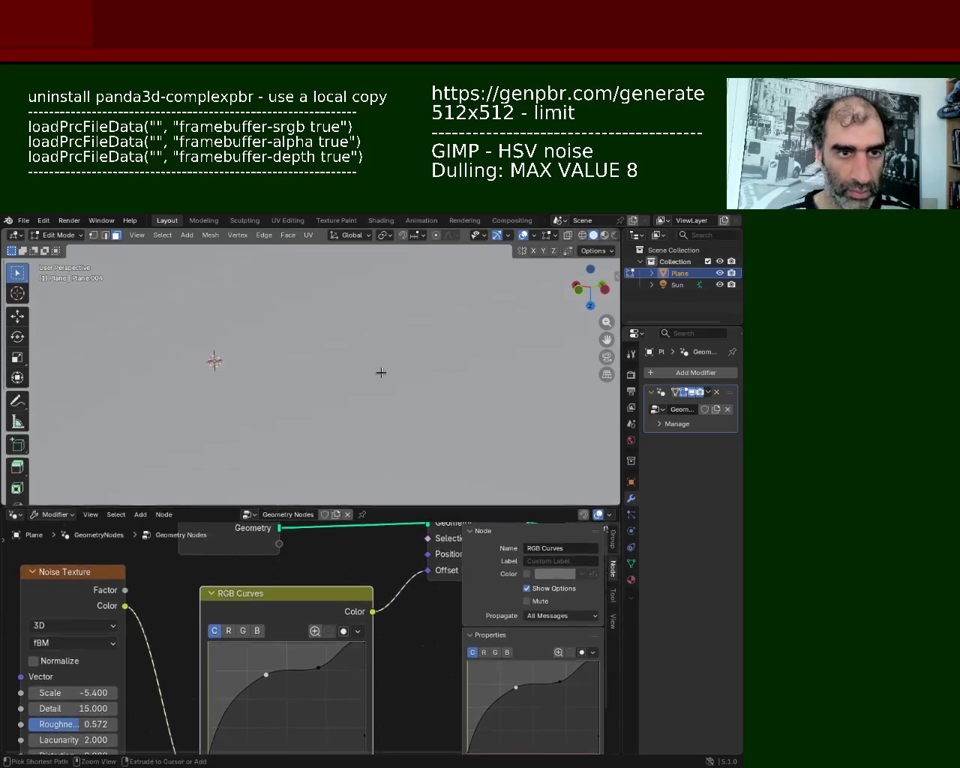
scroll(368, 360, "down", 2)
scroll(375, 368, "down", 2)
scroll(353, 337, "down", 2)
mouse_move(340, 321)
middle_mouse_down()
mouse_move(343, 388)
mouse_move(359, 370)
middle_mouse_up()
left_click_drag(73, 692, 135, 701)
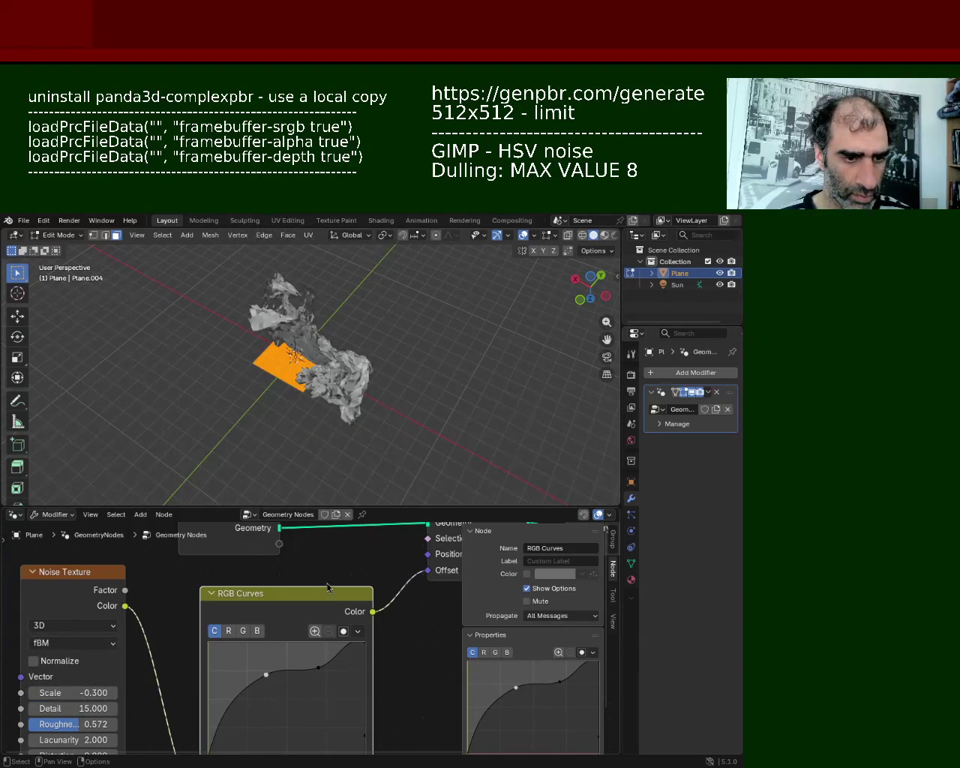
- Delete the RGB Curves node, link Noise Color straight to Offset, and set Scale to 3
key("x")
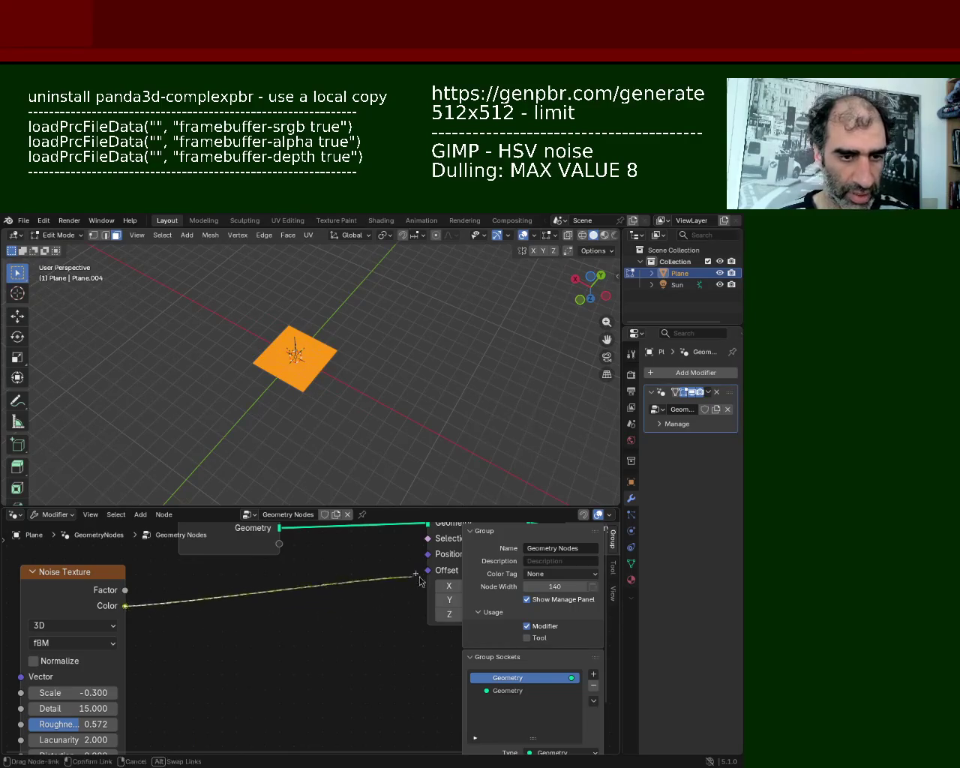
left_click_drag(125, 607, 428, 570)
left_click(75, 692)
type("3")
key("Return")
- Fine-tune the noise Scale down to 0.100 while viewing the mountains from a low side angle
scroll(281, 480, "up", 2)
scroll(281, 480, "up", 3)
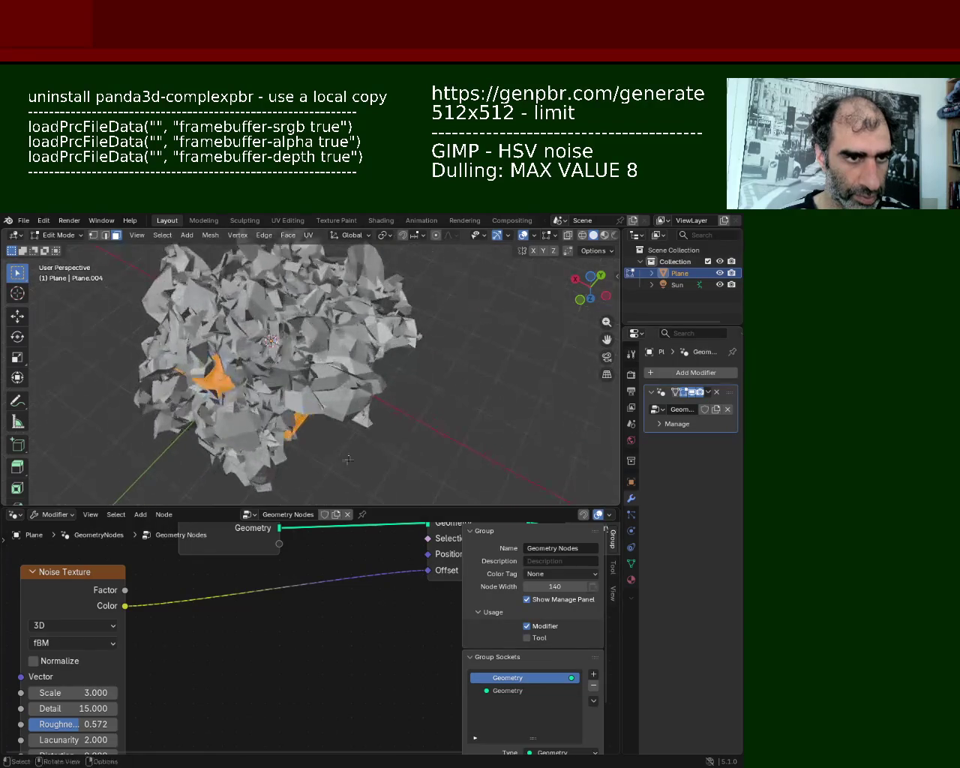
middle_click_drag(281, 481, 279, 405)
mouse_move(75, 693)
left_mouse_down()
mouse_move(52, 692)
mouse_move(78, 693)
left_mouse_up()
mouse_move(280, 440)
middle_mouse_down()
mouse_move(401, 409)
mouse_move(347, 345)
mouse_move(361, 390)
middle_mouse_up()
scroll(347, 345, "up", 4)
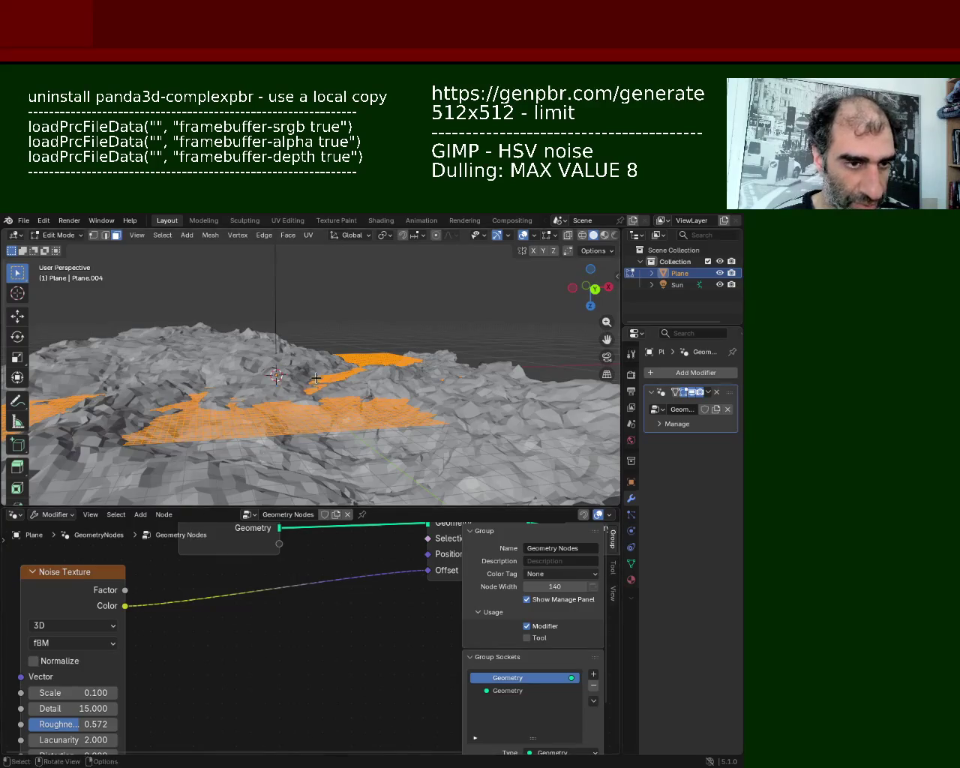
- Set the Noise Texture Detail to 9.500 and Roughness to 0.580, then hide the edit-mesh overlay
middle_click_drag(315, 379, 137, 580)
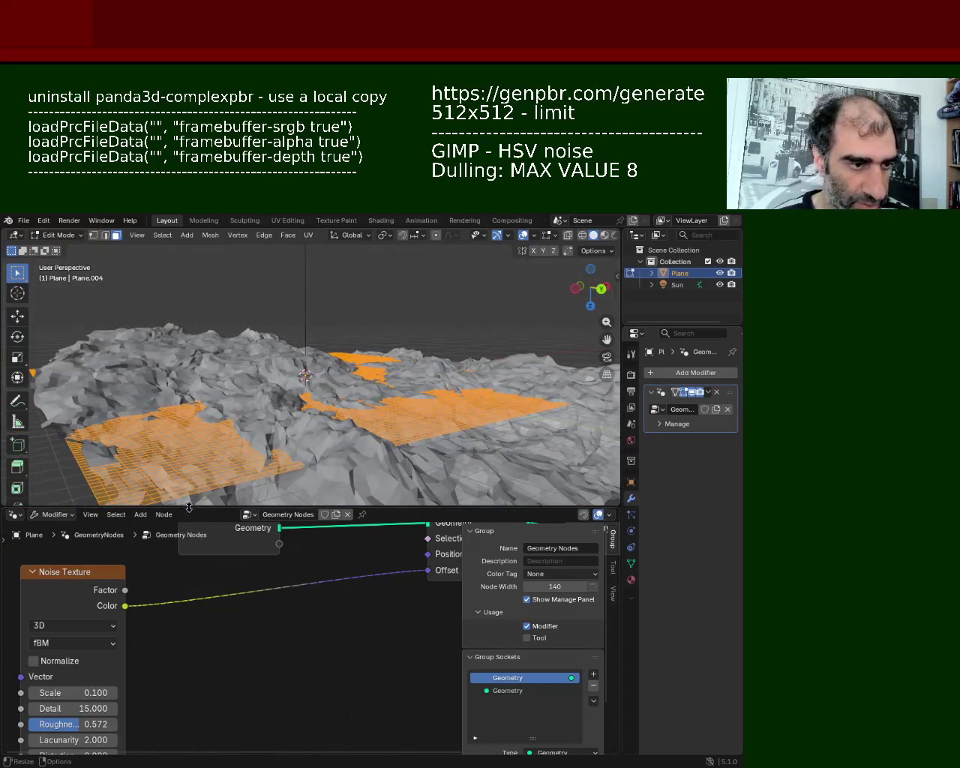
left_click_drag(189, 508, 189, 453)
mouse_move(51, 686)
left_mouse_down()
mouse_move(38, 686)
mouse_move(60, 681)
left_mouse_up()
type("9.500")
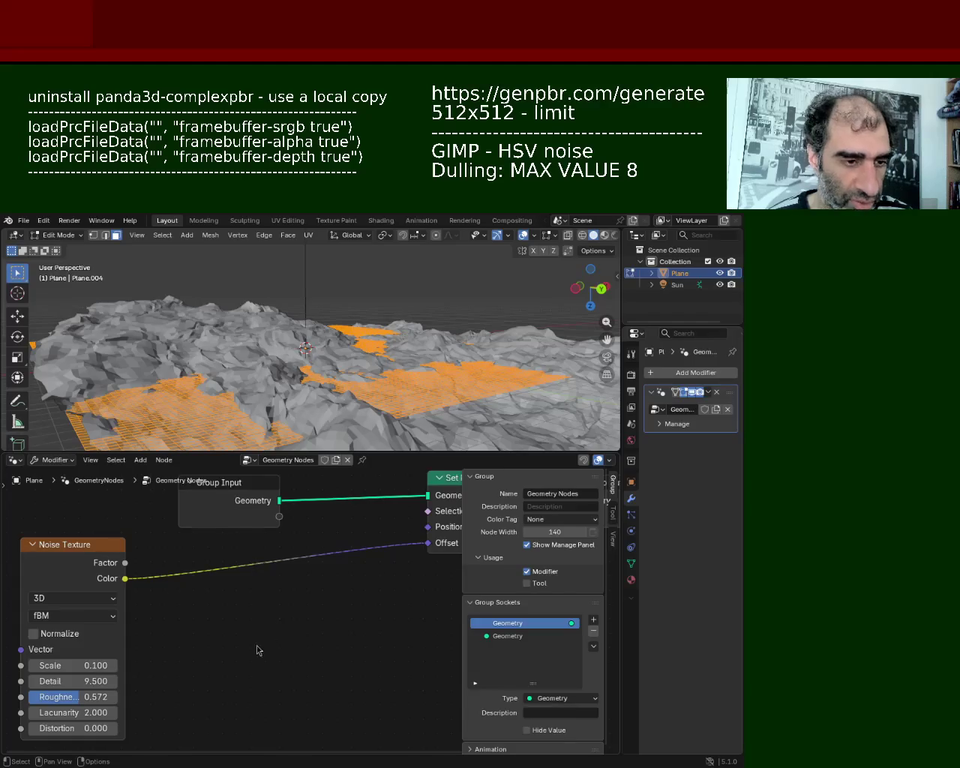
mouse_move(308, 432)
middle_mouse_down()
mouse_move(348, 373)
mouse_move(330, 386)
middle_mouse_up()
mouse_move(76, 699)
left_mouse_down()
mouse_move(91, 697)
mouse_move(81, 697)
left_mouse_up()
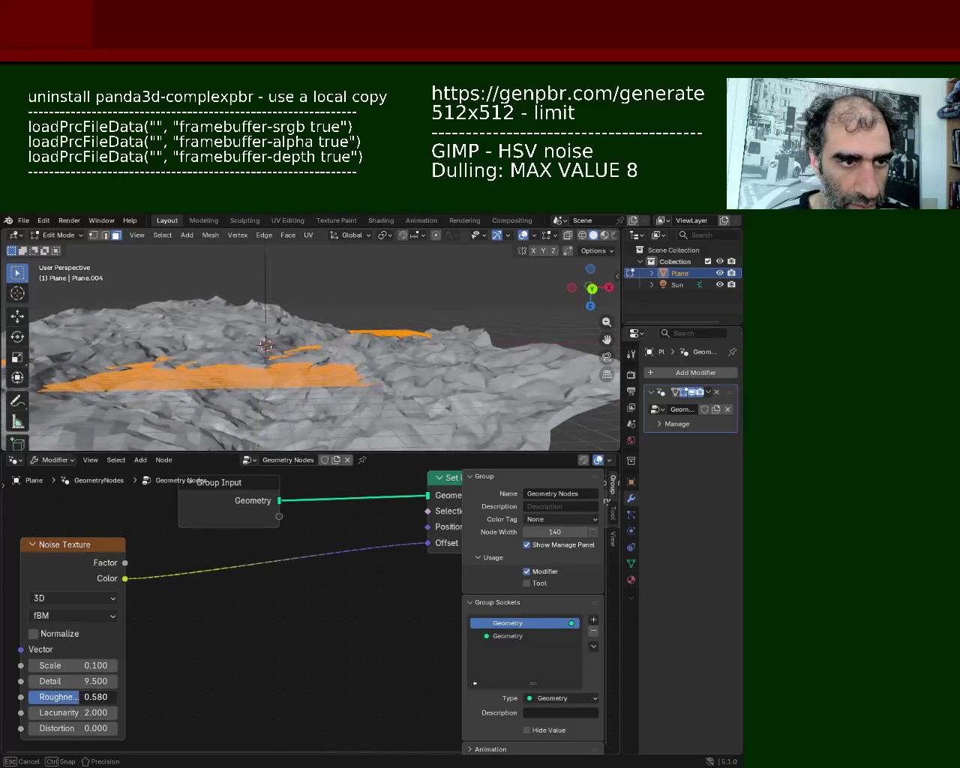
mouse_move(225, 345)
middle_mouse_down()
mouse_move(84, 398)
mouse_move(148, 411)
mouse_move(412, 387)
mouse_move(553, 408)
middle_mouse_up()
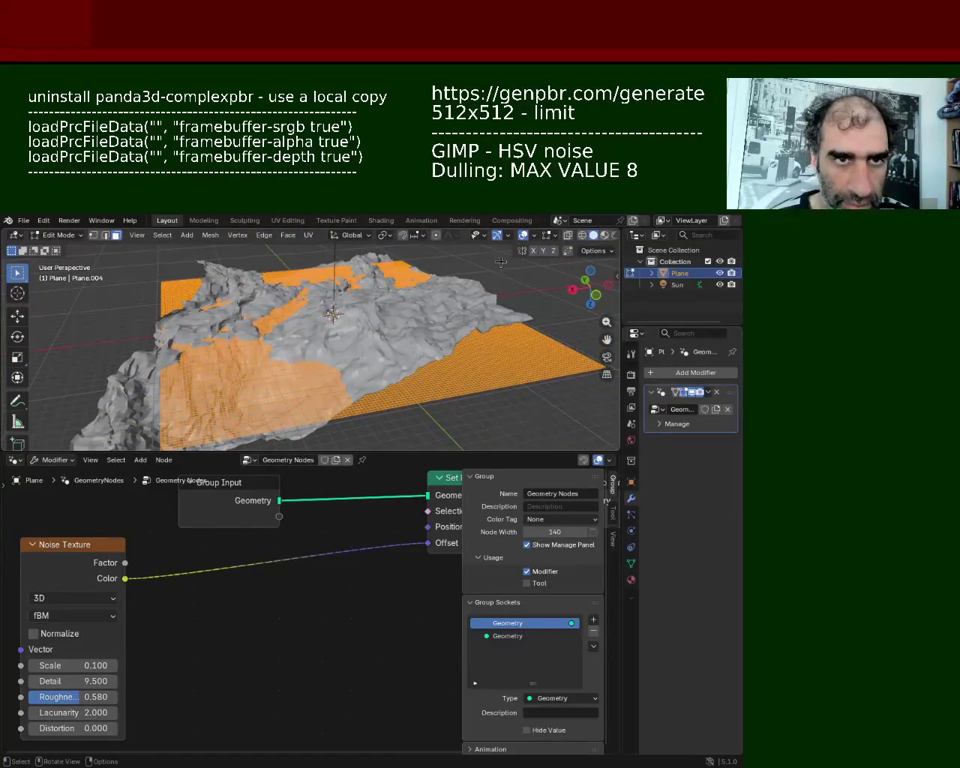
left_click(496, 239)
- Set the noise Roughness to 0.596 and Detail to 7.600, orbiting to inspect the terrain
mouse_move(300, 401)
middle_mouse_down()
mouse_move(429, 398)
mouse_move(306, 410)
mouse_move(128, 395)
mouse_move(207, 388)
middle_mouse_up()
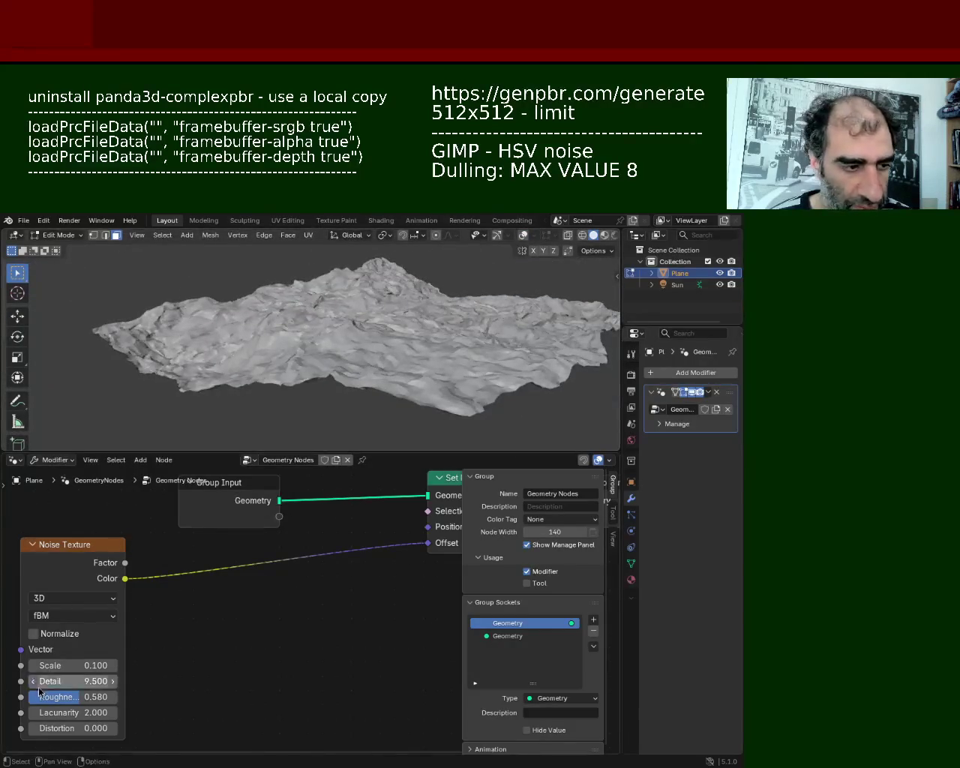
left_click_drag(69, 697, 62, 697)
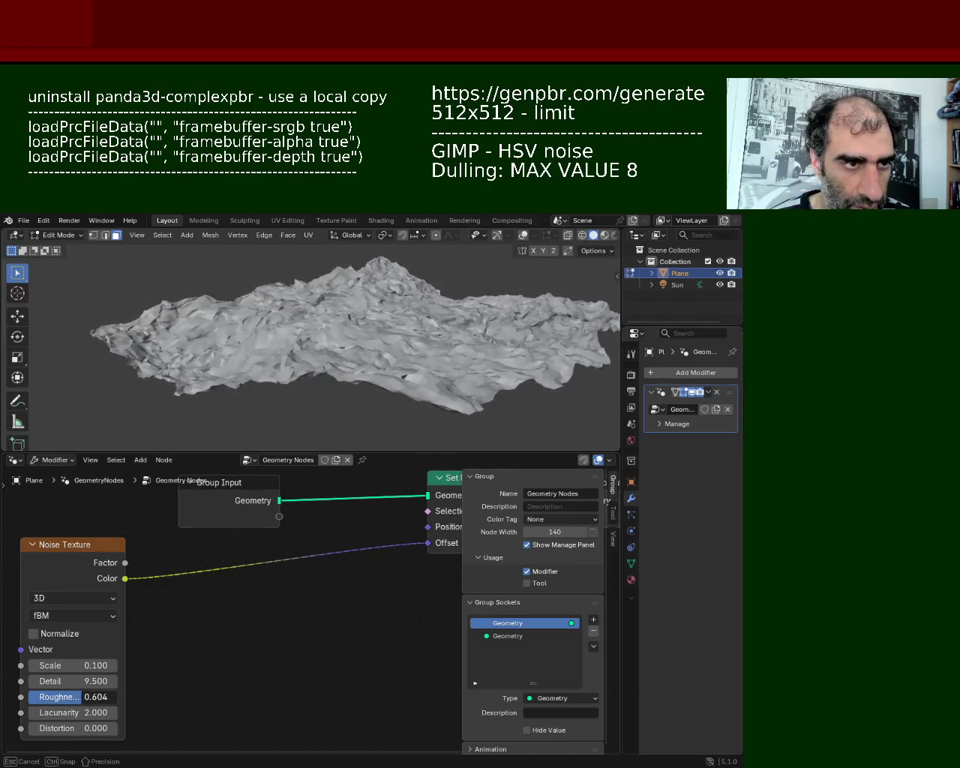
left_click(67, 682)
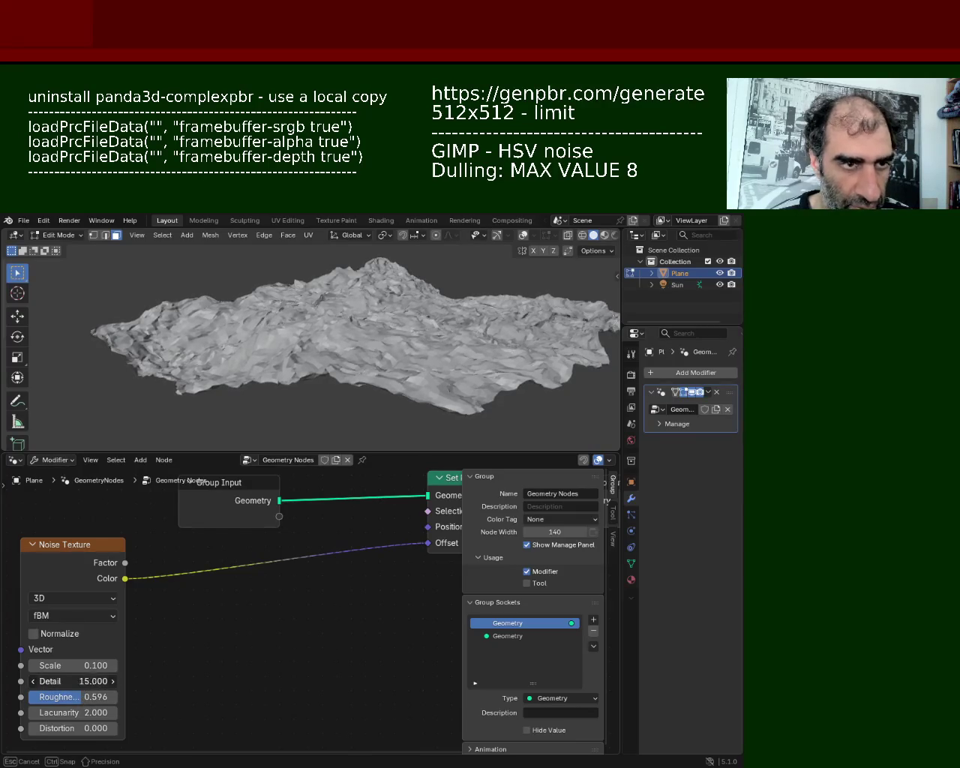
mouse_move(68, 681)
left_mouse_down()
mouse_move(53, 681)
mouse_move(64, 681)
left_mouse_up()
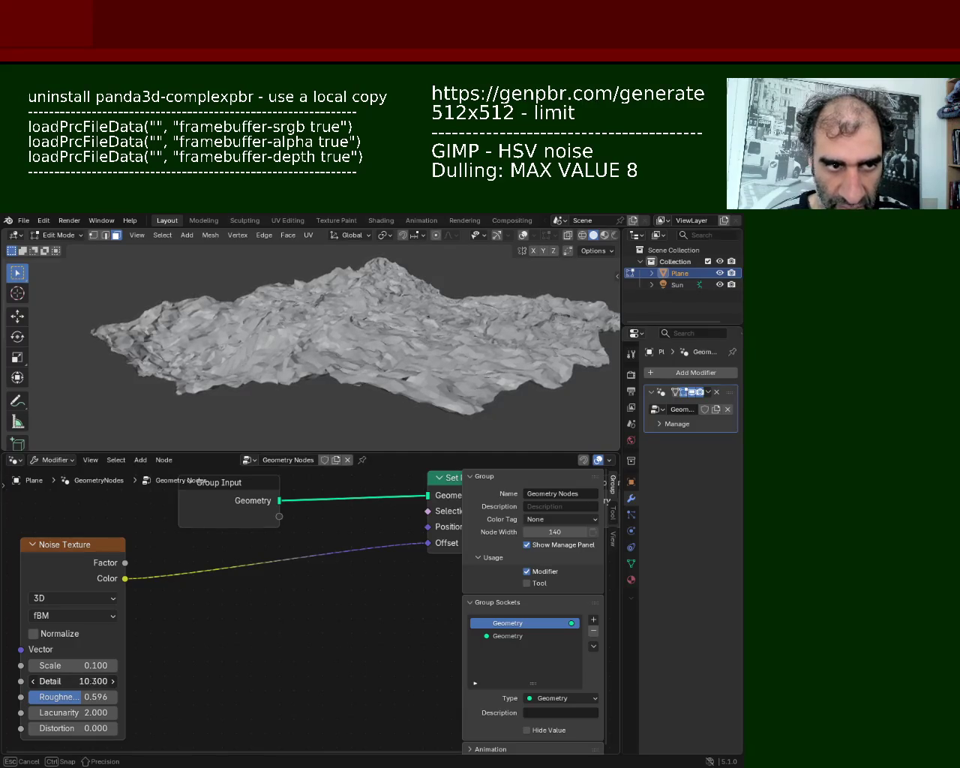
mouse_move(65, 681)
left_mouse_down()
mouse_move(75, 681)
mouse_move(63, 681)
left_mouse_up()
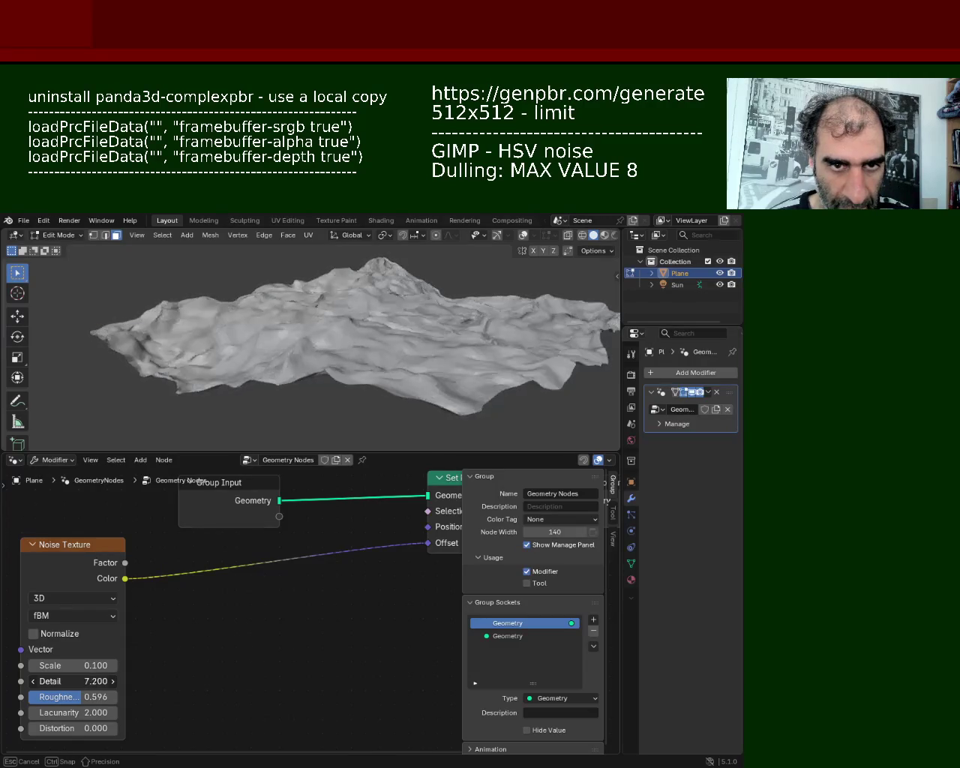
mouse_move(323, 330)
middle_mouse_down()
mouse_move(132, 309)
mouse_move(106, 318)
mouse_move(161, 285)
middle_mouse_up()
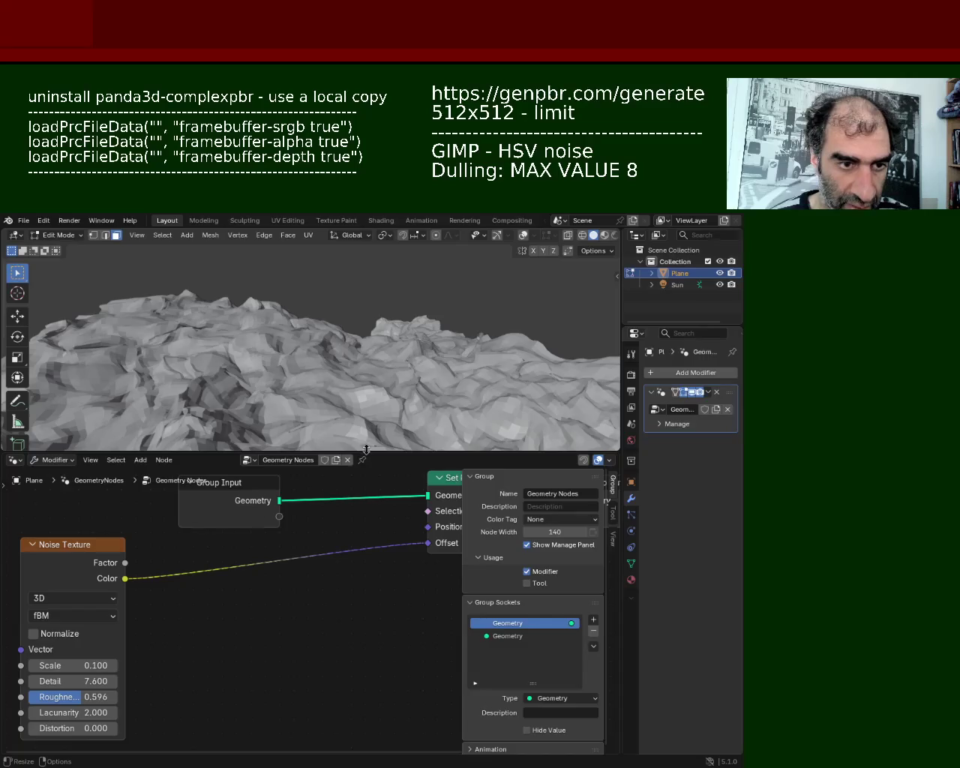
- Change the noise Scale to -0.200 for a tighter, jagged rocky surface
left_click_drag(366, 450, 366, 474)
mouse_move(75, 677)
left_mouse_down()
mouse_move(84, 676)
mouse_move(75, 677)
left_mouse_up()
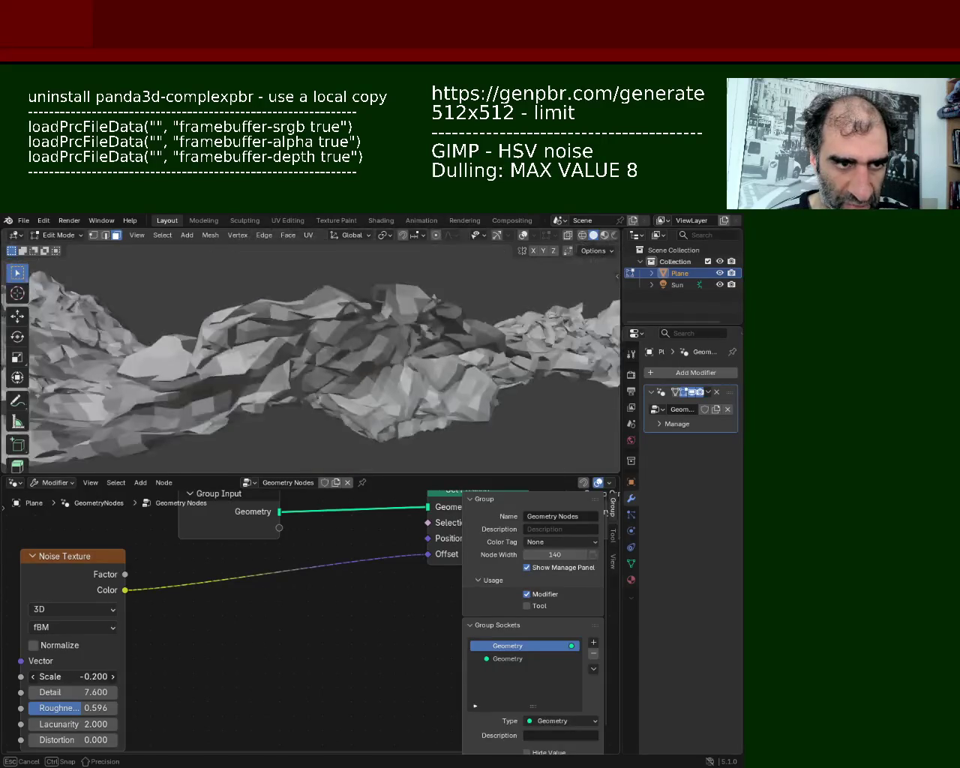
middle_click_drag(330, 364, 180, 376)
mouse_move(167, 358)
middle_mouse_down()
mouse_move(343, 349)
mouse_move(581, 367)
mouse_move(316, 360)
mouse_move(264, 337)
mouse_move(322, 396)
mouse_move(309, 362)
mouse_move(333, 392)
middle_mouse_up()
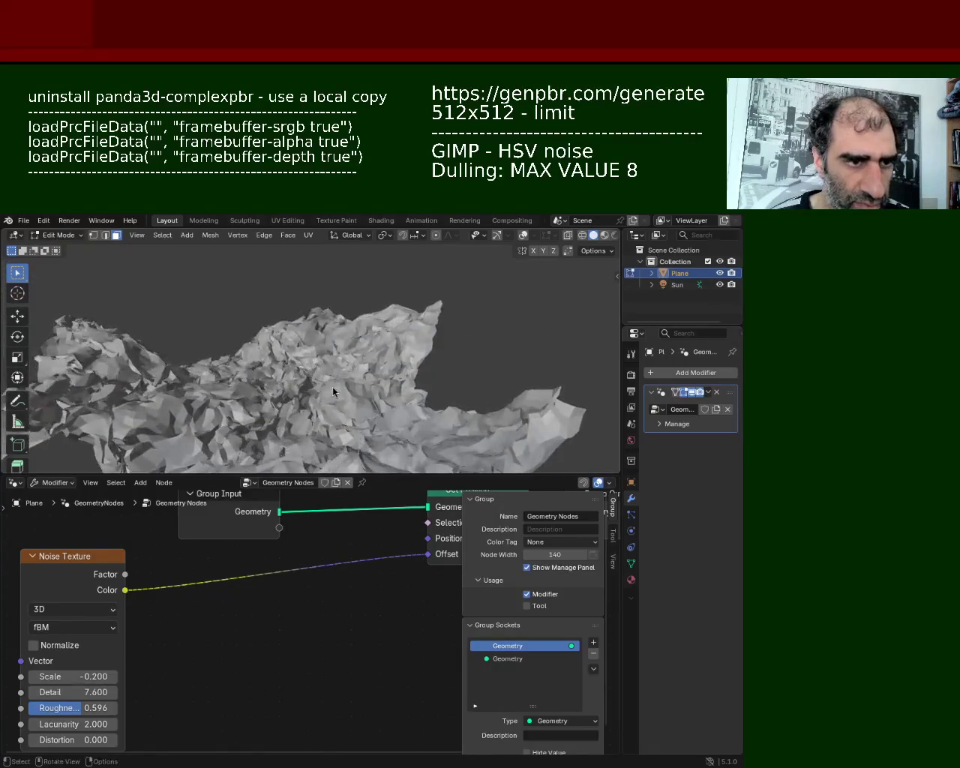
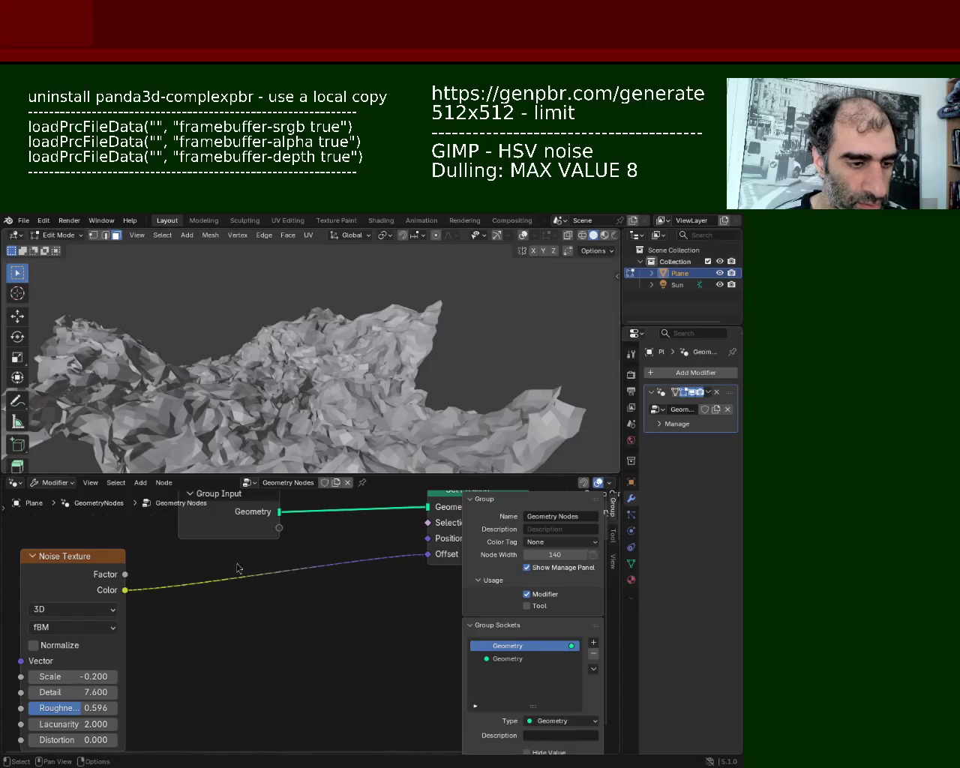
- Orbit to see the terrain side-on and turn on the viewport navigation aids
middle_click_drag(281, 463, 210, 514)
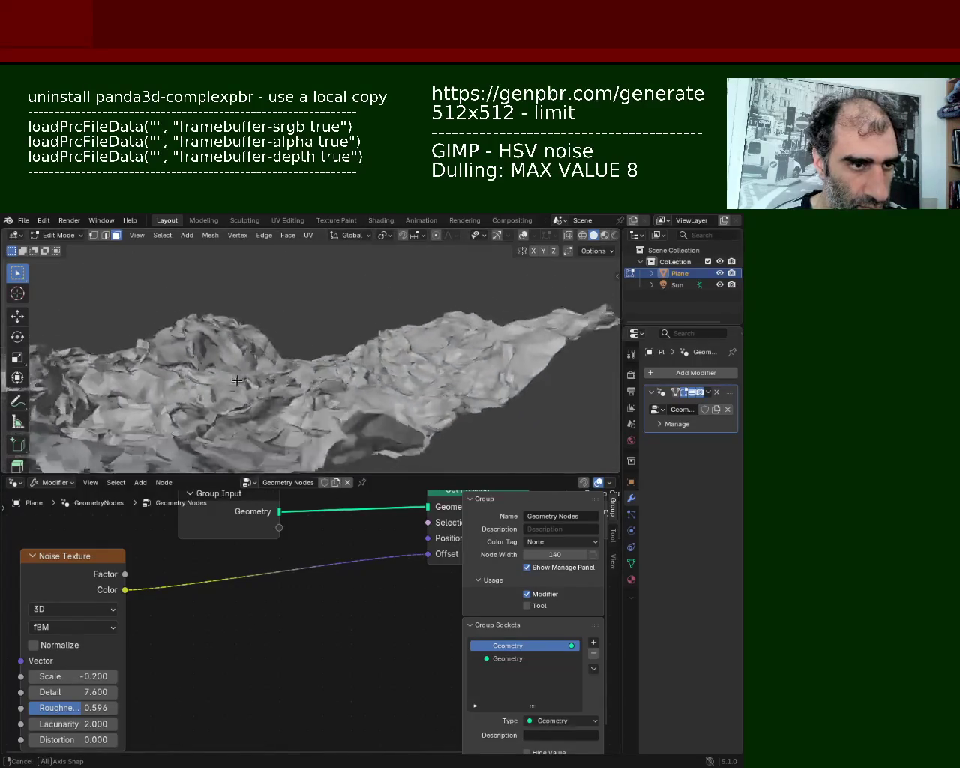
middle_click_drag(367, 368, 325, 359)
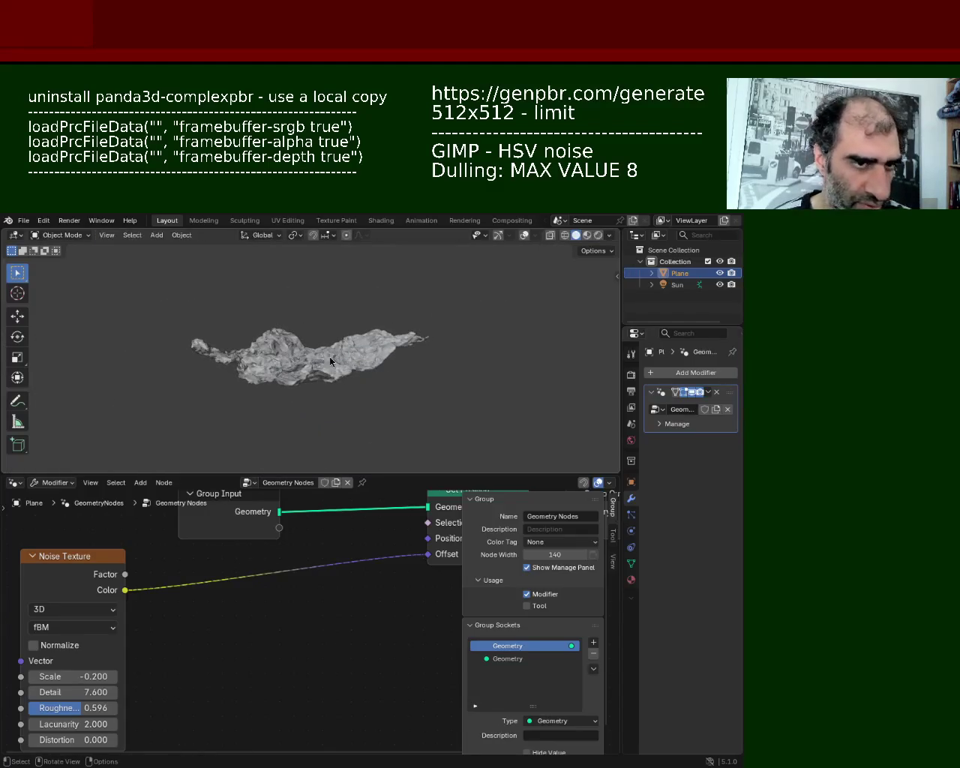
left_click(498, 235)
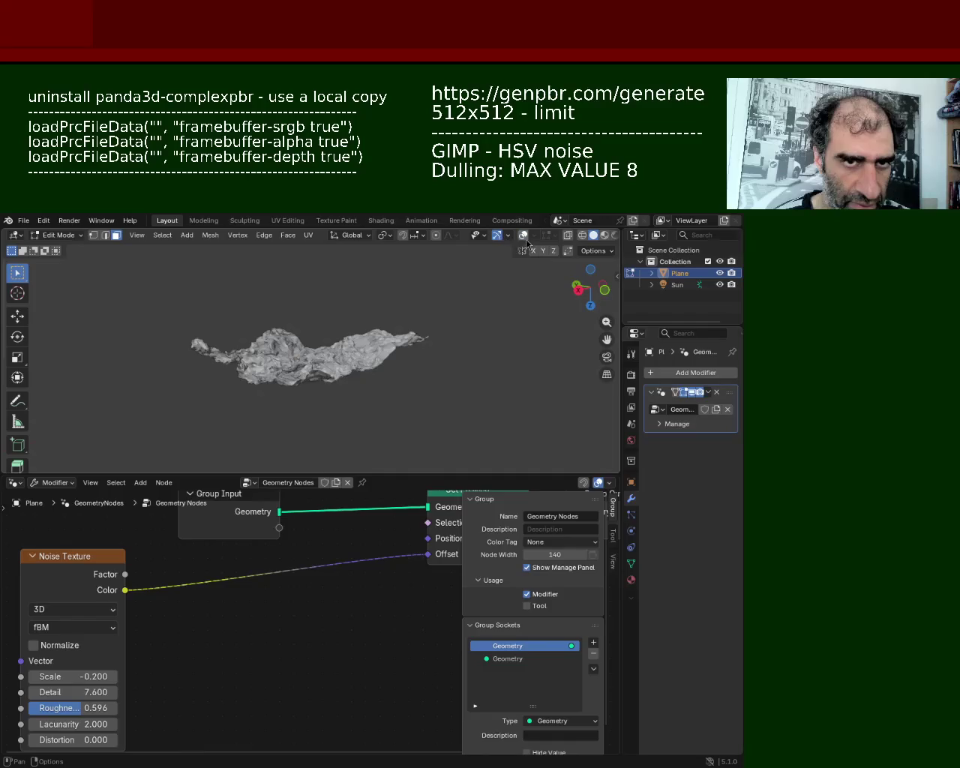
- Select all of the terrain mesh and scale it up by 4.173
key("a")
key("s")
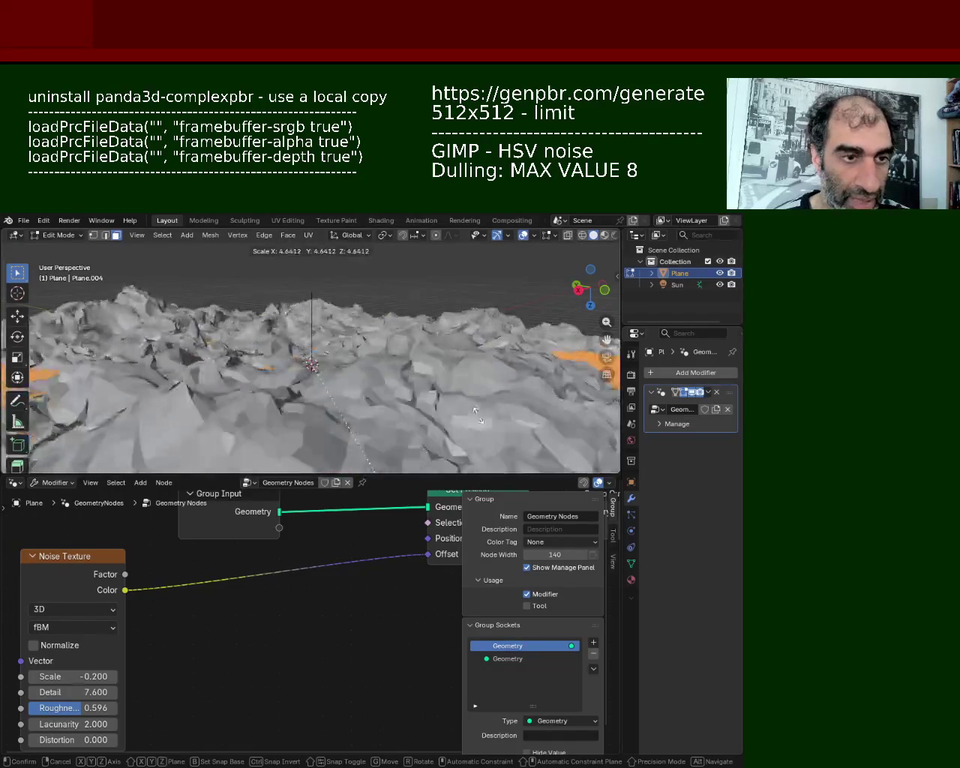
left_click(459, 407)
mouse_move(459, 408)
middle_mouse_down()
mouse_move(367, 432)
mouse_move(504, 369)
middle_mouse_up()
key("ctrl+e")
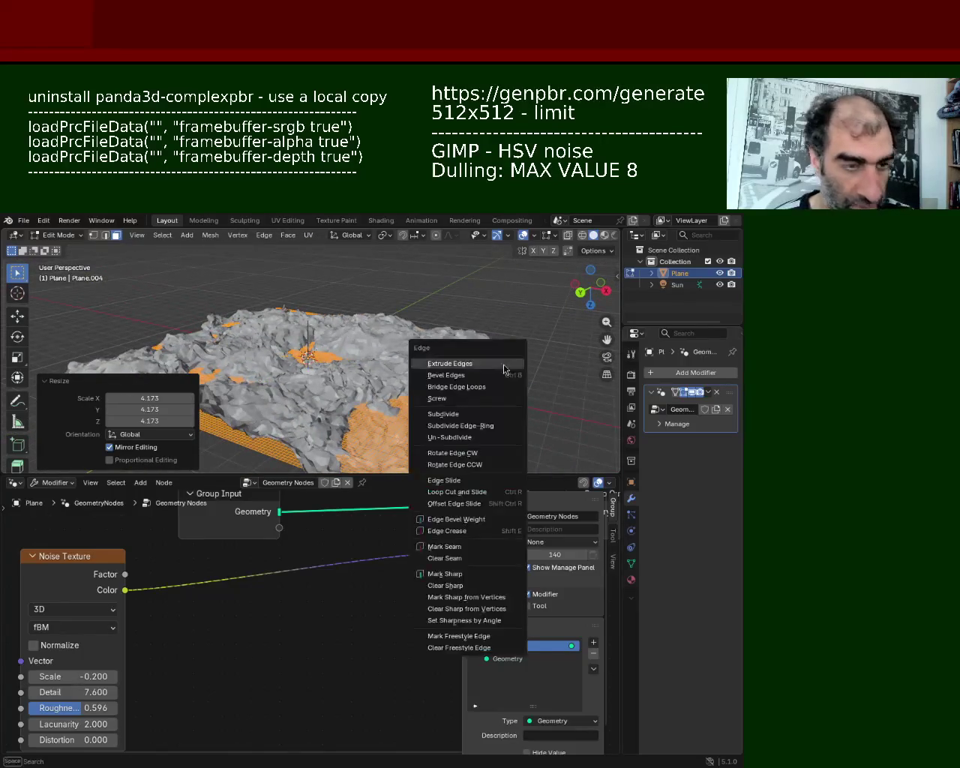
- Subdivide the terrain edges once and set the noise Detail to 15 and Roughness to 0.620
left_click(443, 414)
scroll(266, 342, "up", 5)
mouse_move(267, 342)
middle_mouse_down()
mouse_move(380, 381)
mouse_move(360, 330)
middle_mouse_up()
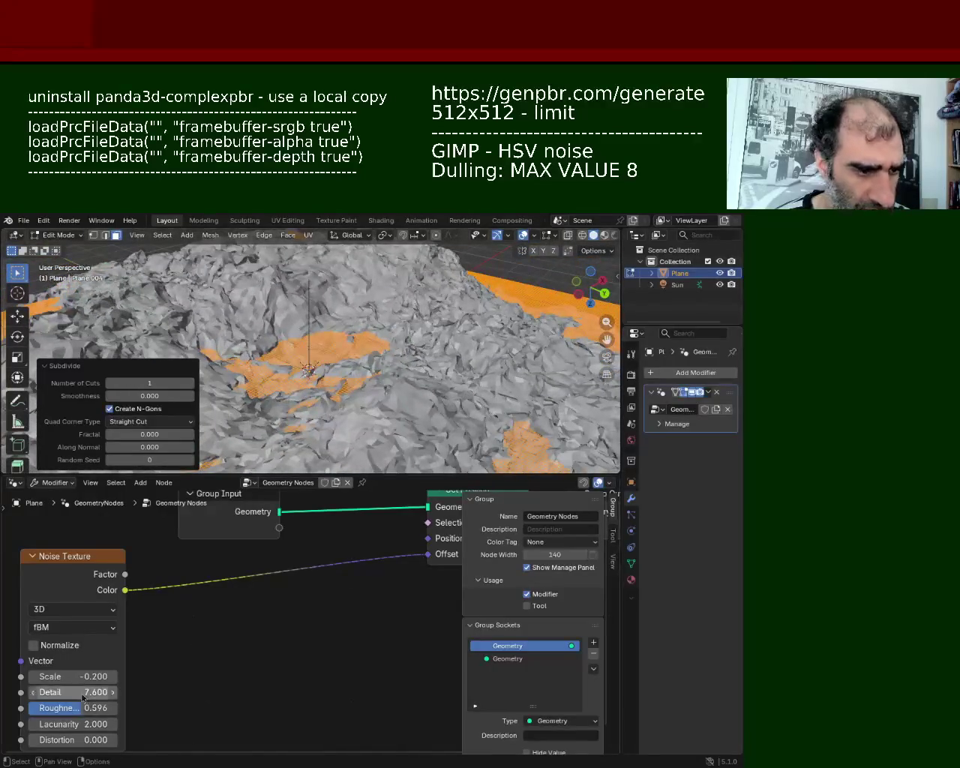
mouse_move(73, 691)
left_mouse_down()
mouse_move(98, 691)
mouse_move(45, 701)
mouse_move(105, 709)
mouse_move(75, 708)
left_mouse_up()
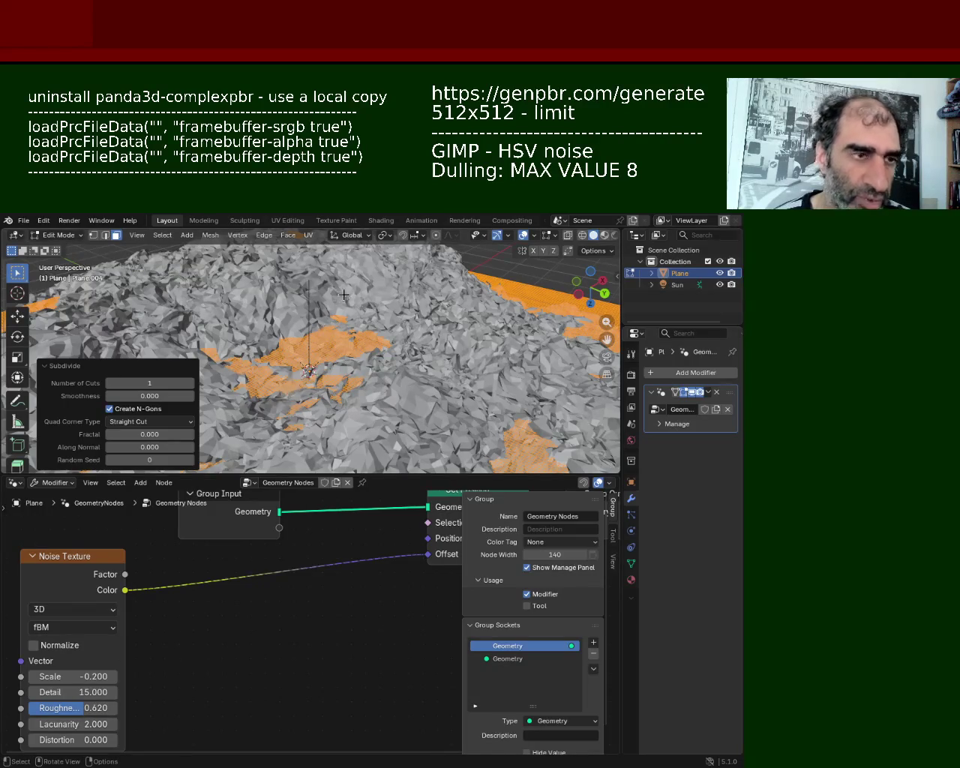
middle_click_drag(344, 295, 264, 267)
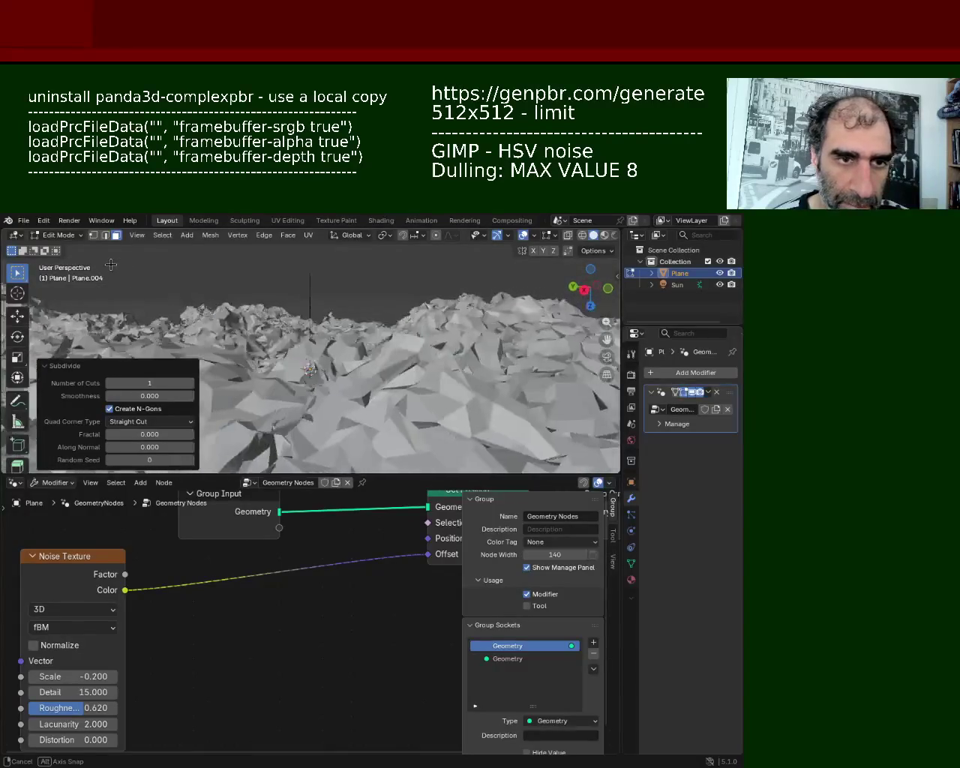
mouse_move(90, 278)
middle_mouse_down()
mouse_move(236, 267)
mouse_move(514, 315)
mouse_move(432, 346)
mouse_move(131, 341)
middle_mouse_up()
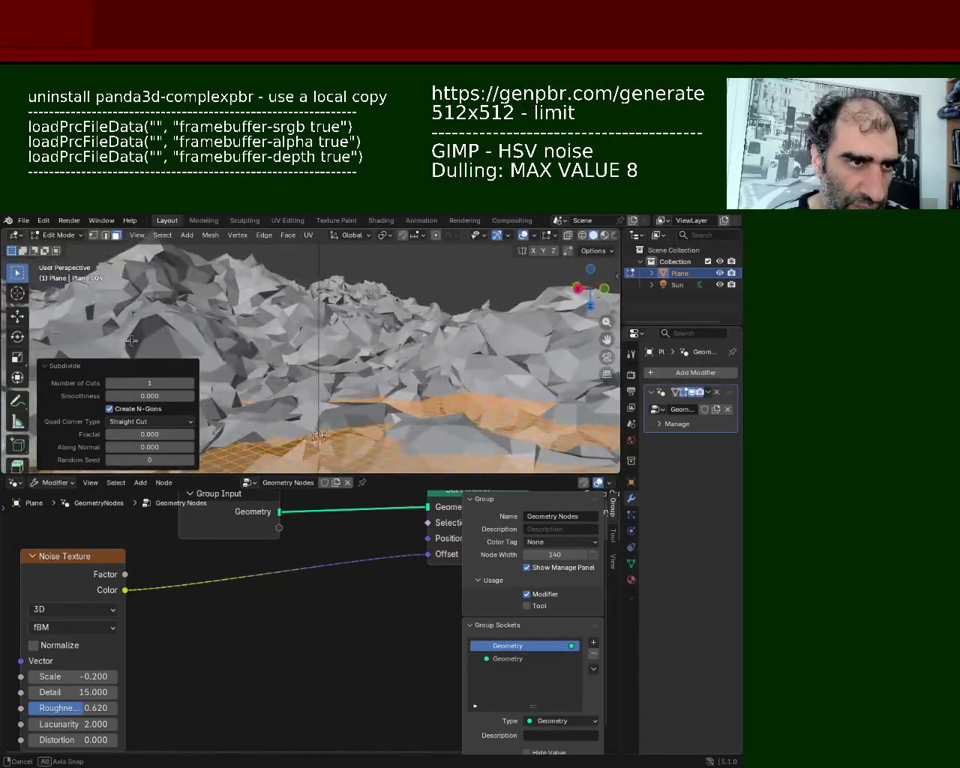
left_click_drag(396, 476, 396, 584)
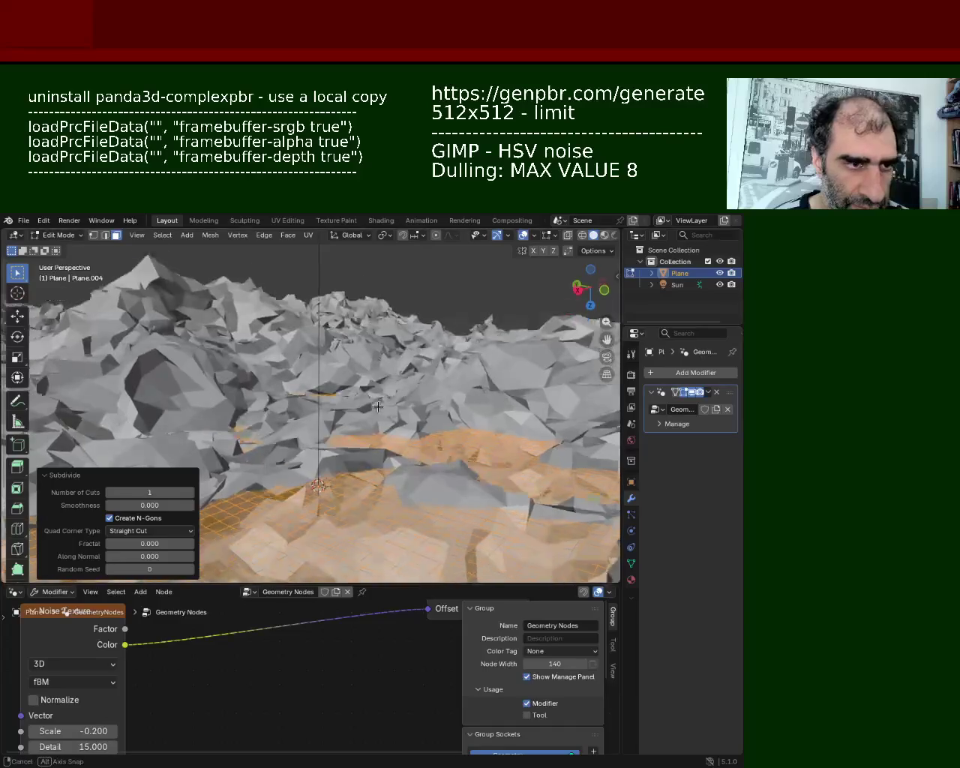
- Open and dismiss the Edge menu twice, then orbit toward a top-down terrain view
key("ctrl+e")
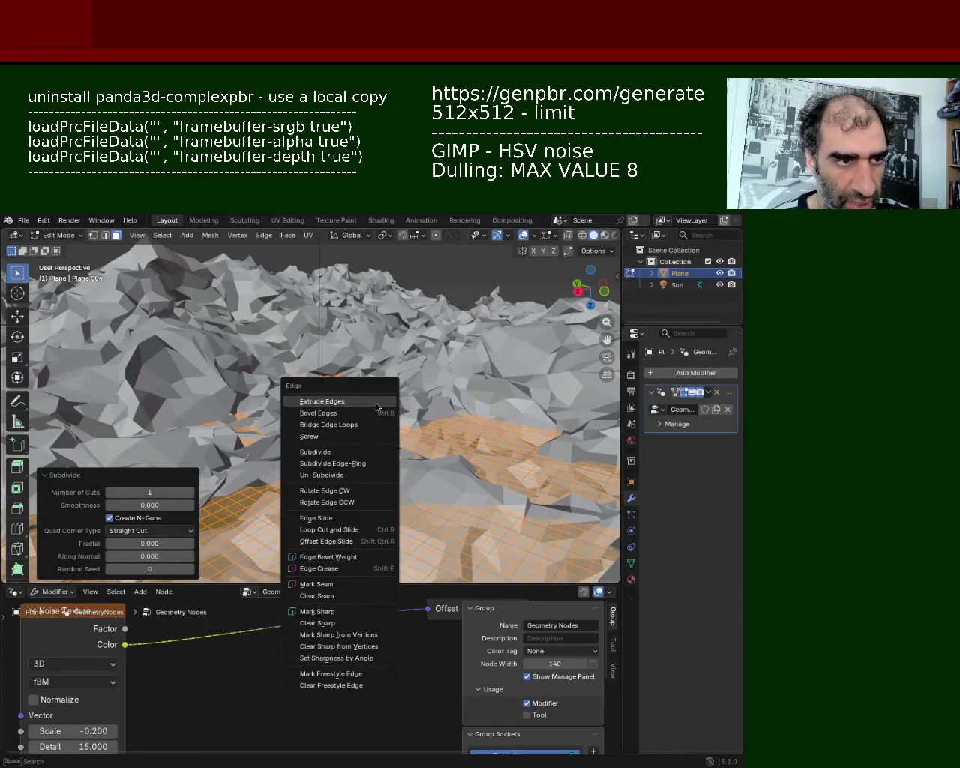
key("Escape")
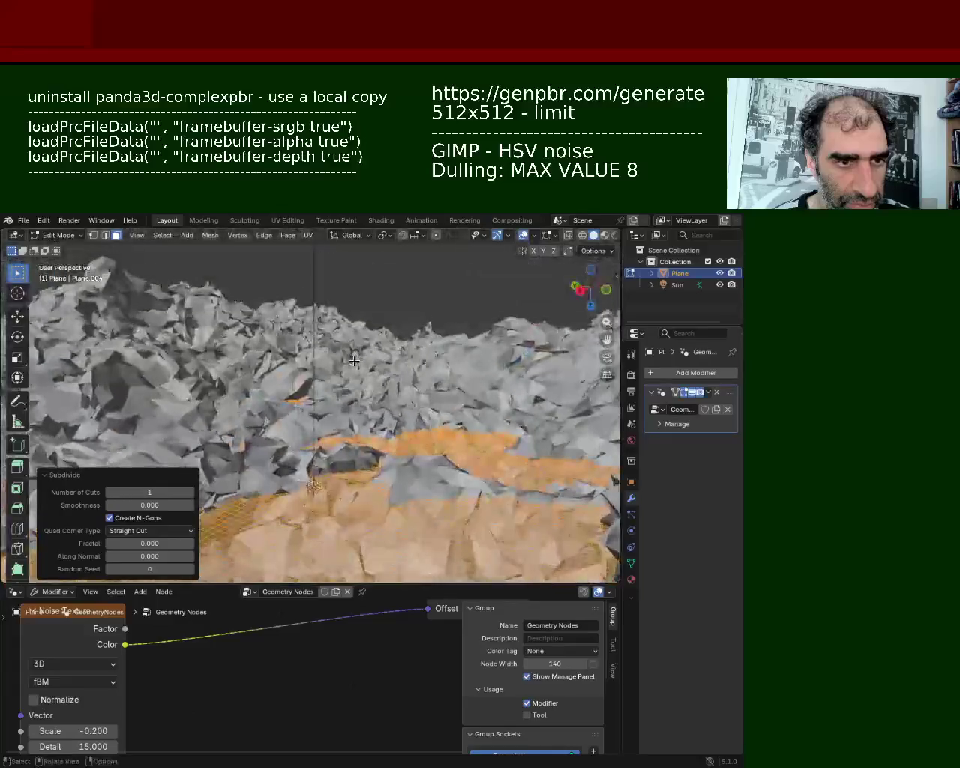
key("ctrl+e")
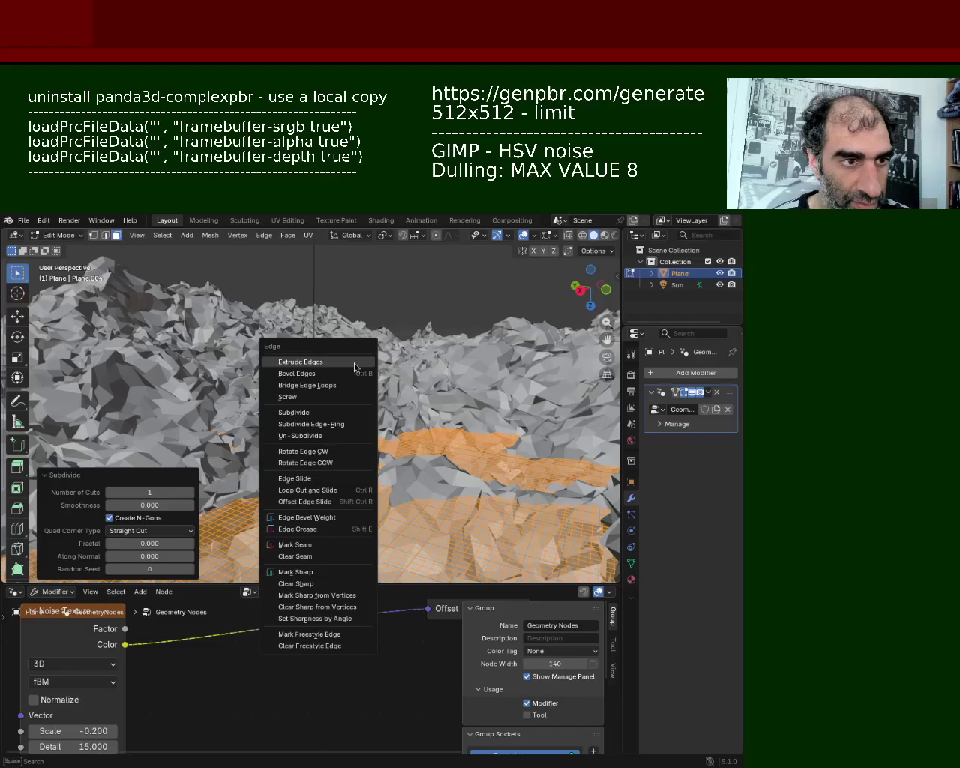
key("Escape")
mouse_move(355, 367)
middle_mouse_down()
mouse_move(492, 421)
mouse_move(444, 376)
mouse_move(375, 361)
mouse_move(138, 361)
mouse_move(536, 391)
middle_mouse_up()
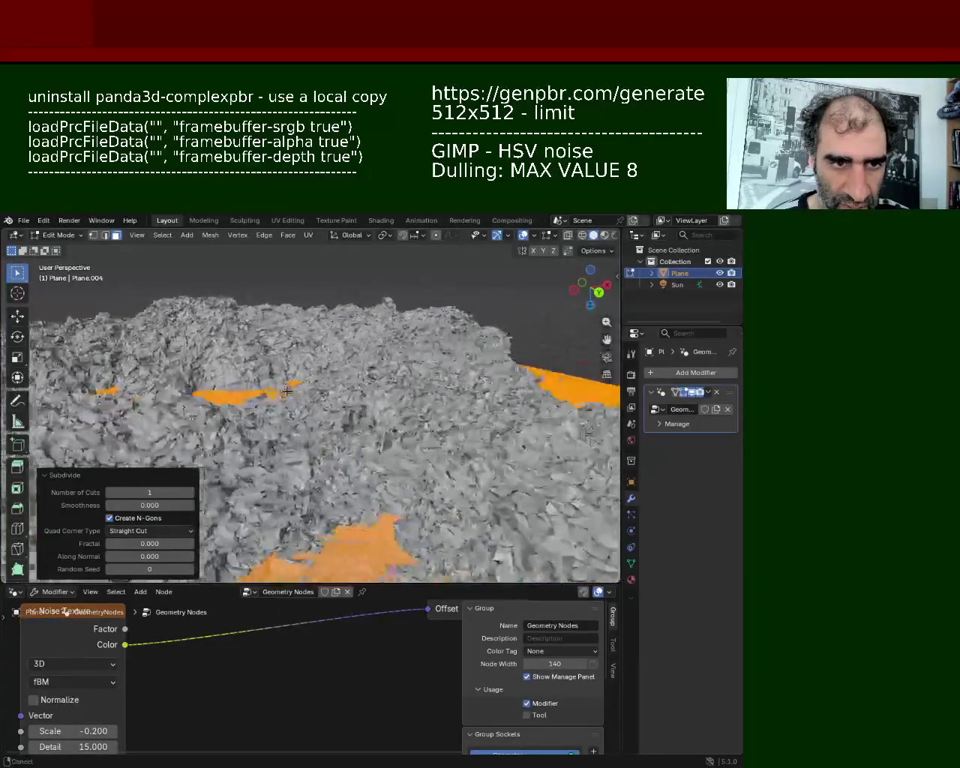
mouse_move(318, 377)
middle_mouse_down()
mouse_move(440, 438)
mouse_move(378, 390)
mouse_move(612, 391)
mouse_move(56, 396)
mouse_move(371, 429)
mouse_move(98, 402)
middle_mouse_up()
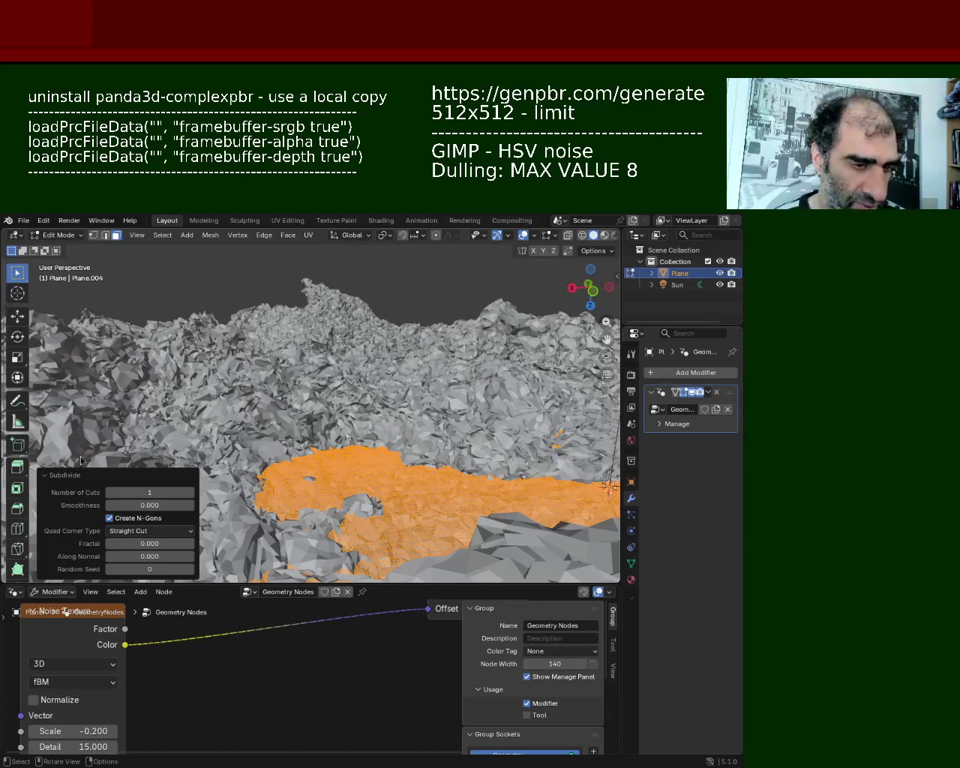
middle_click_drag(289, 447, 317, 403)
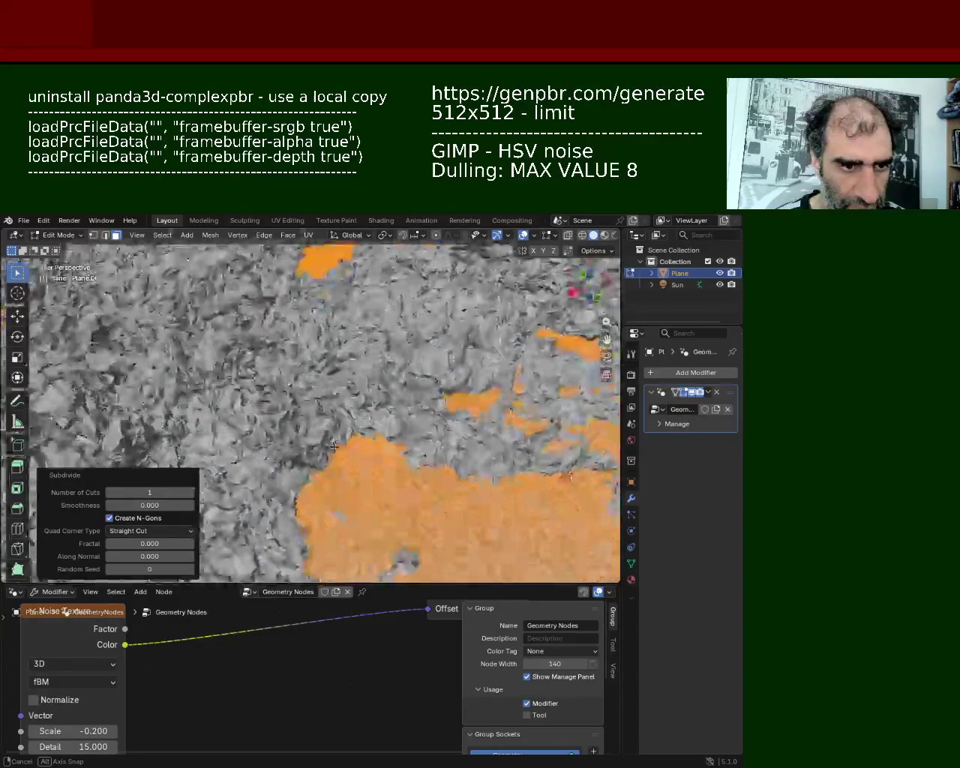
middle_click_drag(318, 402, 408, 321)
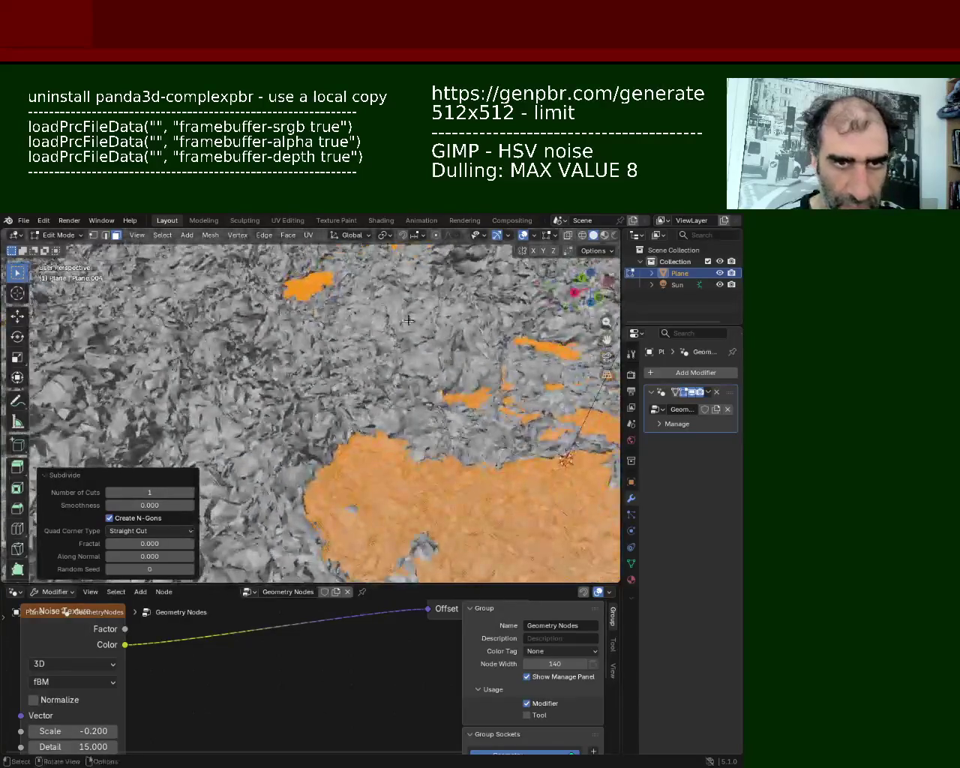
- Inspect the plain shaded terrain from low angles, then enlarge the node editor area
left_click(523, 235)
mouse_move(337, 375)
middle_mouse_down()
mouse_move(296, 405)
mouse_move(354, 417)
mouse_move(360, 323)
mouse_move(483, 425)
mouse_move(458, 425)
mouse_move(357, 355)
middle_mouse_up()
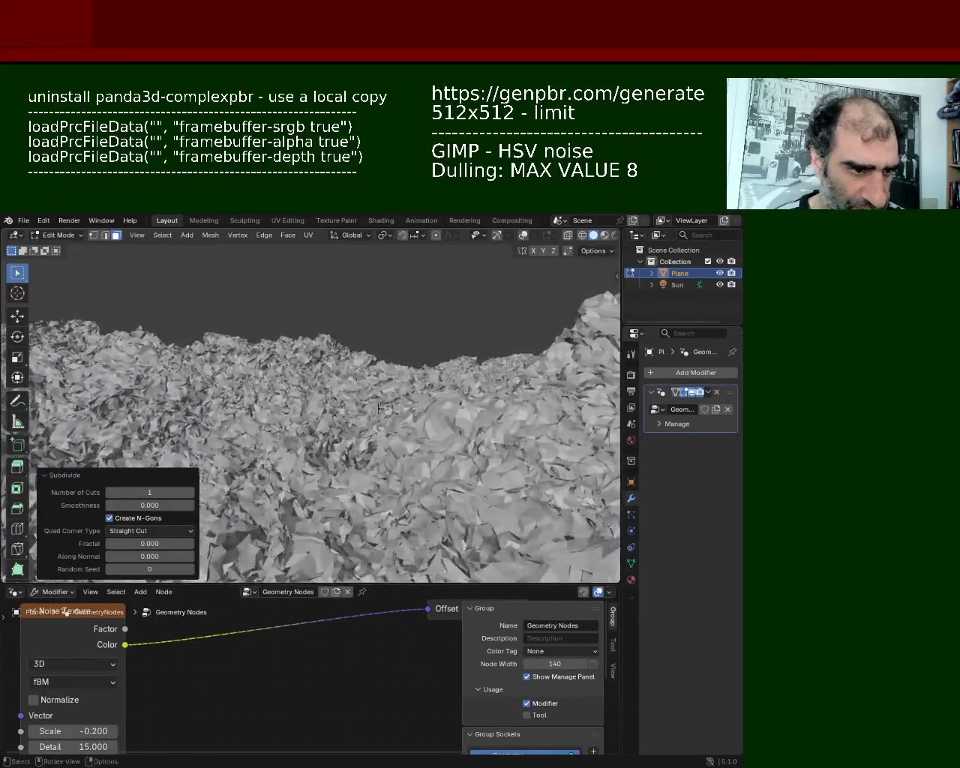
mouse_move(370, 339)
middle_mouse_down()
mouse_move(343, 460)
mouse_move(270, 473)
middle_mouse_up()
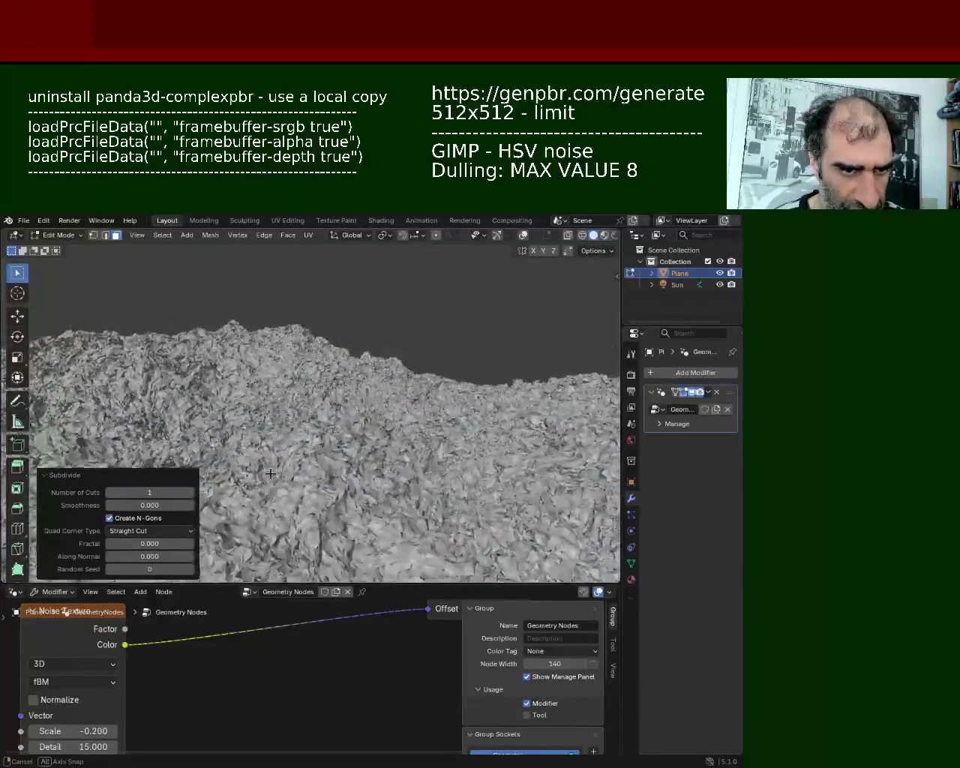
middle_click_drag(347, 399, 458, 410)
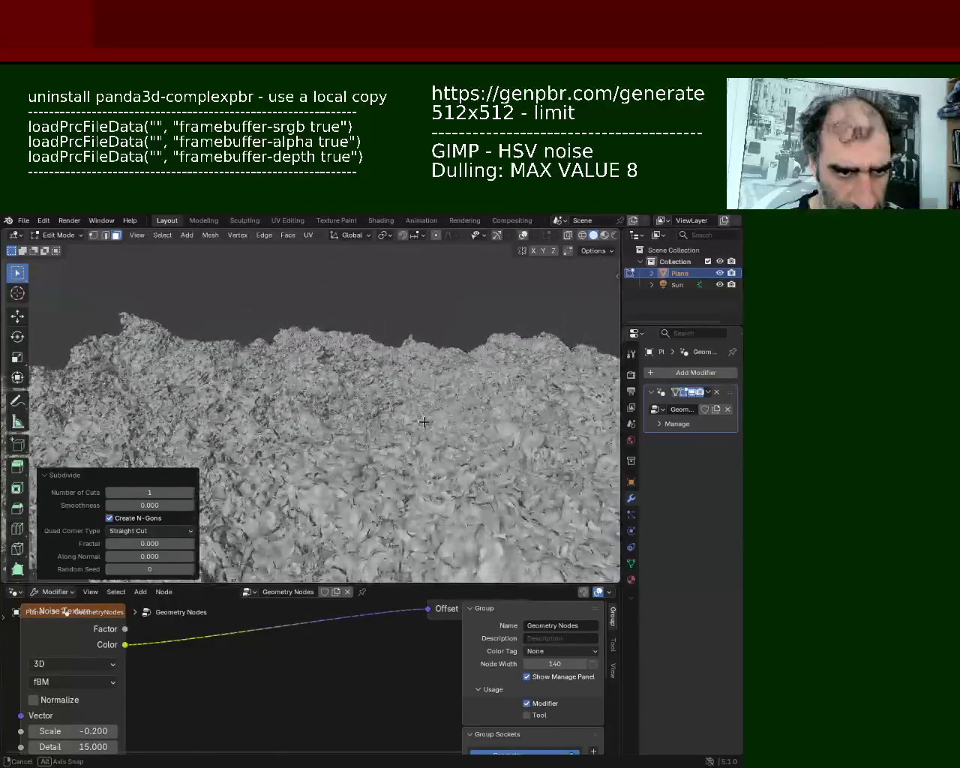
middle_click_drag(457, 411, 168, 556)
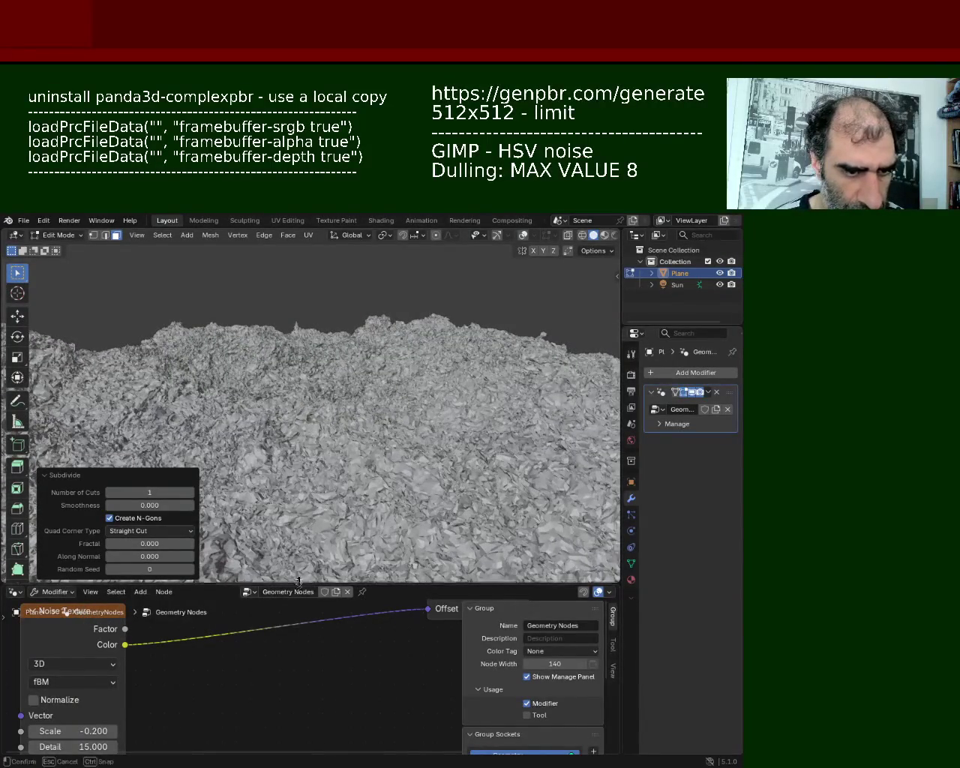
left_click_drag(299, 585, 298, 471)
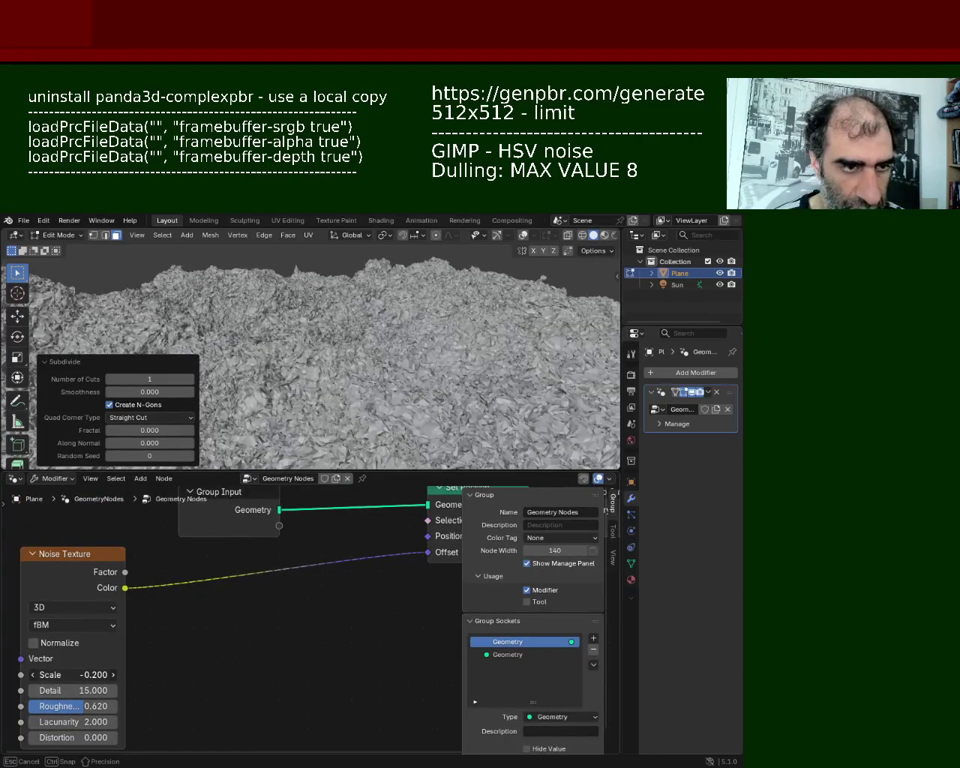
- Push the Noise Texture Scale to -4.800, then bring it back toward -0.200
mouse_move(72, 674)
left_mouse_down()
mouse_move(60, 675)
mouse_move(164, 615)
left_mouse_up()
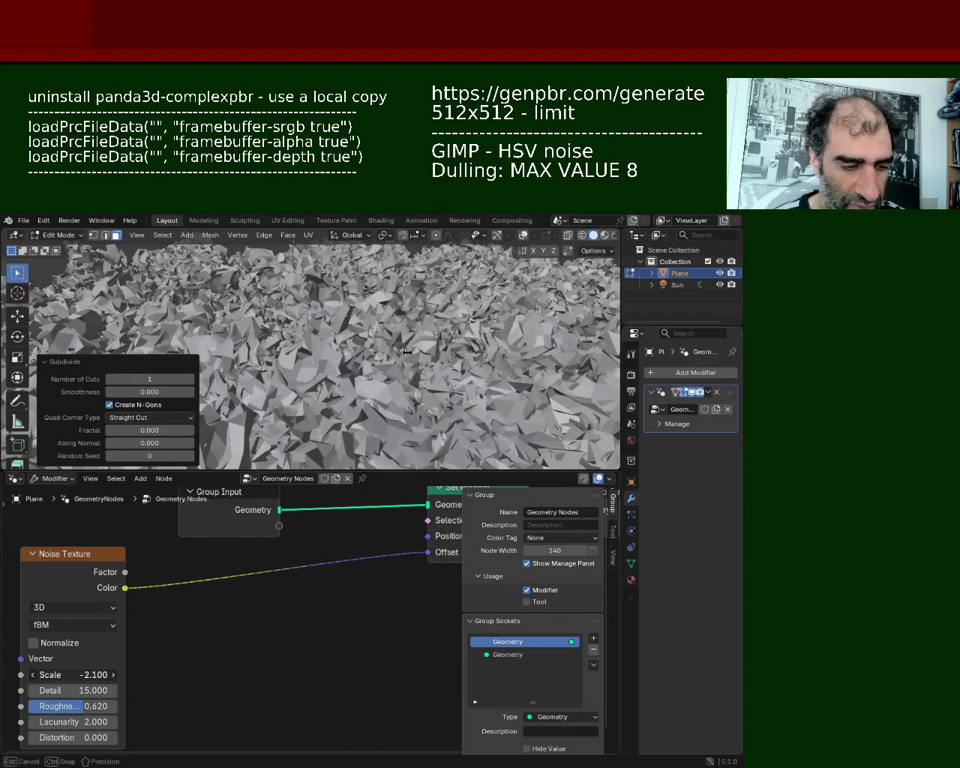
left_click_drag(406, 352, 408, 353)
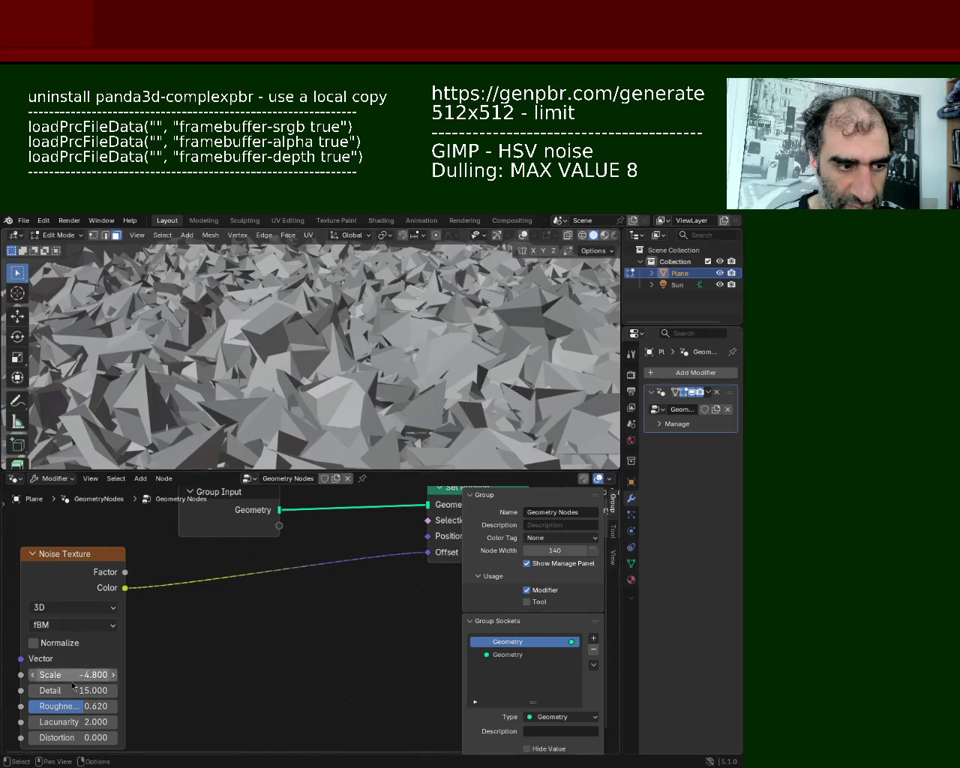
mouse_move(72, 675)
left_mouse_down()
mouse_move(120, 675)
mouse_move(97, 674)
left_mouse_up()
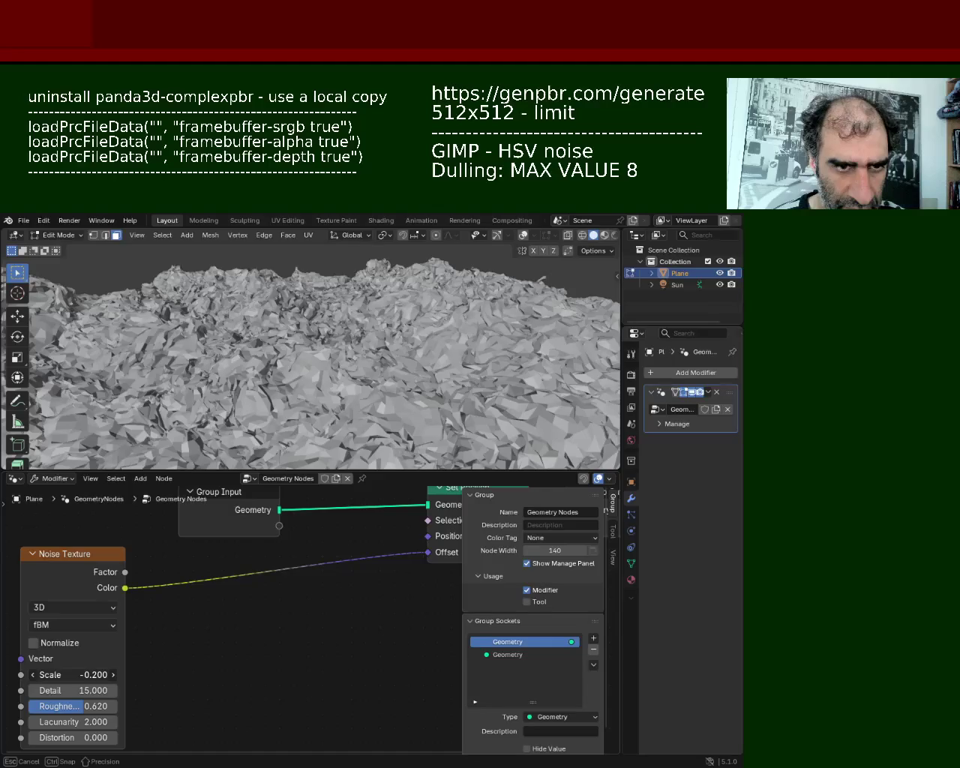
middle_click_drag(184, 353, 181, 379)
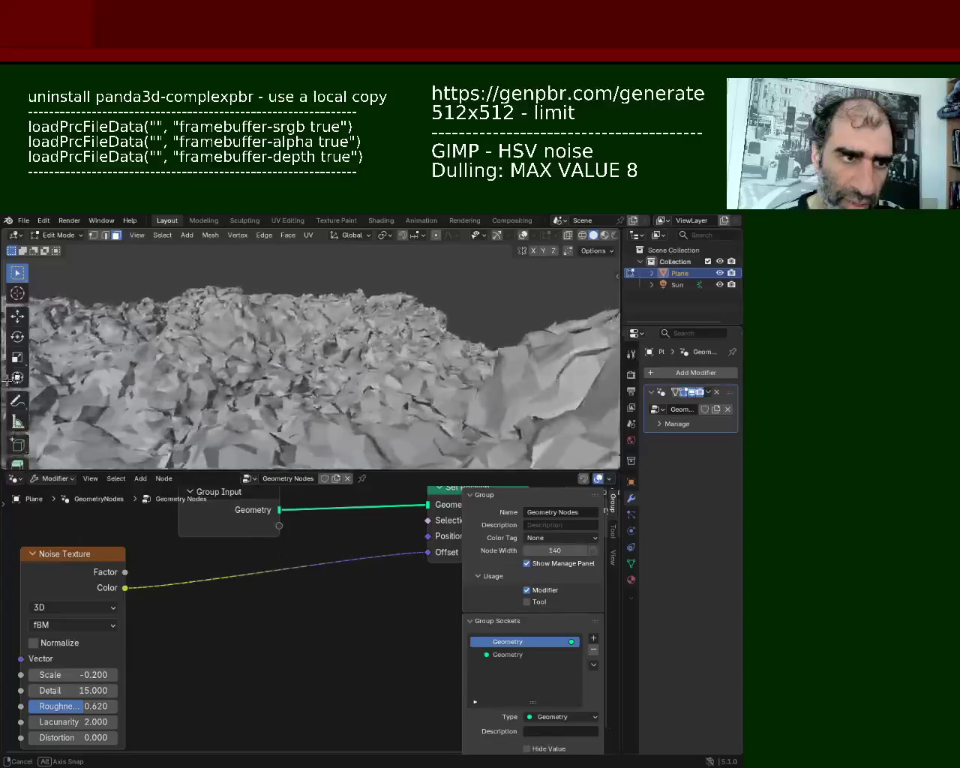
middle_click_drag(6, 380, 88, 376)
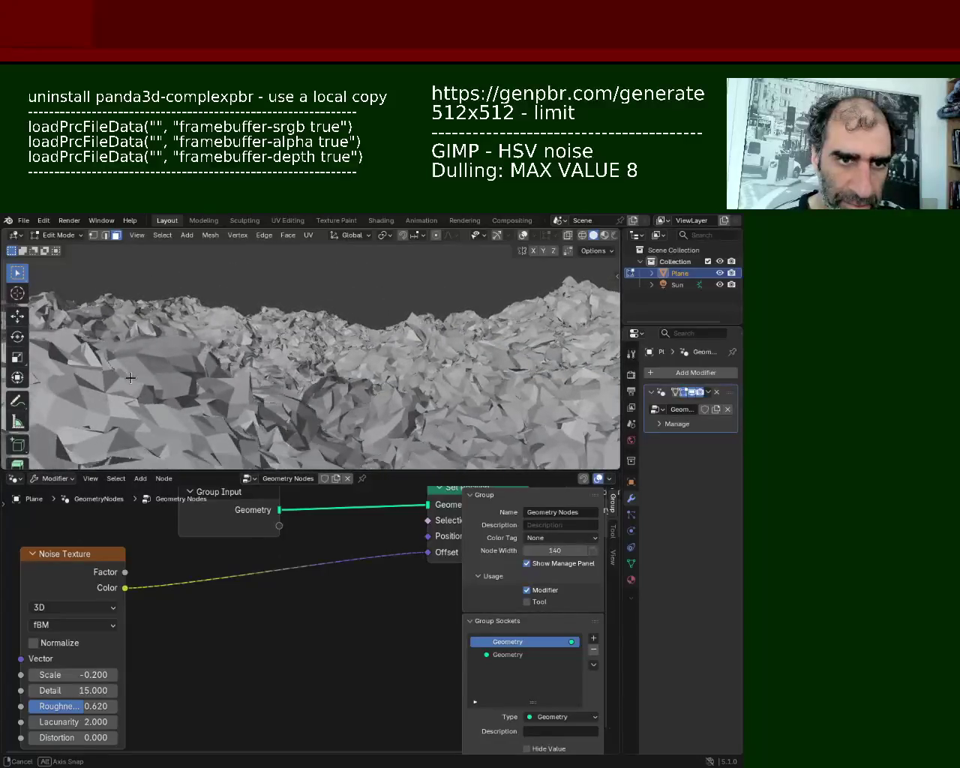
middle_click_drag(123, 464, 398, 321)
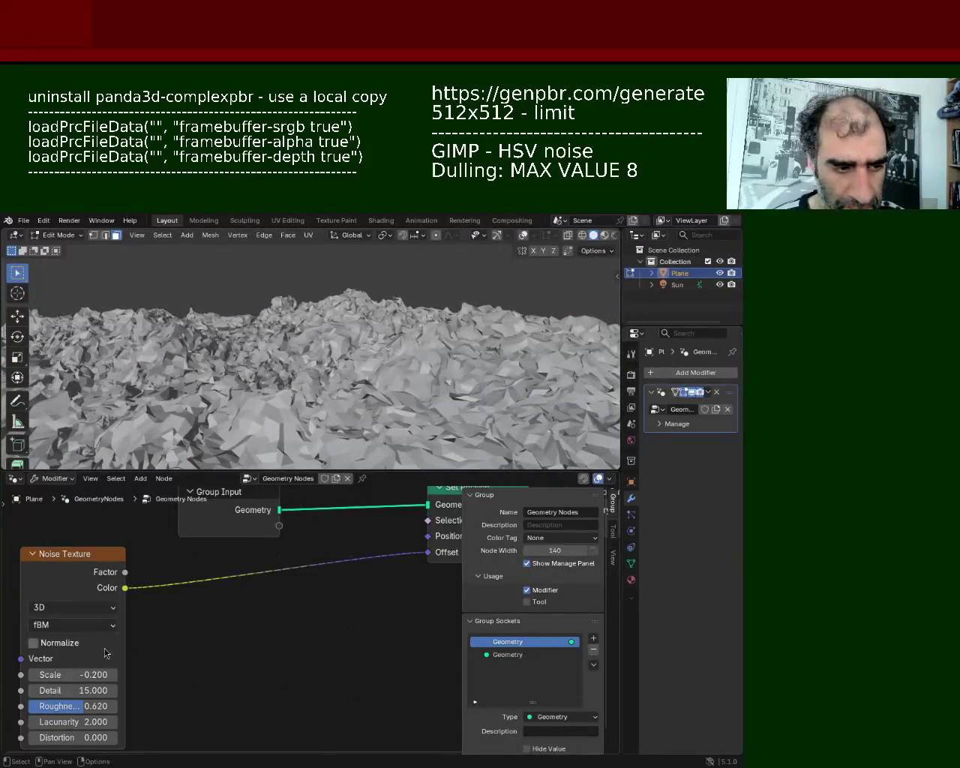
- Lower the noise Detail to about 9.2 and settle Scale at -0.100 for rolling hills
left_click_drag(65, 693, 67, 693)
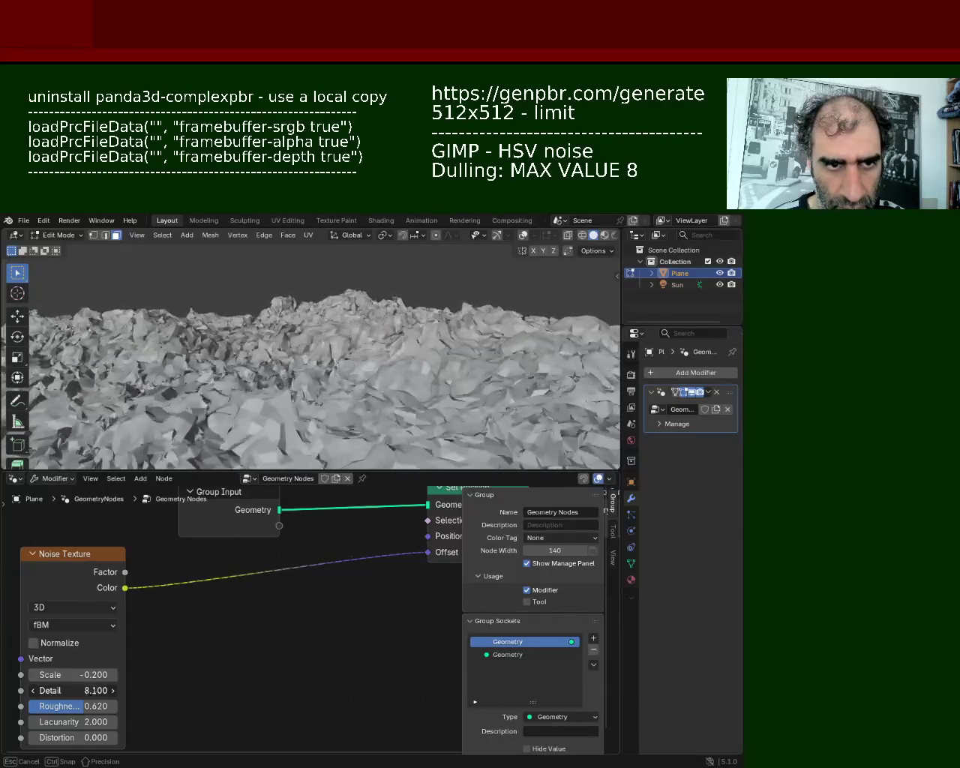
mouse_move(73, 674)
left_mouse_down()
mouse_move(45, 674)
mouse_move(98, 675)
mouse_move(69, 675)
left_mouse_up()
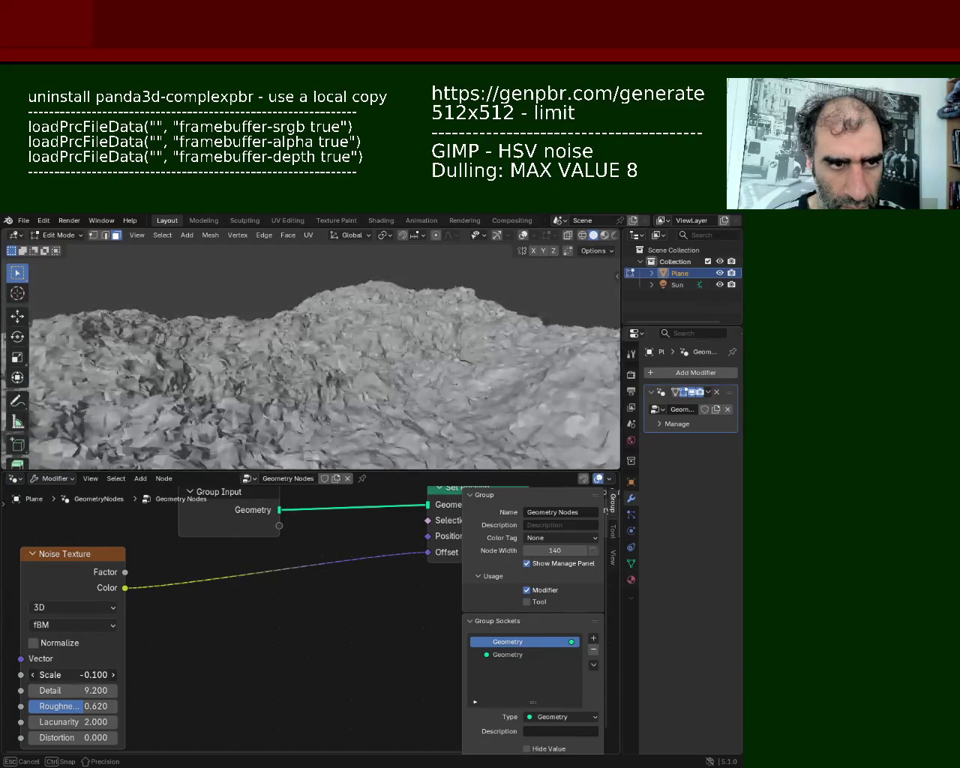
left_click_drag(73, 674, 68, 674)
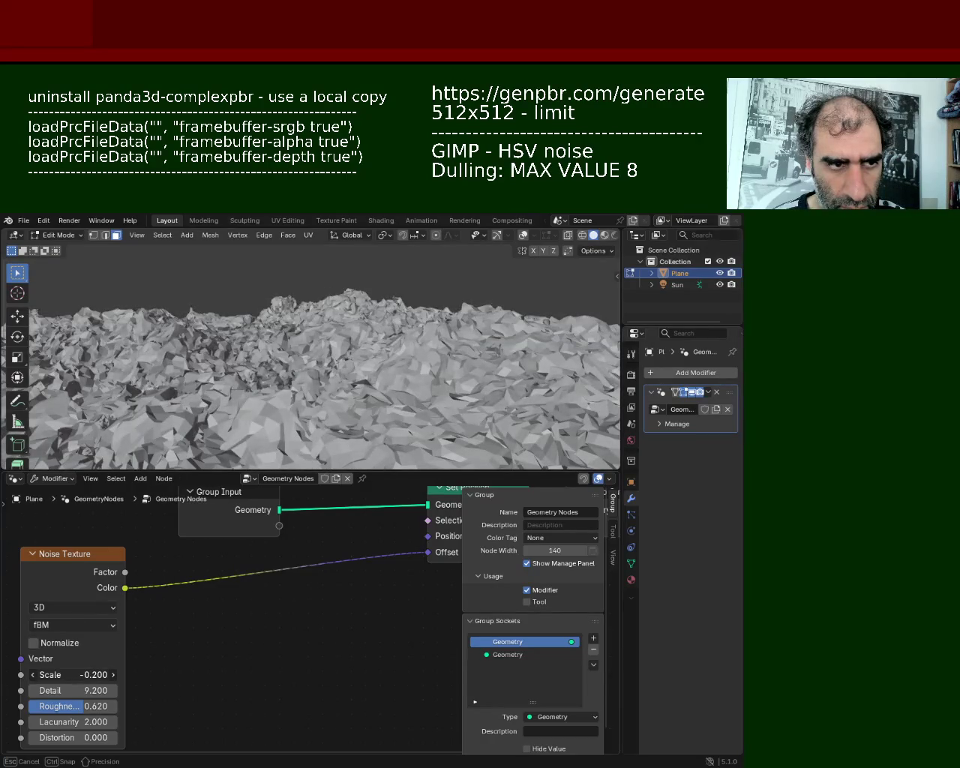
mouse_move(322, 420)
middle_mouse_down()
mouse_move(190, 357)
mouse_move(506, 344)
mouse_move(528, 358)
middle_mouse_up()
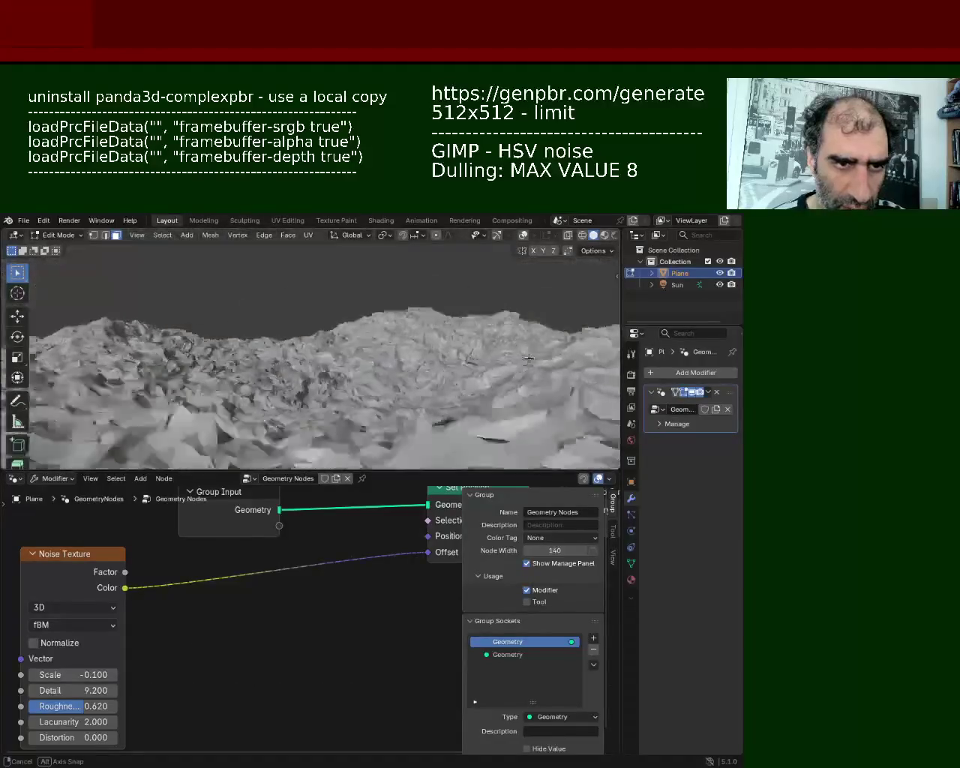
mouse_move(361, 347)
middle_mouse_down()
mouse_move(485, 301)
mouse_move(598, 298)
mouse_move(162, 306)
mouse_move(28, 293)
middle_mouse_up()
mouse_move(244, 328)
middle_mouse_down()
mouse_move(452, 385)
mouse_move(445, 422)
mouse_move(471, 381)
middle_mouse_up()
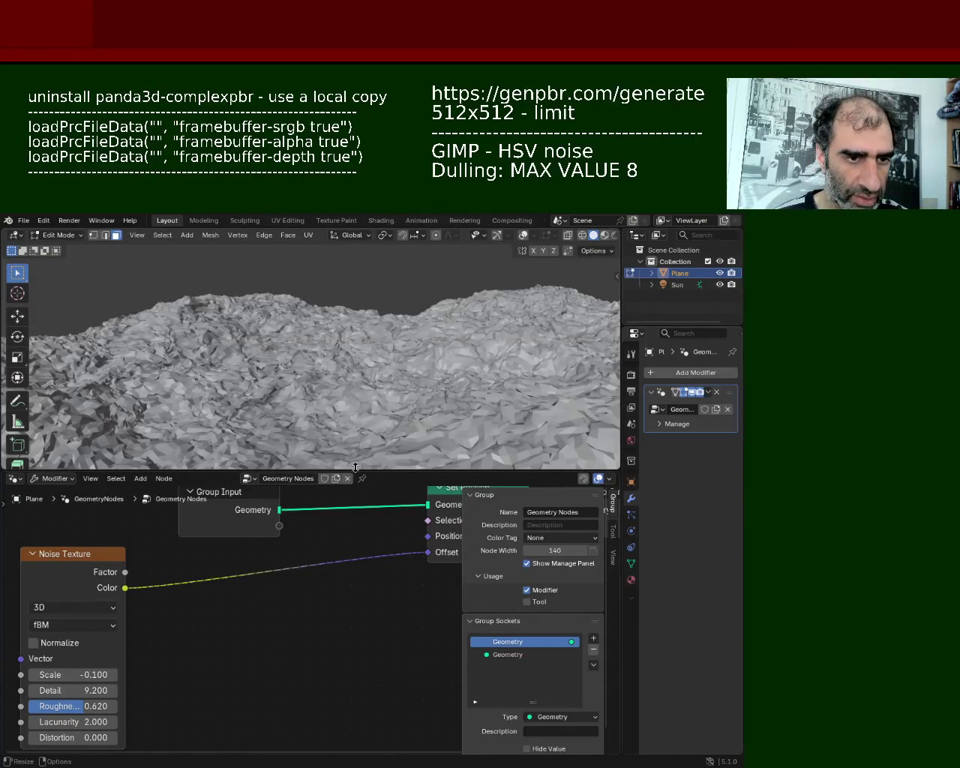
mouse_move(181, 679)
middle_mouse_down()
mouse_move(234, 590)
mouse_move(273, 630)
middle_mouse_up()
- Insert an RGB Curves node between the Noise Texture and the Offset, bending the curve upward
key("shift+a")
type("r")
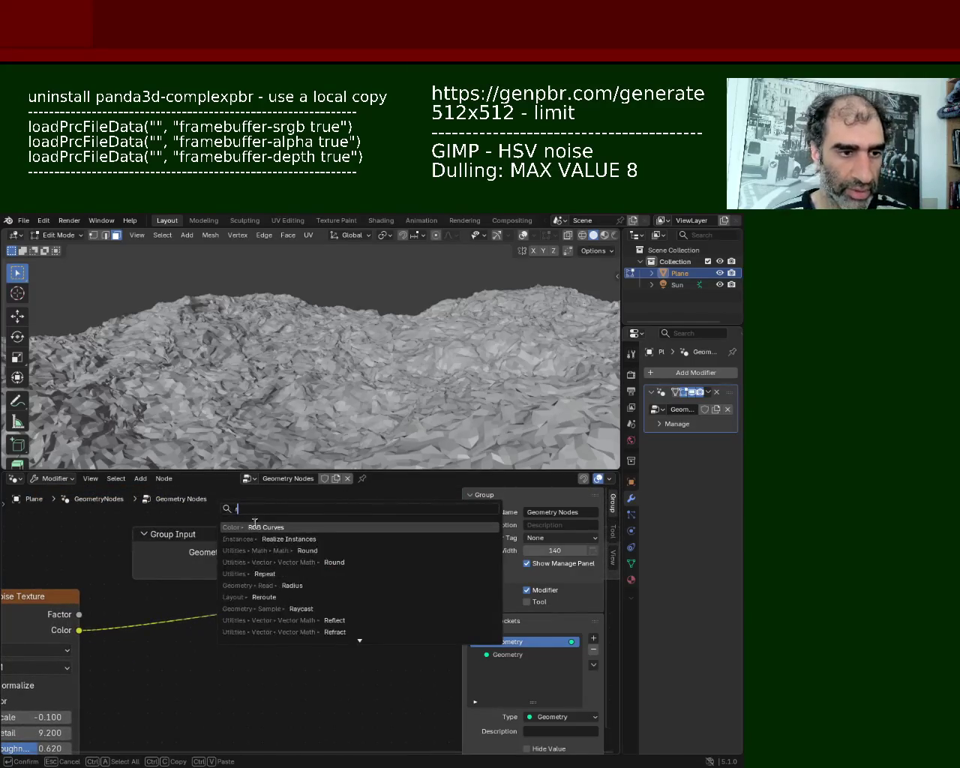
left_click(269, 527)
left_click(175, 616)
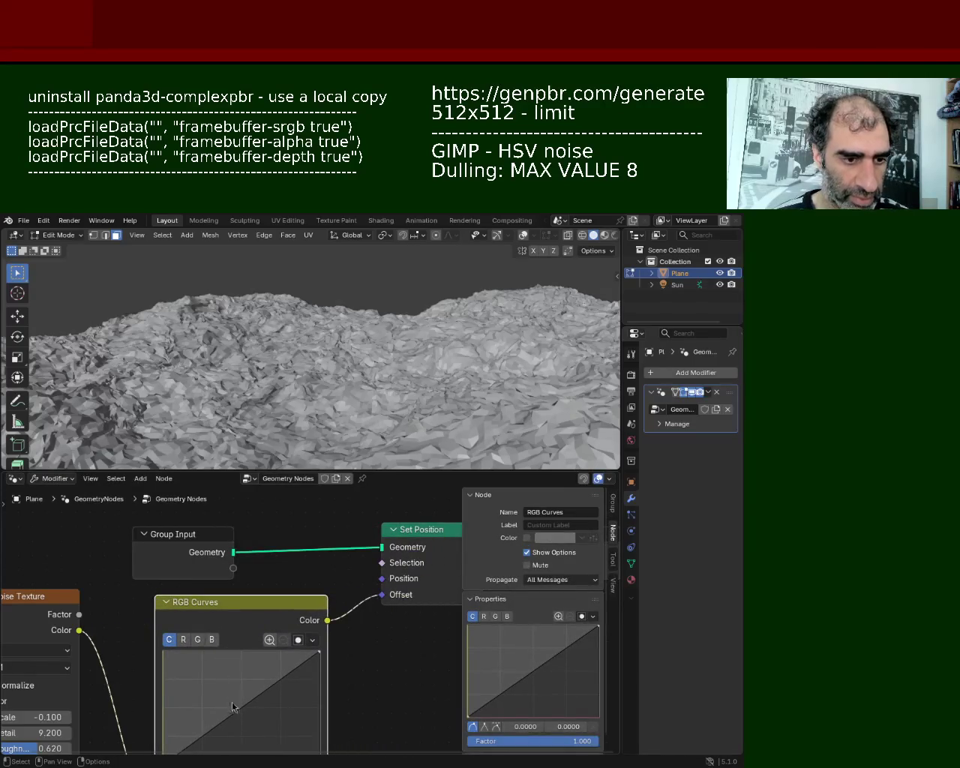
left_click_drag(221, 722, 204, 686)
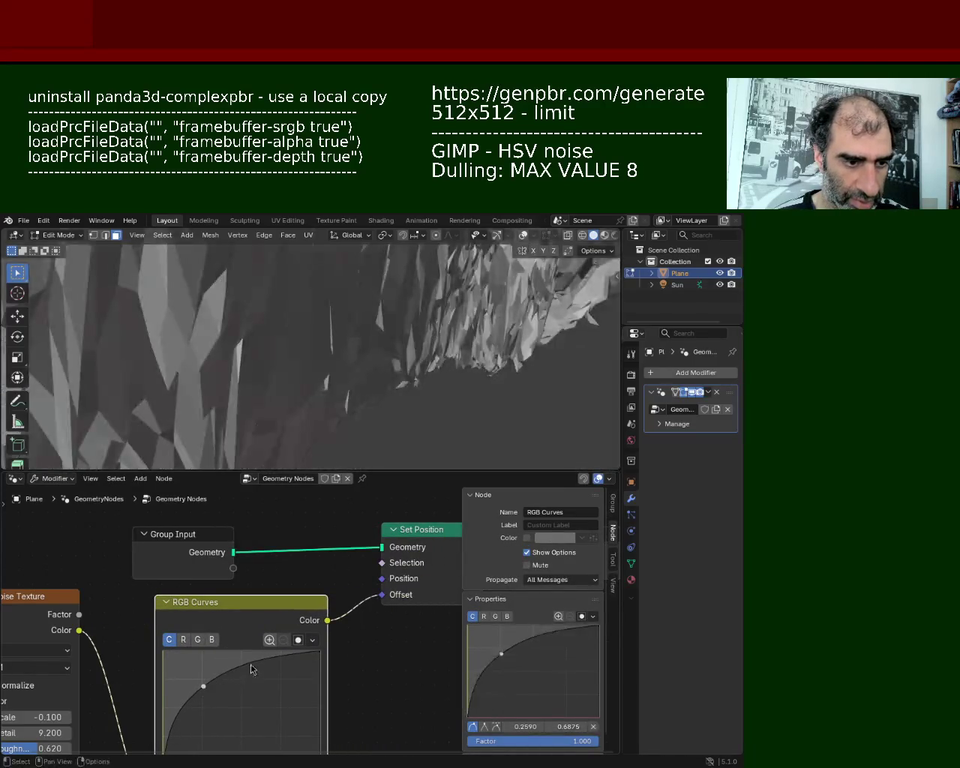
mouse_move(315, 330)
middle_mouse_down()
mouse_move(330, 310)
mouse_move(263, 668)
middle_mouse_up()
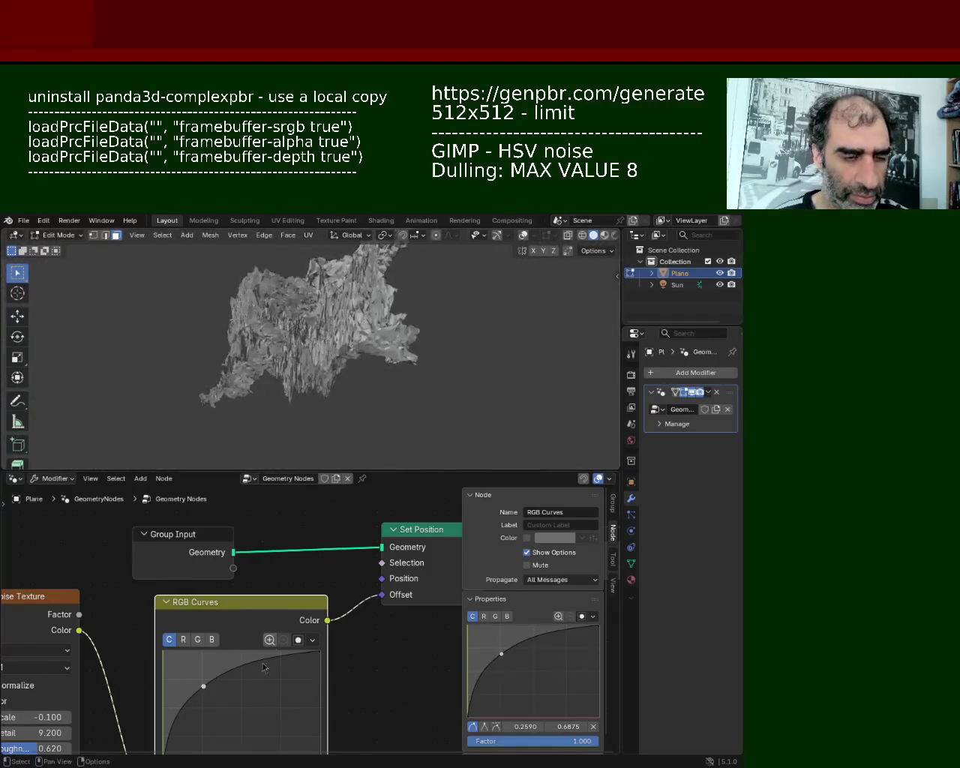
- Reshape the RGB Curves points to try flatter and steeper terrain heights
left_click_drag(201, 692, 214, 743)
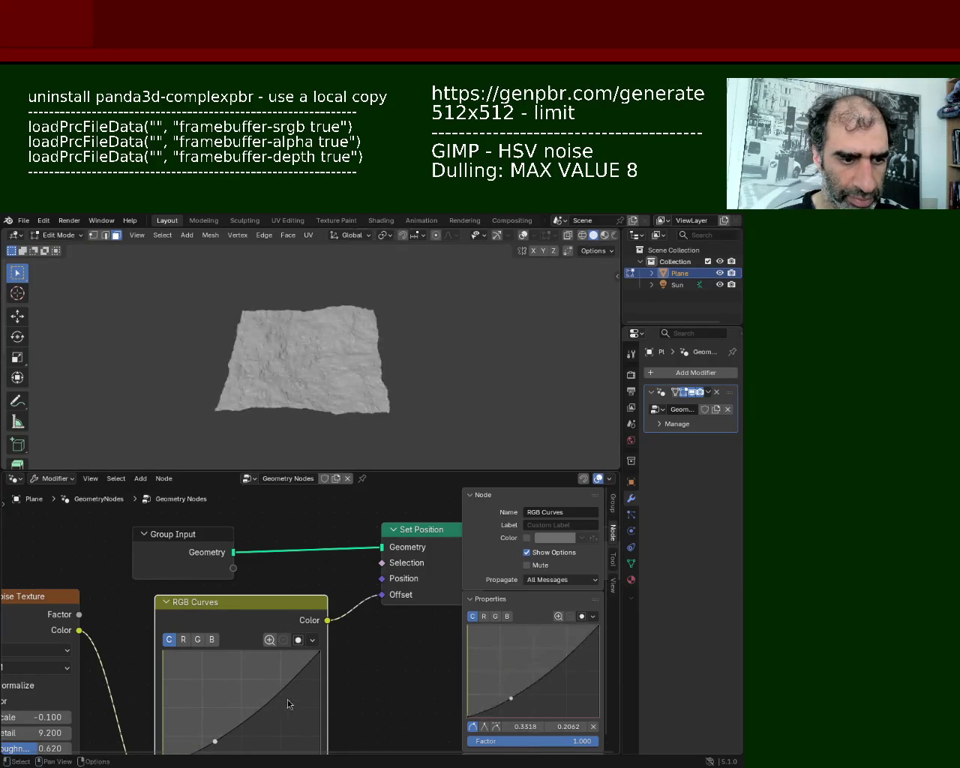
left_click_drag(292, 691, 218, 682)
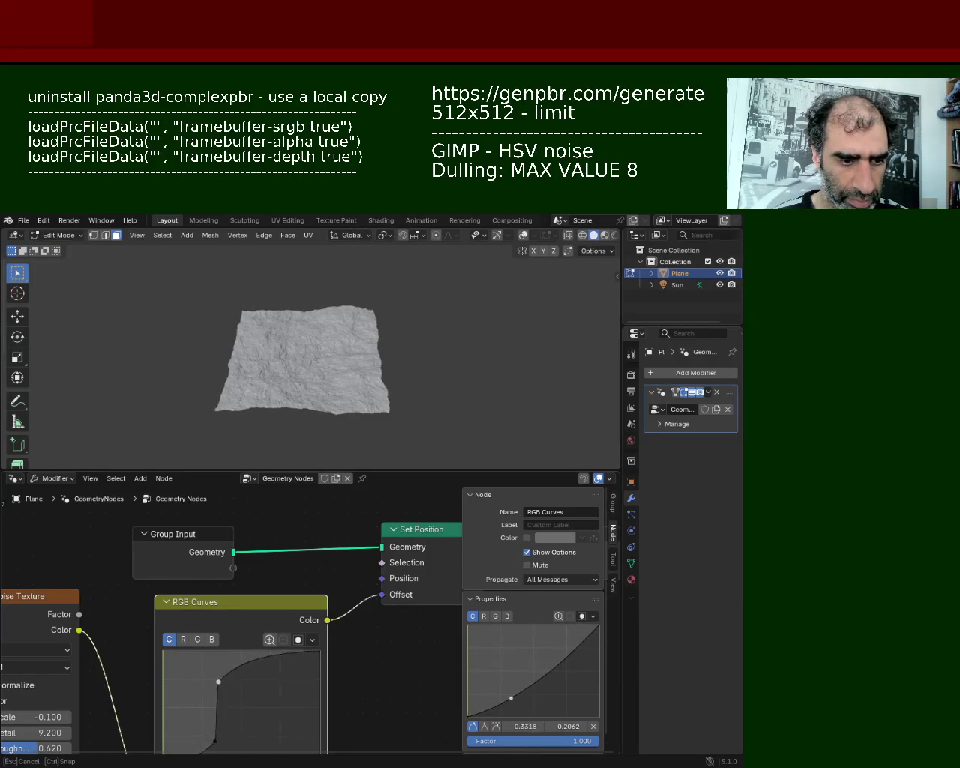
middle_click_drag(285, 352, 270, 405)
left_click_drag(215, 741, 215, 732)
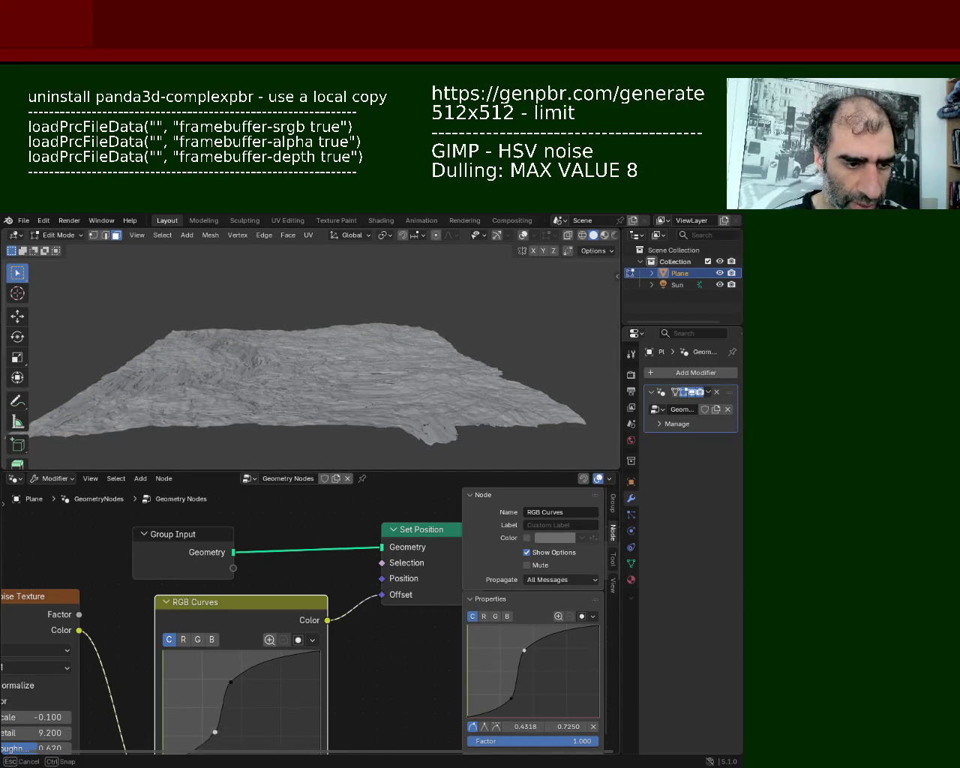
mouse_move(231, 681)
left_mouse_down()
mouse_move(263, 675)
mouse_move(262, 729)
mouse_move(204, 683)
mouse_move(216, 726)
mouse_move(227, 729)
mouse_move(234, 682)
left_mouse_up()
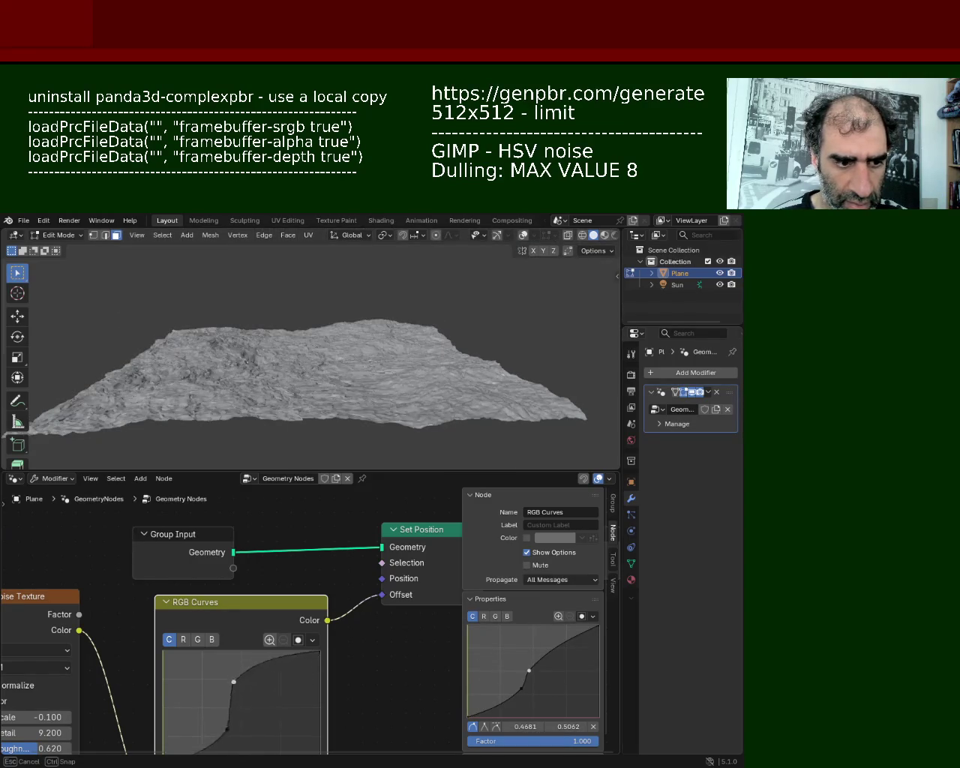
left_click_drag(243, 669, 243, 677)
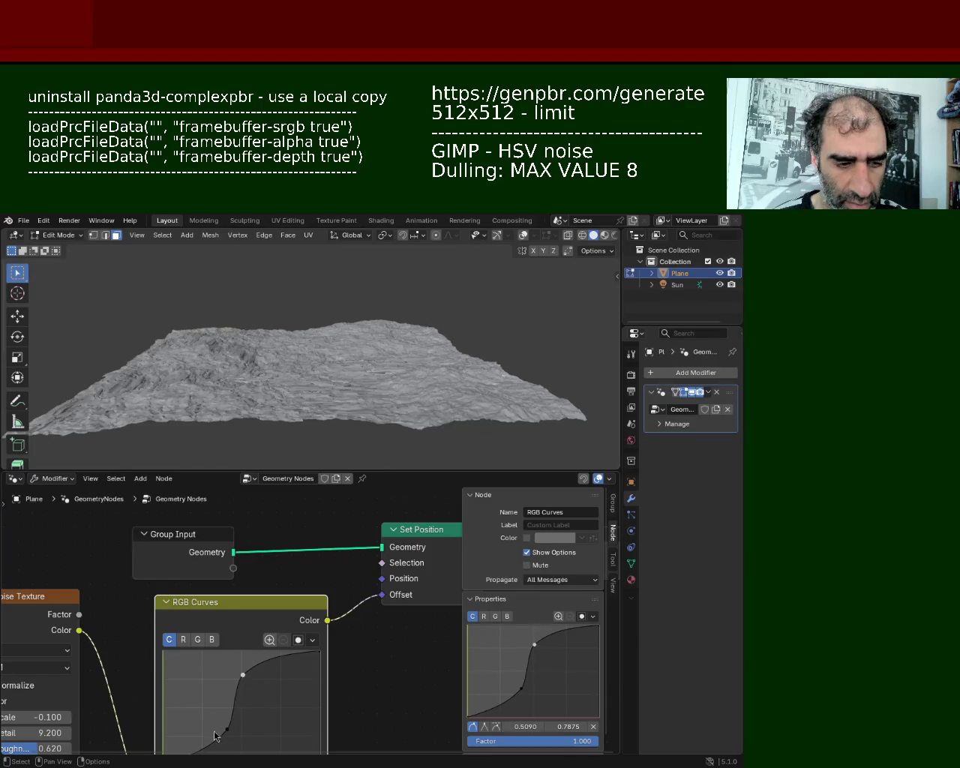
left_click_drag(234, 733, 235, 744)
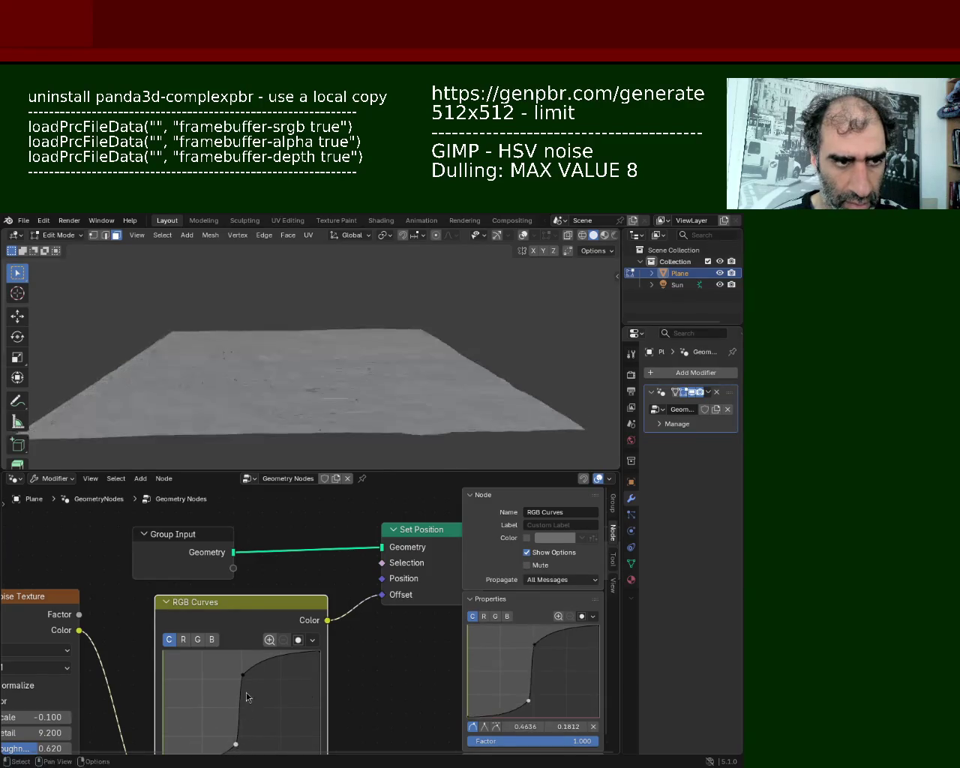
mouse_move(246, 679)
left_mouse_down()
mouse_move(255, 694)
mouse_move(252, 649)
left_mouse_up()
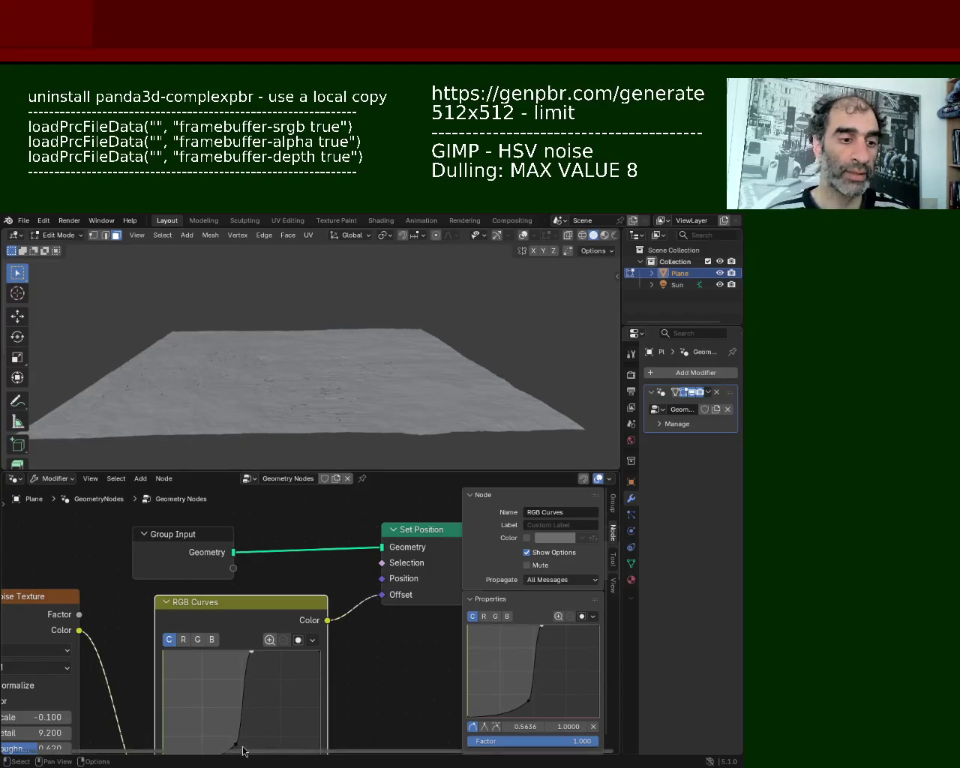
mouse_move(232, 740)
left_mouse_down()
mouse_move(216, 702)
mouse_move(234, 723)
left_mouse_up()
middle_click_drag(294, 456, 213, 439)
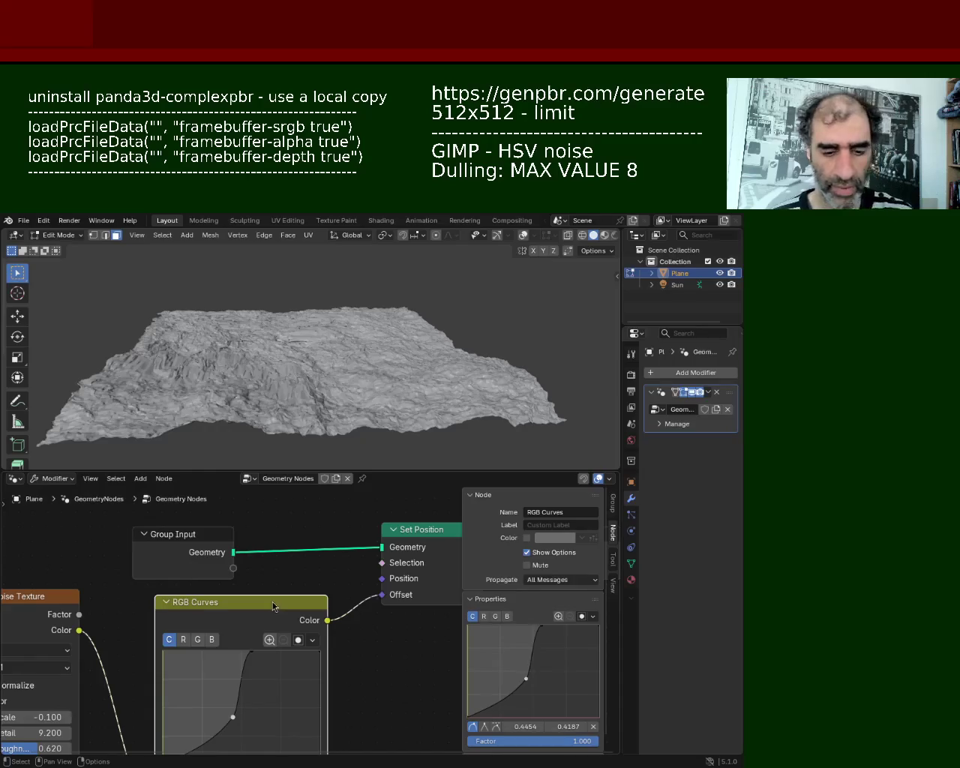
- Delete the RGB Curves node and link Noise Color directly to Set Position Offset
key("Delete")
mouse_move(75, 634)
left_mouse_down()
mouse_move(340, 615)
mouse_move(383, 595)
left_mouse_up()
middle_click_drag(342, 401, 197, 342)
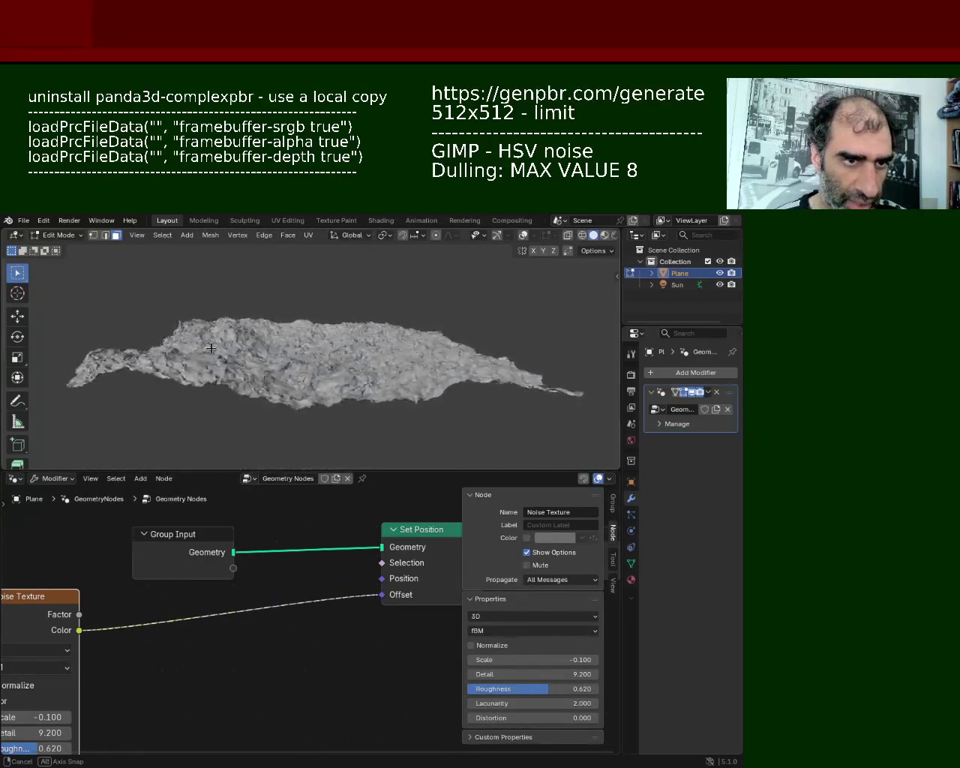
- With overlays on, scale the mesh up about 3.887 times in Edit Mode
middle_click_drag(344, 387, 338, 361)
key("Tab")
left_click(525, 235)
key("Tab")
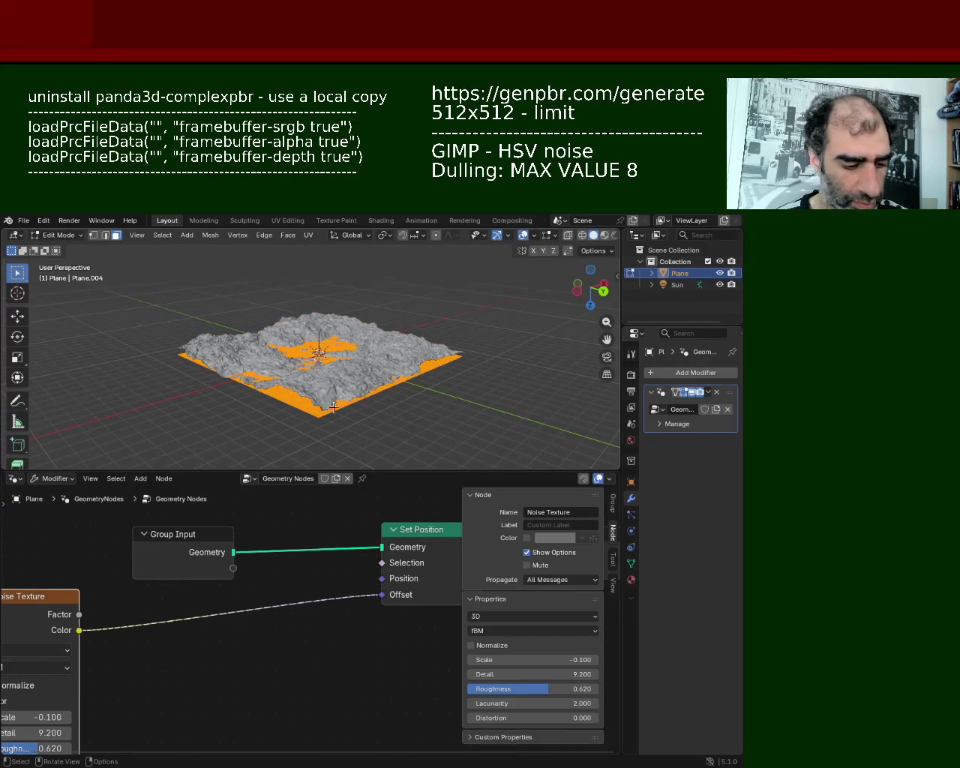
key("s")
left_click(455, 310)
middle_click_drag(455, 310, 457, 376)
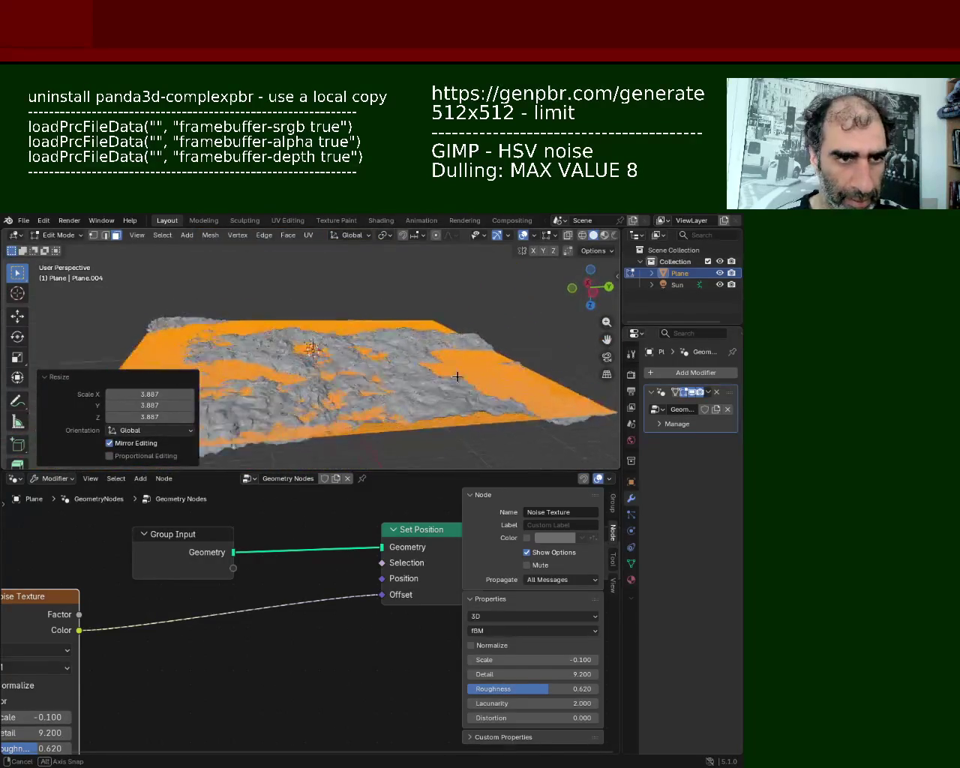
mouse_move(457, 377)
middle_mouse_down()
mouse_move(333, 361)
mouse_move(455, 296)
mouse_move(261, 343)
mouse_move(353, 330)
mouse_move(362, 312)
mouse_move(413, 285)
mouse_move(485, 285)
mouse_move(523, 315)
mouse_move(590, 281)
mouse_move(469, 305)
mouse_move(313, 292)
mouse_move(332, 389)
mouse_move(158, 420)
mouse_move(75, 401)
mouse_move(218, 396)
mouse_move(113, 351)
mouse_move(175, 423)
mouse_move(307, 442)
mouse_move(429, 385)
middle_mouse_up()
- Hide the overlays and navigation gizmo, then save the file as ground_1.blend
left_click(523, 237)
left_click(497, 234)
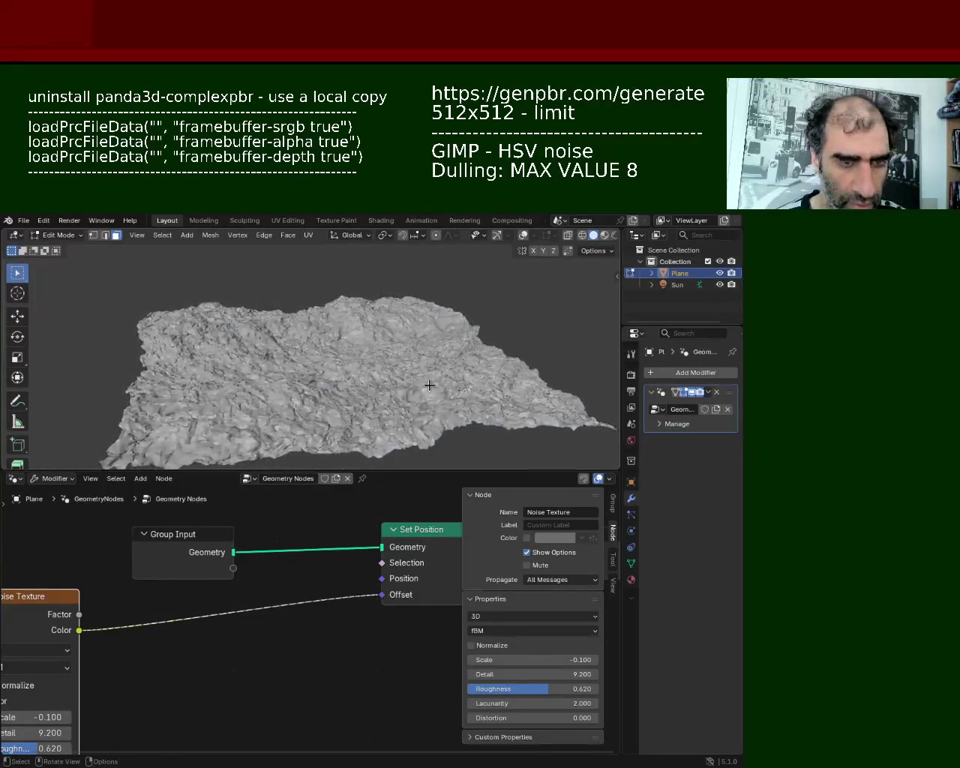
mouse_move(440, 334)
middle_mouse_down()
mouse_move(298, 318)
mouse_move(321, 328)
middle_mouse_up()
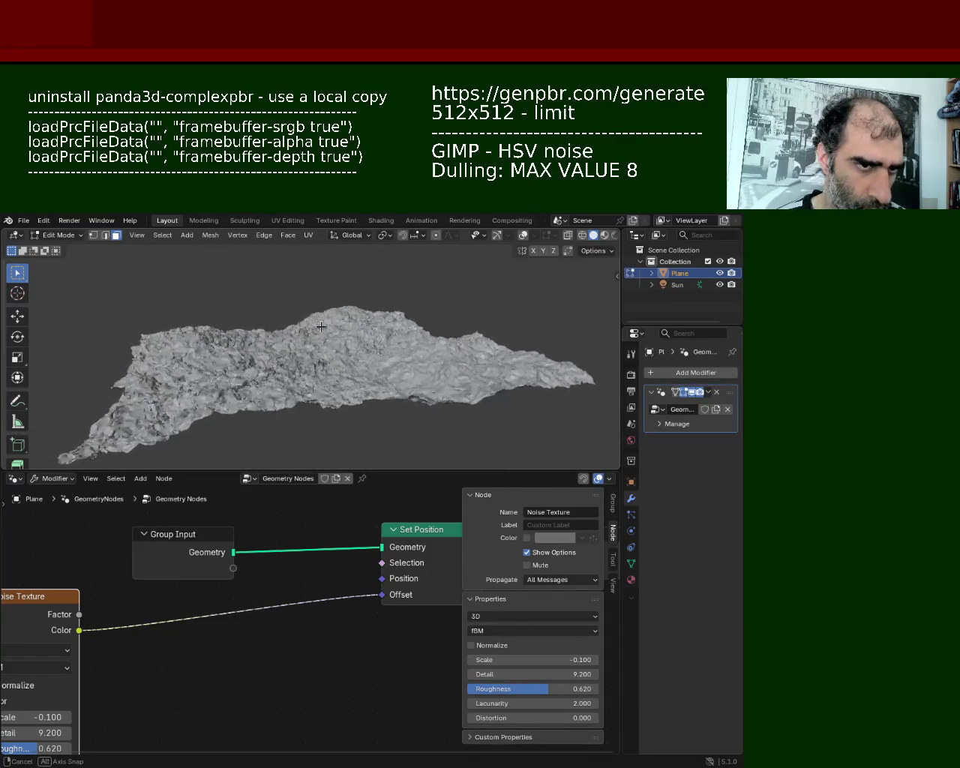
key("ctrl+s")
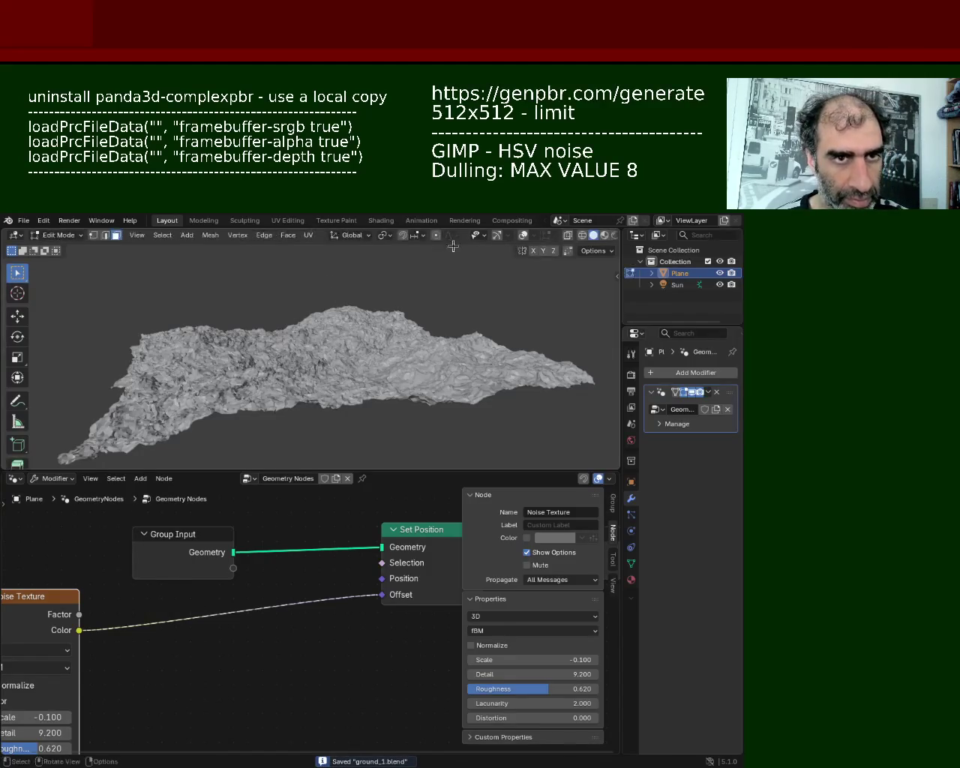
- Show the navigation gizmo and viewport overlays again and return to Object Mode
left_click(504, 237)
left_click(496, 236)
left_click(523, 236)
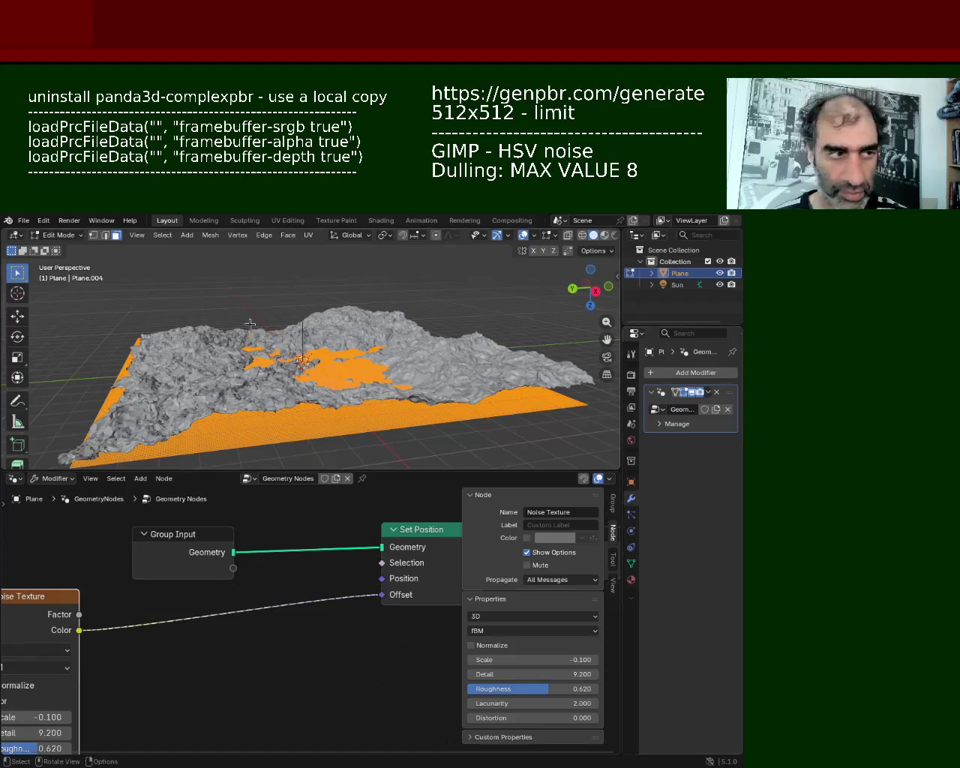
key("Tab")
- Apply the Geometry Nodes modifier, then merge all vertices by distance, removing 65984 vertices
left_click(708, 392)
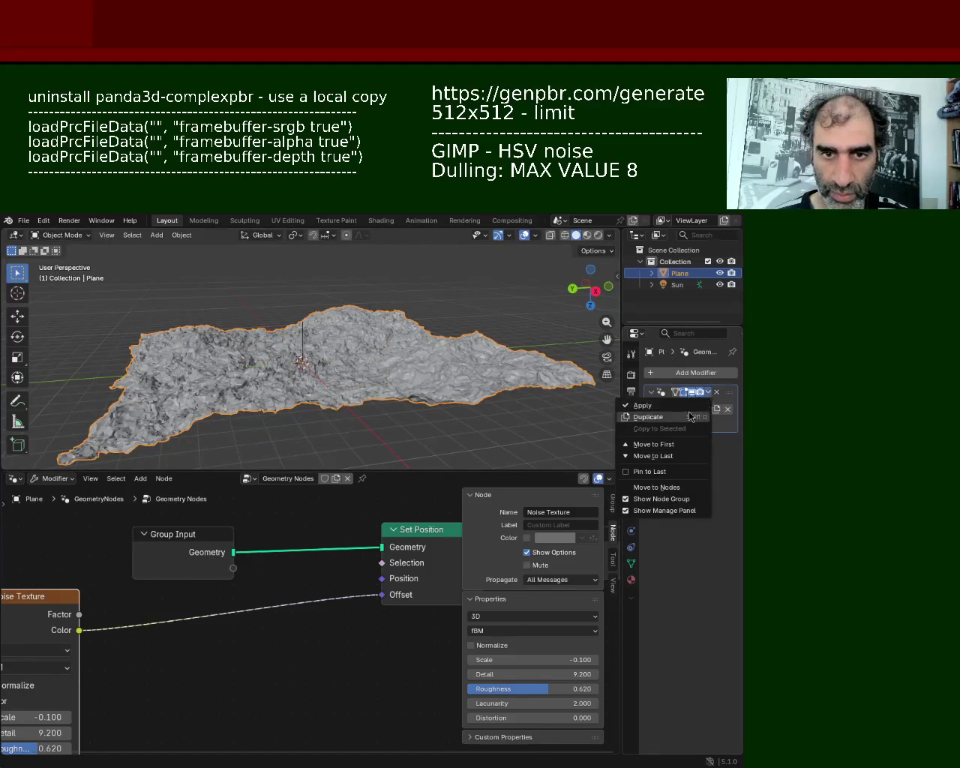
left_click(645, 403)
mouse_move(306, 358)
middle_mouse_down()
mouse_move(434, 301)
mouse_move(506, 304)
mouse_move(504, 314)
mouse_move(339, 327)
middle_mouse_up()
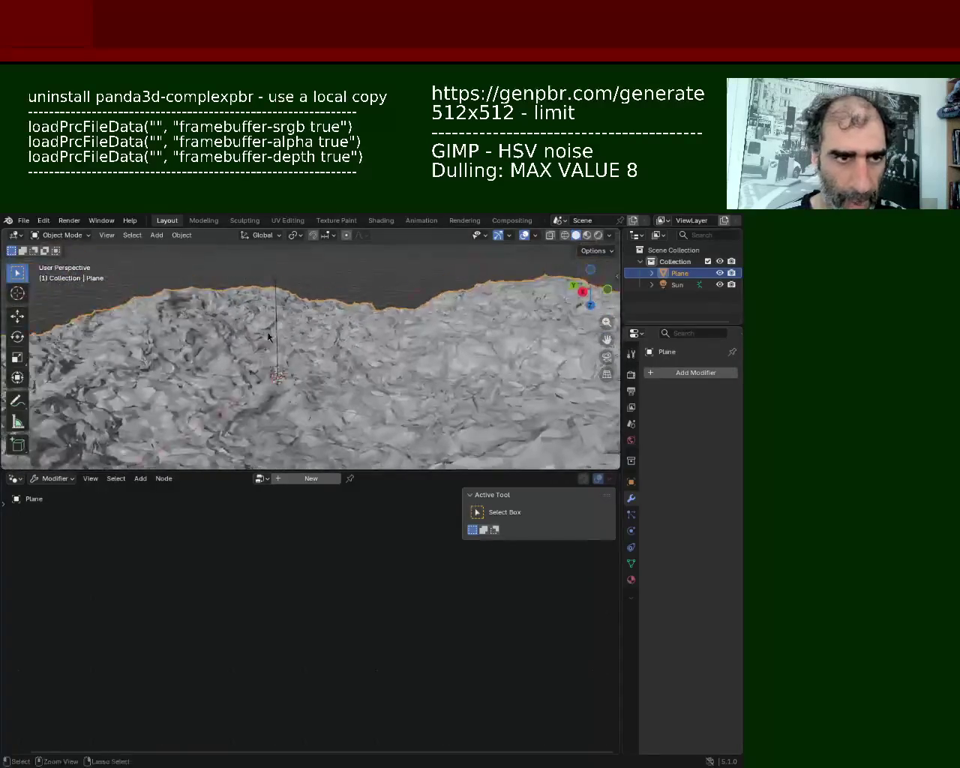
key("Tab")
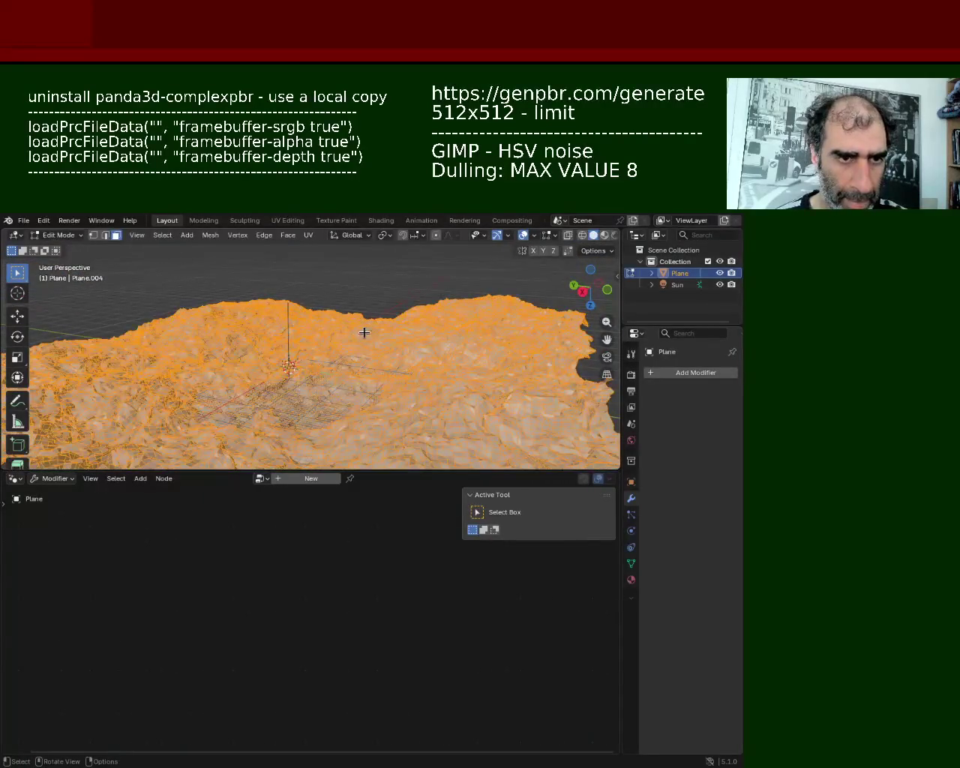
key("m")
left_click(345, 335)
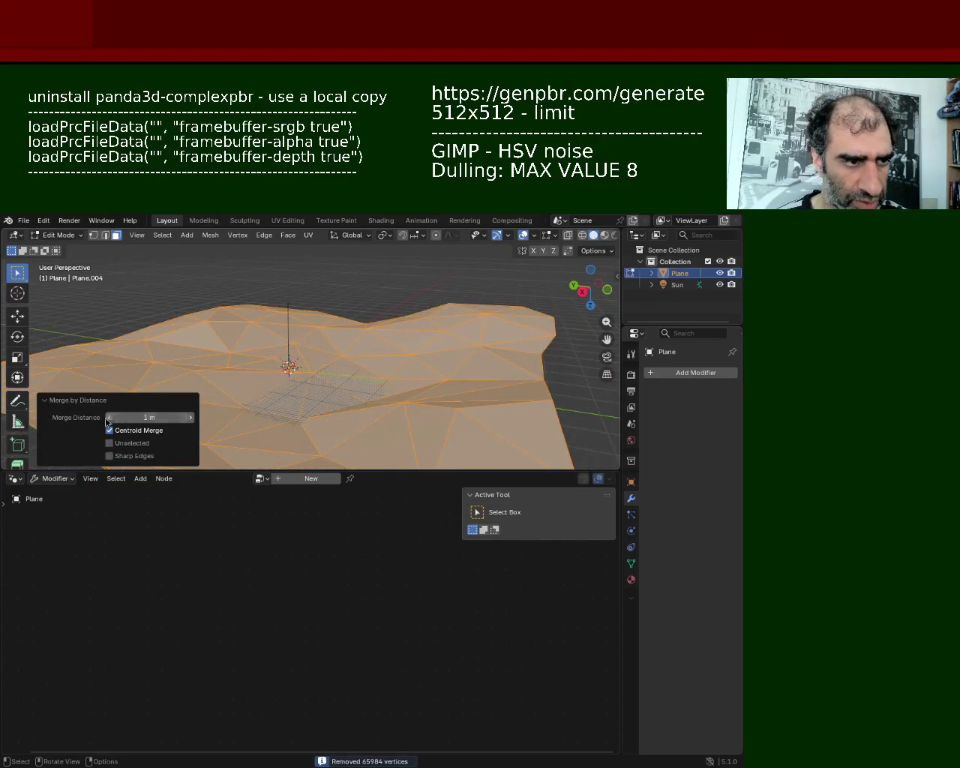
- Adjust the merge distance down and back up to 0.04 m, keeping centroid merging on
left_click(111, 417)
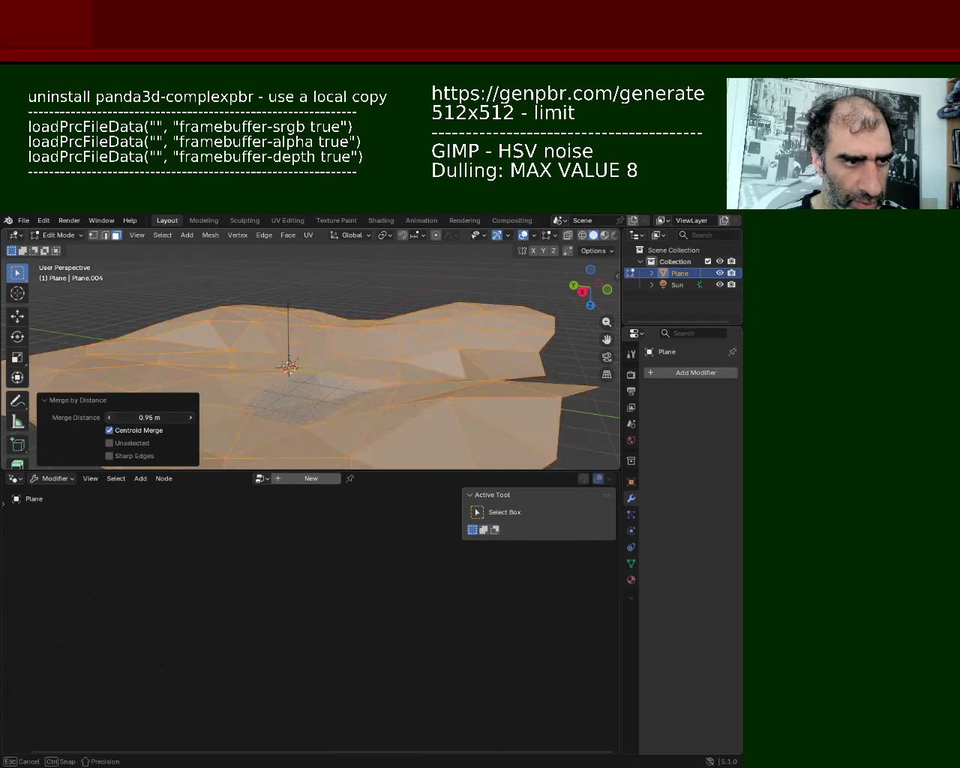
left_click_drag(110, 418, 111, 421)
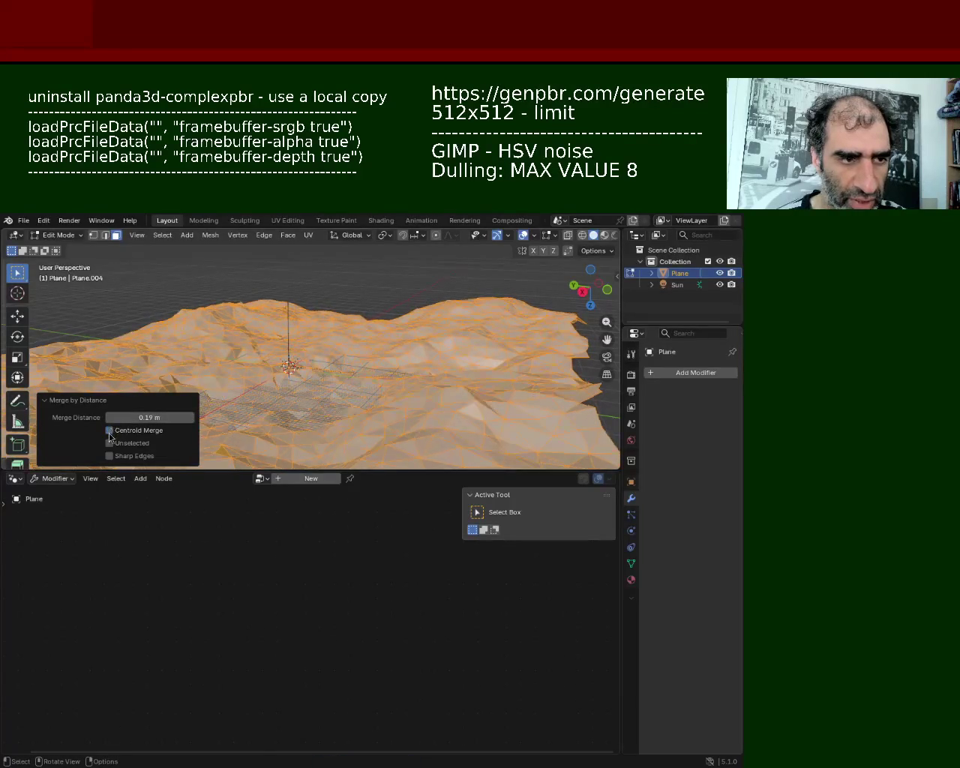
left_click(110, 431)
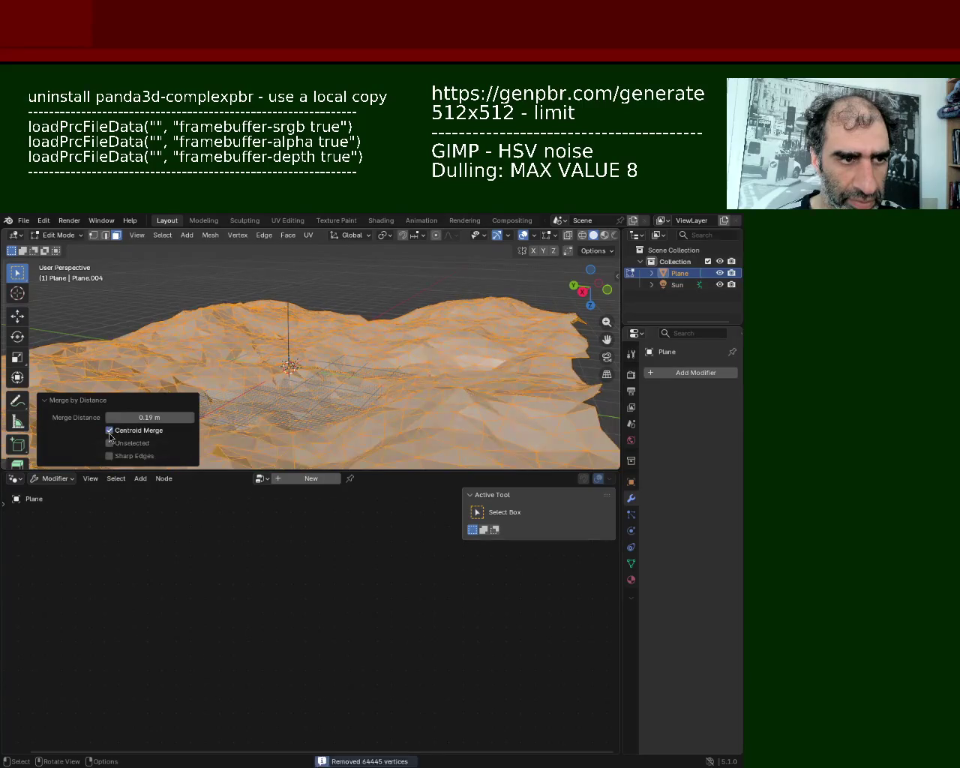
left_click(109, 431)
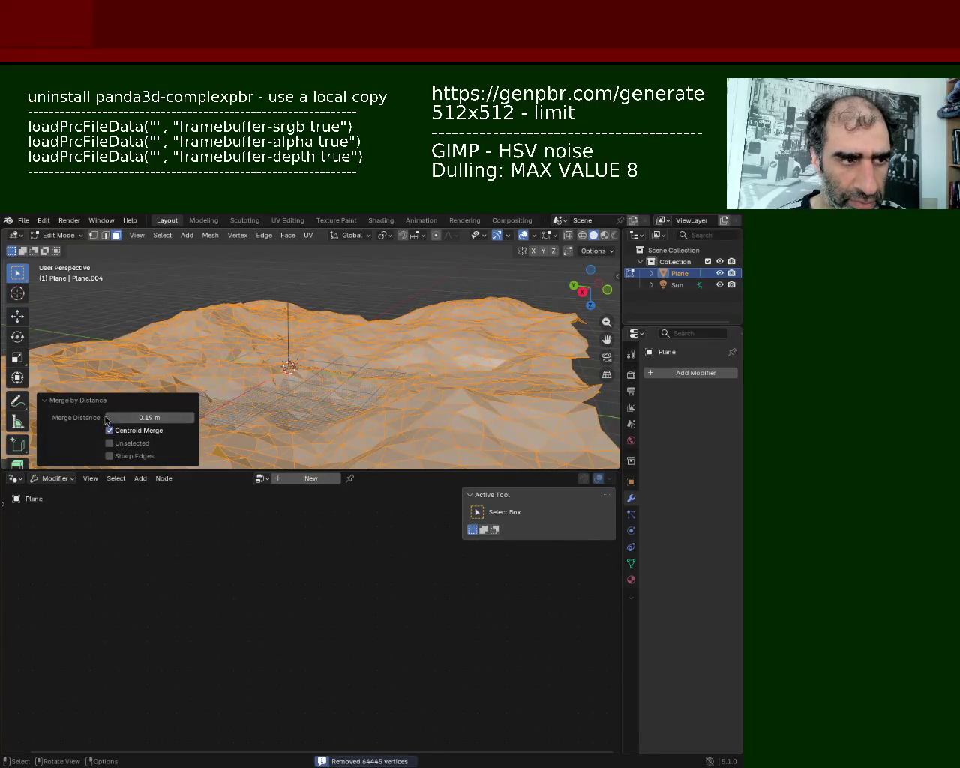
left_click_drag(110, 421, 109, 421)
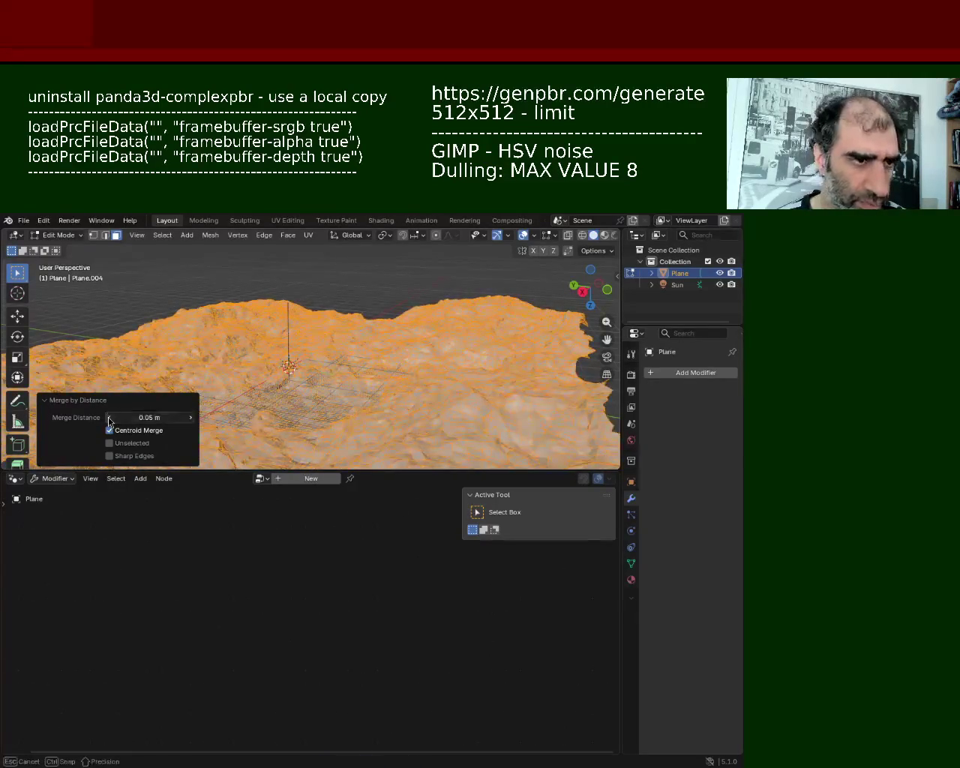
left_click_drag(191, 423, 192, 422)
left_click(191, 422)
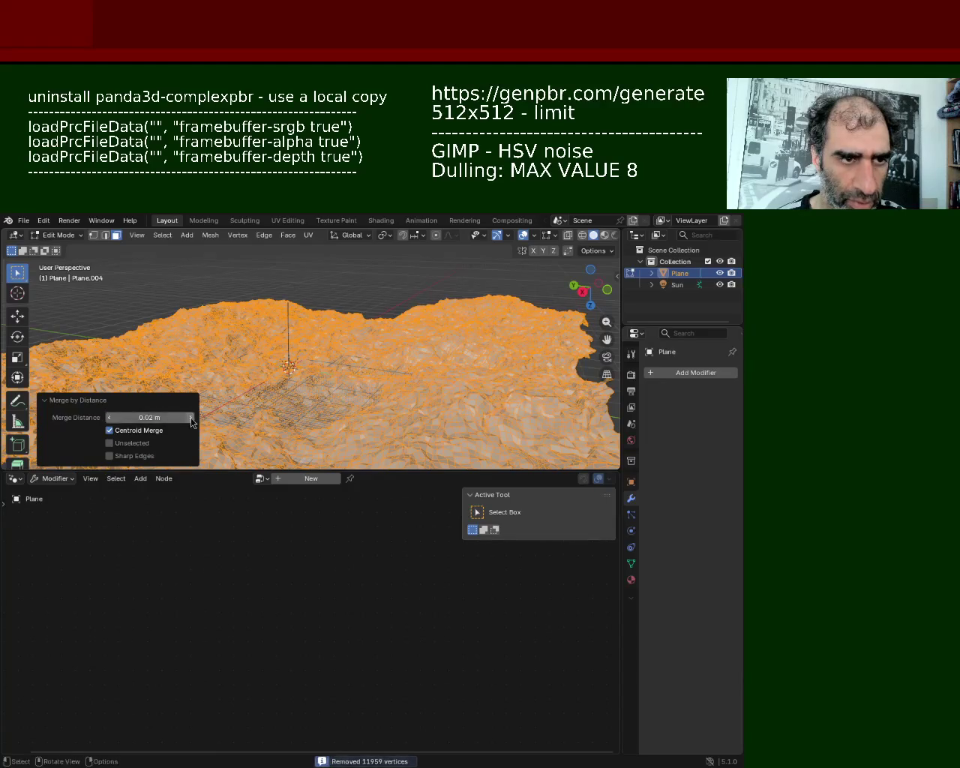
left_click(191, 422)
left_click(191, 423)
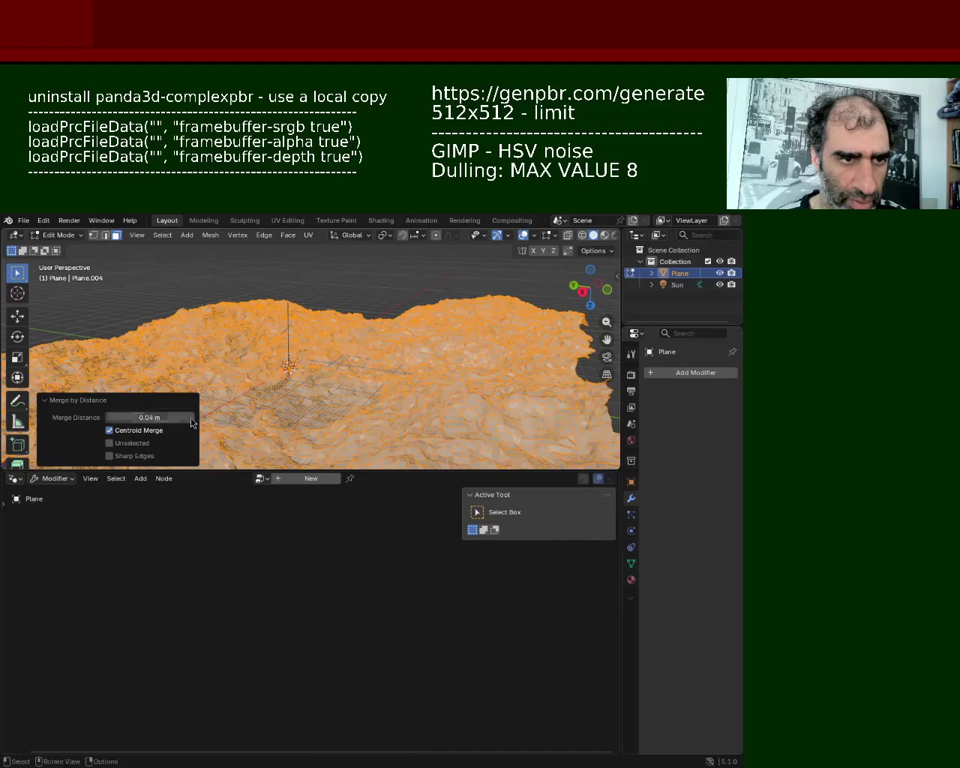
- Hide the edit overlays and view the grey terrain close up from a low side angle
scroll(300, 337, "up", 6)
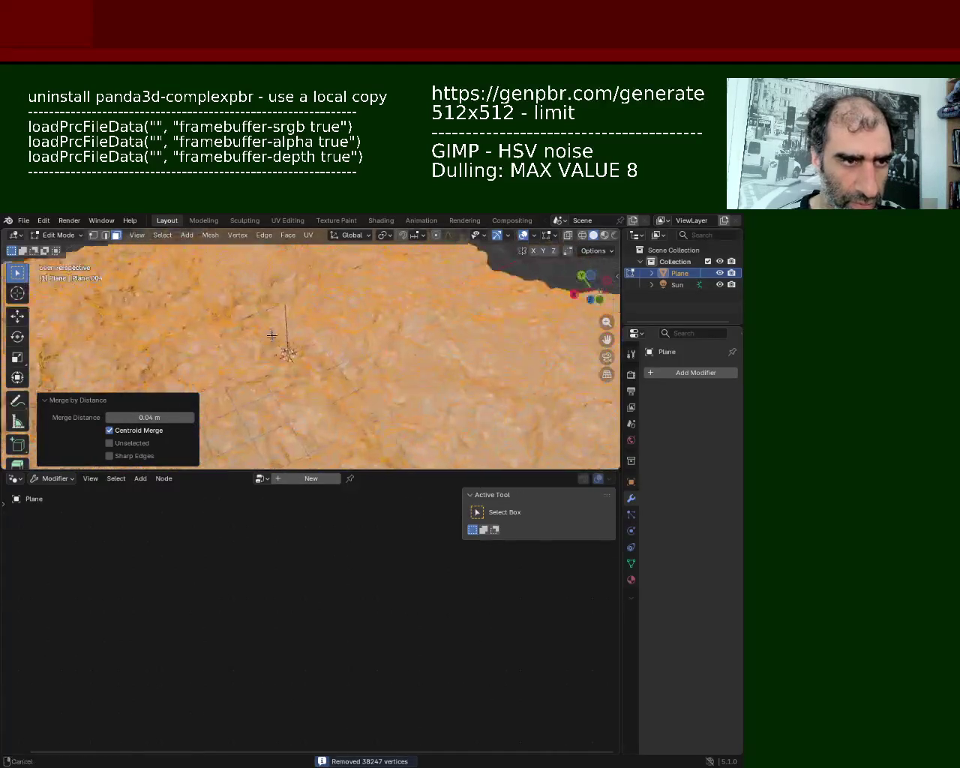
middle_click_drag(450, 300, 602, 242)
left_click(523, 236)
mouse_move(450, 270)
middle_mouse_down()
mouse_move(311, 306)
mouse_move(320, 270)
mouse_move(298, 339)
mouse_move(556, 354)
middle_mouse_up()
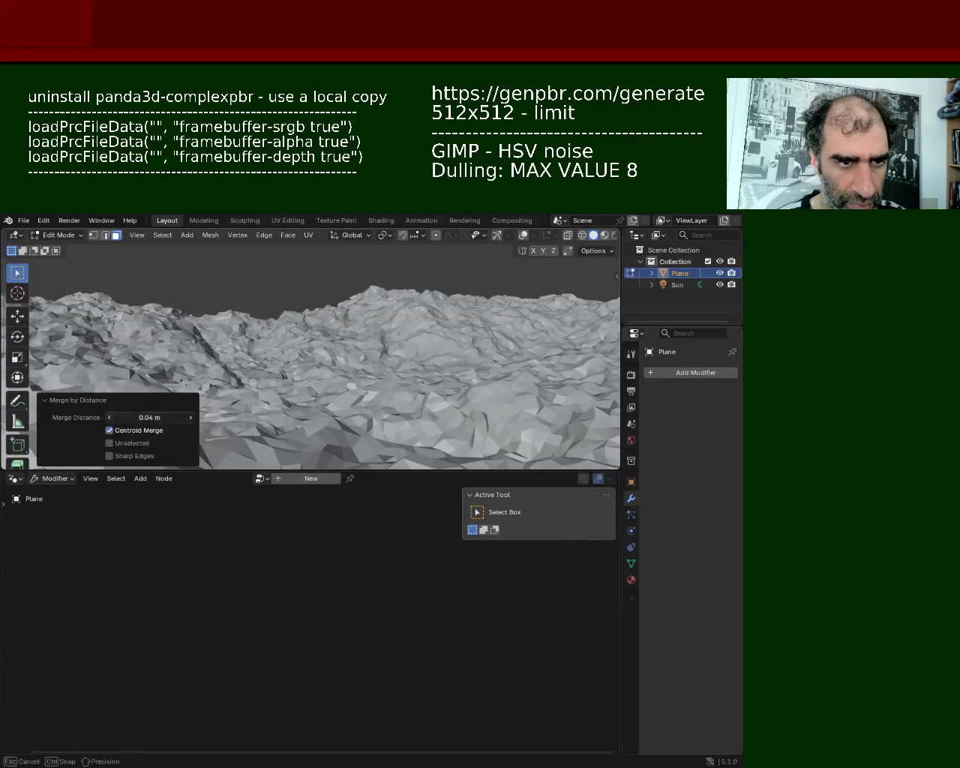
- Step the merge distance down to its minimum and back up to 0.03 m
left_click(108, 417)
left_click(108, 417)
left_click(108, 417)
left_click(108, 417)
left_click(189, 418)
left_click(189, 418)
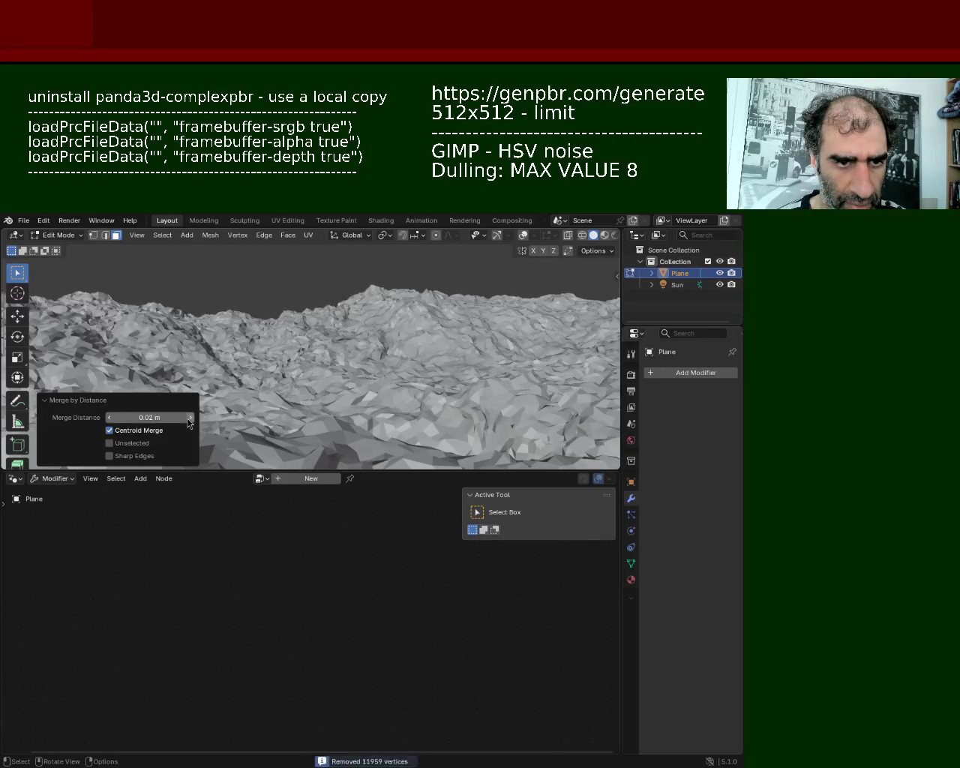
left_click(189, 418)
mouse_move(189, 422)
middle_mouse_down()
mouse_move(351, 308)
mouse_move(428, 381)
mouse_move(390, 312)
mouse_move(327, 295)
middle_mouse_up()
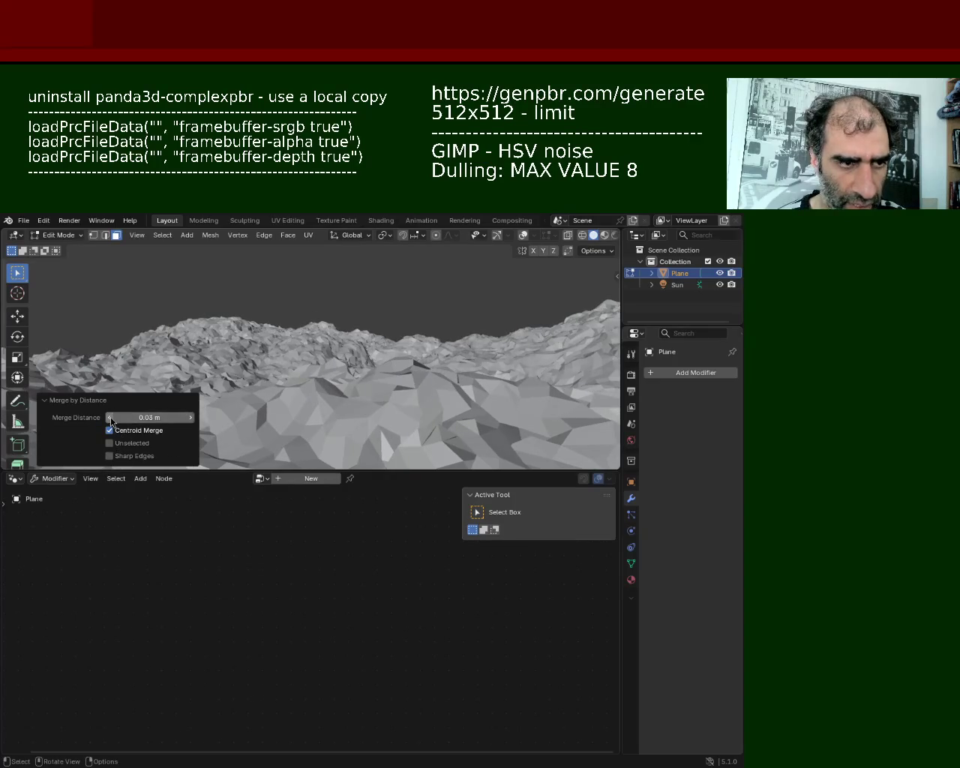
- Compare 0.02 m against 0.03 m, keep 0.03 m, and save as ground_1.blend
left_click(111, 418)
mouse_move(258, 342)
middle_mouse_down()
mouse_move(301, 345)
mouse_move(293, 334)
middle_mouse_up()
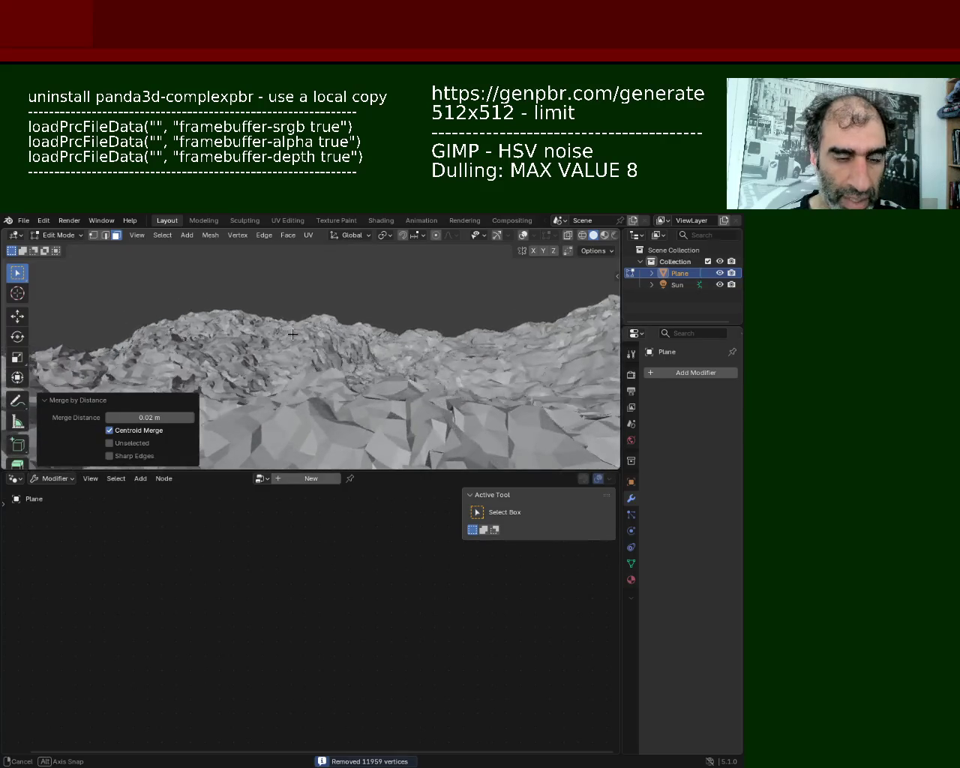
left_click_drag(126, 415, 139, 415)
mouse_move(375, 322)
middle_mouse_down()
mouse_move(379, 344)
mouse_move(380, 335)
middle_mouse_up()
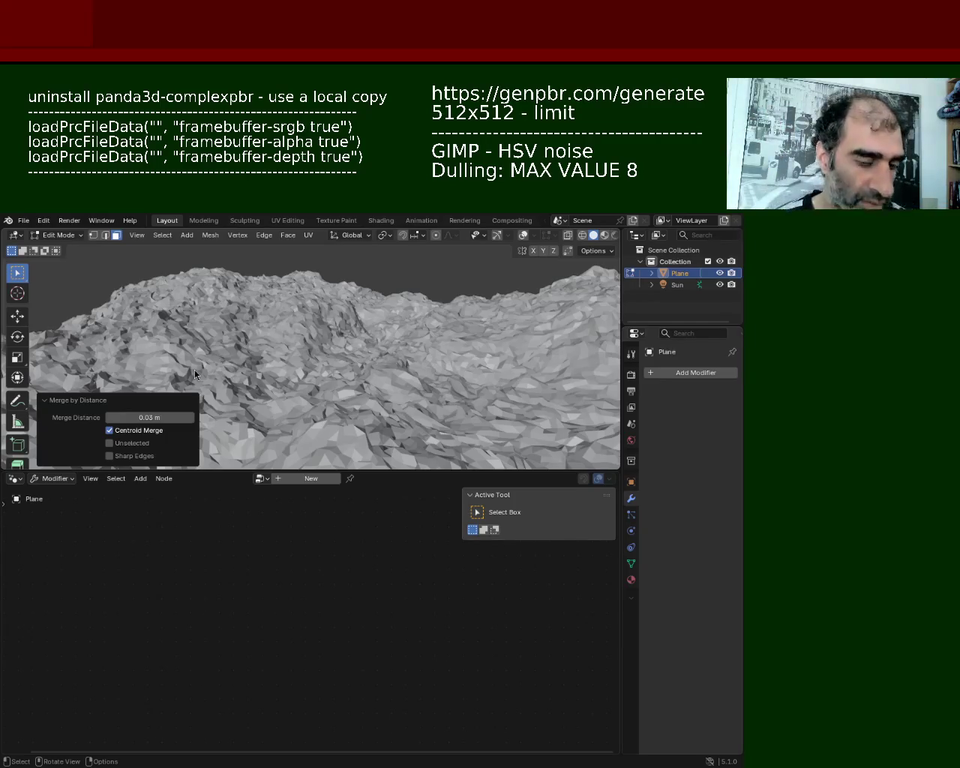
mouse_move(356, 361)
middle_mouse_down()
mouse_move(370, 366)
mouse_move(369, 344)
middle_mouse_up()
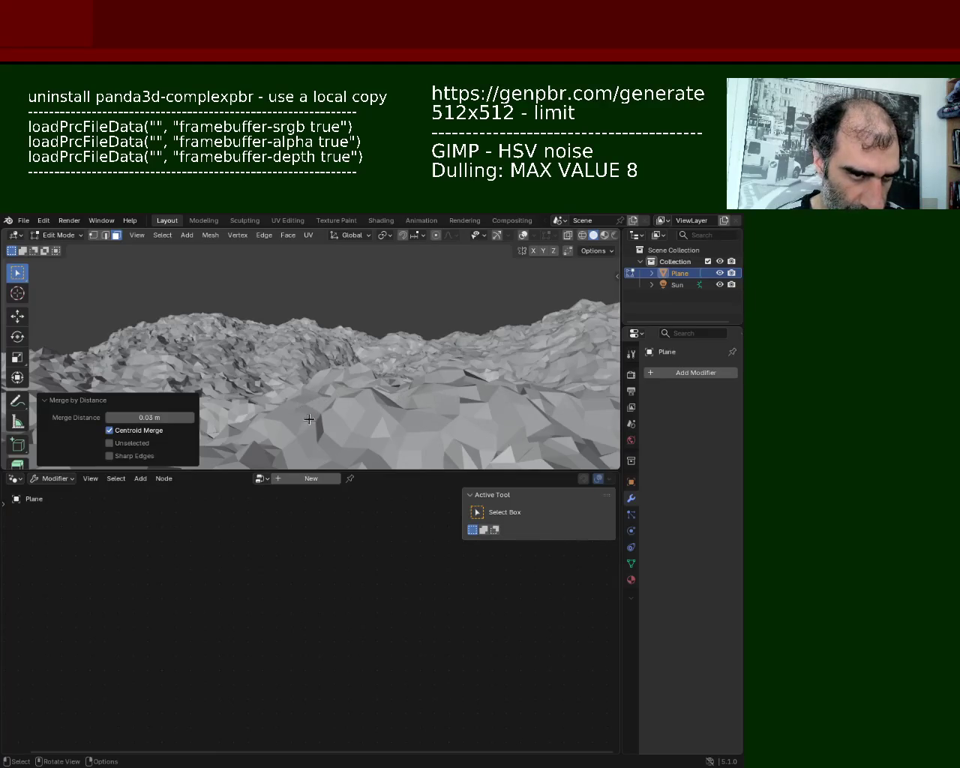
mouse_move(289, 420)
middle_mouse_down()
mouse_move(118, 362)
mouse_move(59, 353)
mouse_move(395, 386)
mouse_move(408, 352)
middle_mouse_up()
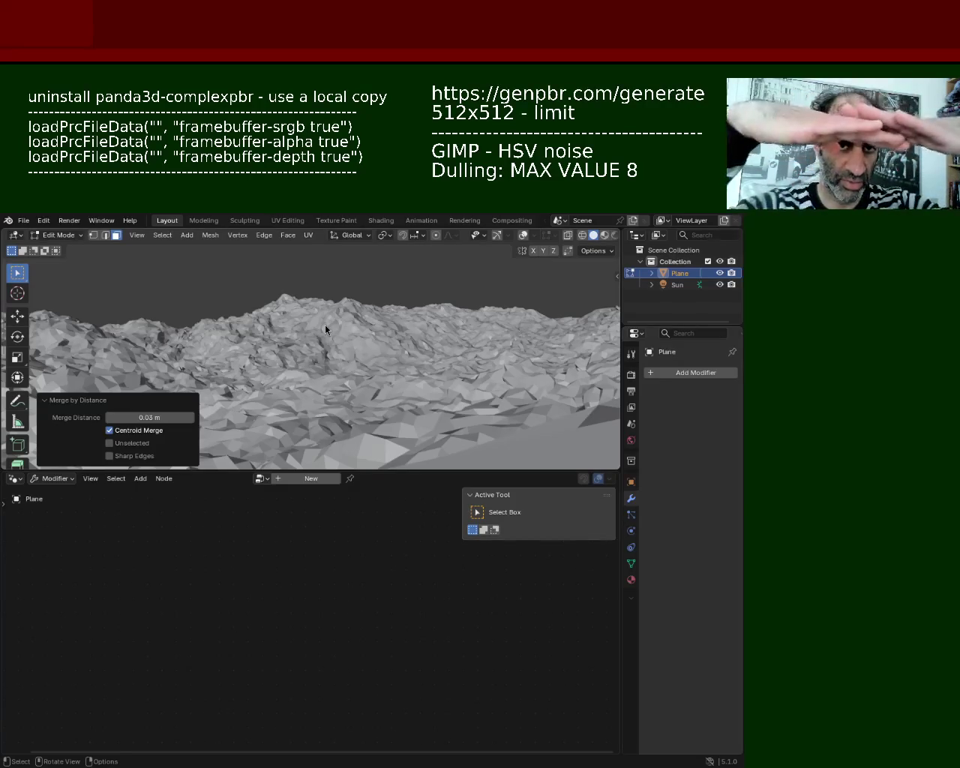
mouse_move(359, 415)
middle_mouse_down()
mouse_move(524, 353)
mouse_move(492, 353)
middle_mouse_up()
key("ctrl+s")
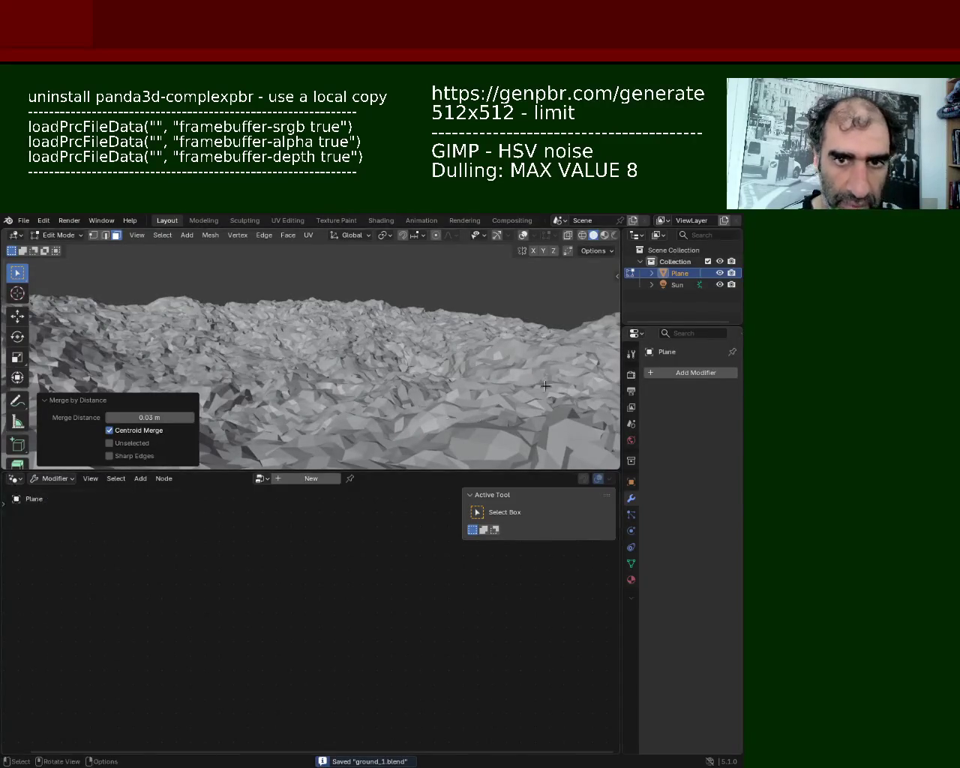
left_click(699, 375)
- Add a Triangulate modifier and apply it in Object Mode, then show the overlays again
left_click(667, 374)
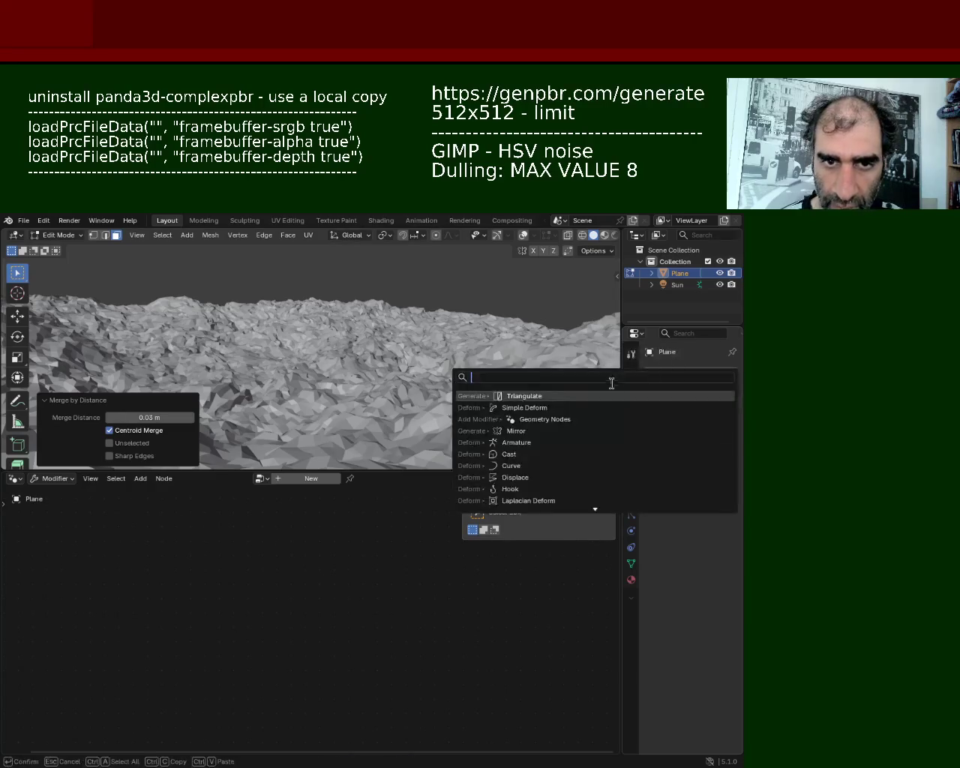
left_click(544, 396)
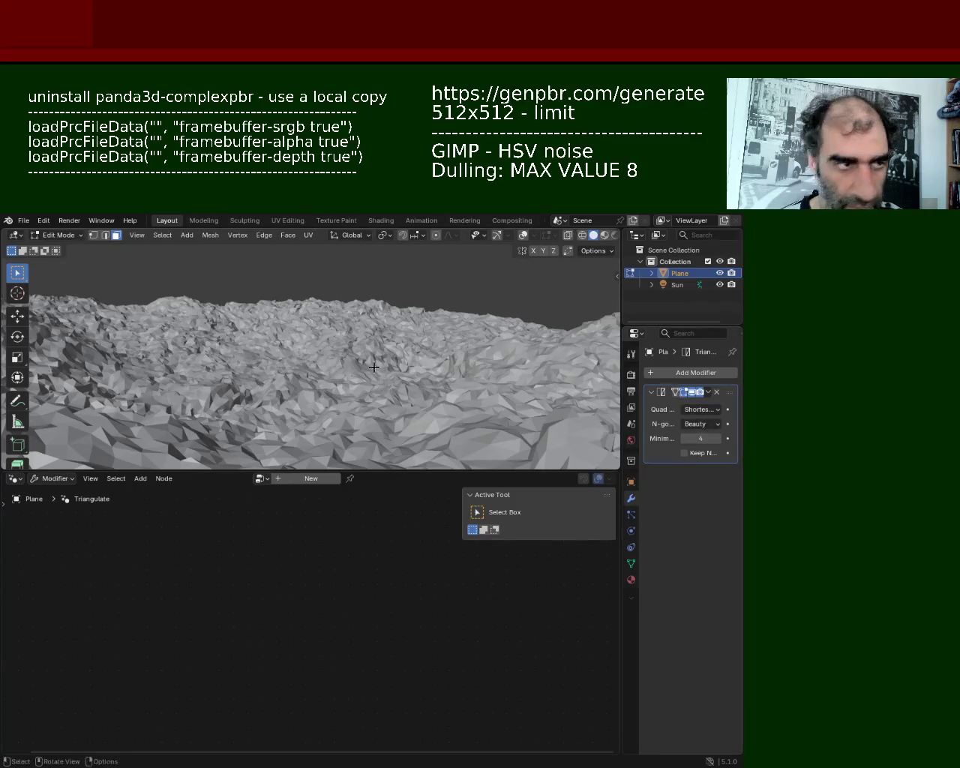
key("Tab")
left_click(708, 393)
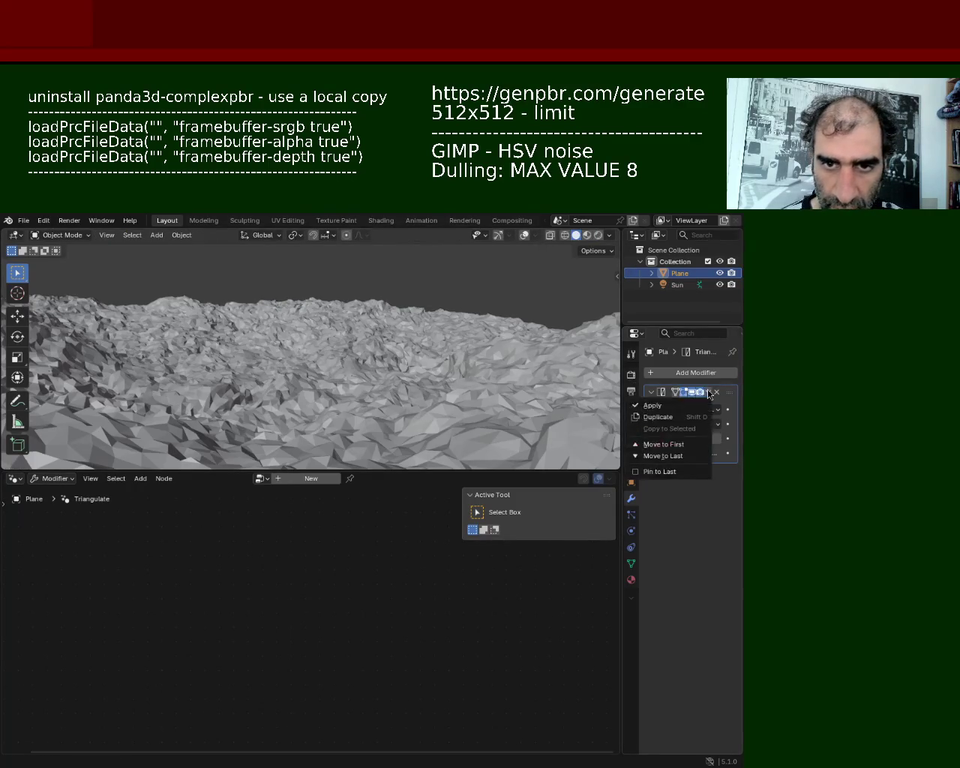
left_click(680, 410)
mouse_move(390, 353)
middle_mouse_down()
mouse_move(332, 351)
mouse_move(366, 340)
middle_mouse_up()
key("Tab")
key("Tab")
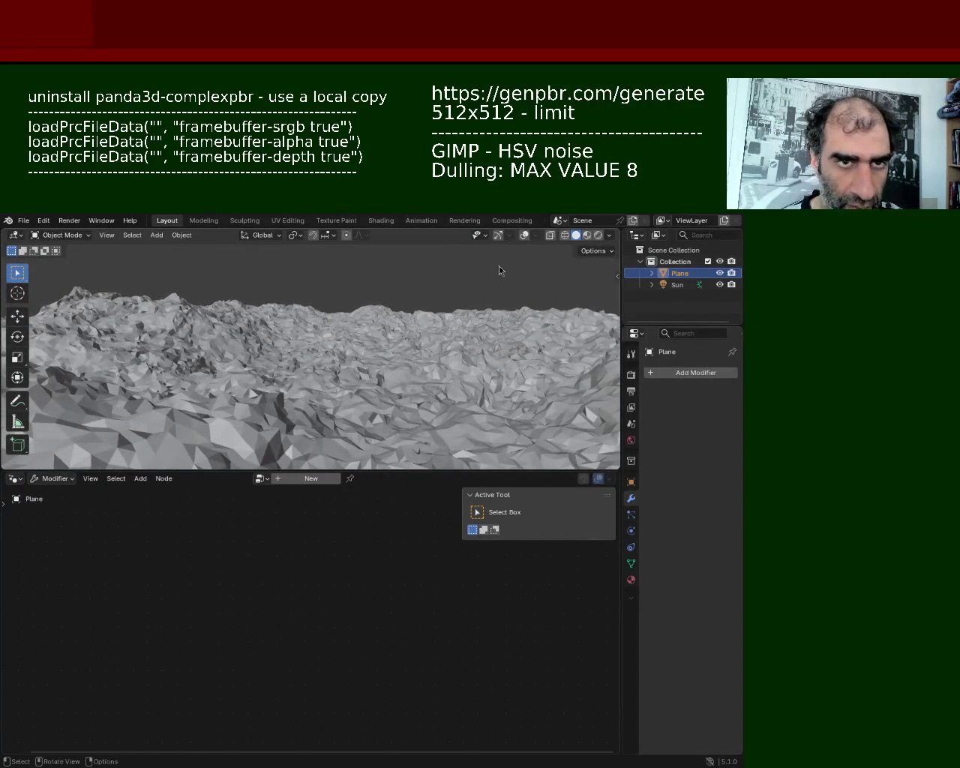
left_click(495, 238)
key("Tab")
- Inspect the triangulated terrain from above and close up, returning to Object Mode
mouse_move(352, 367)
middle_mouse_down()
mouse_move(355, 408)
mouse_move(361, 299)
middle_mouse_up()
mouse_move(374, 364)
middle_mouse_down()
mouse_move(353, 407)
mouse_move(375, 343)
middle_mouse_up()
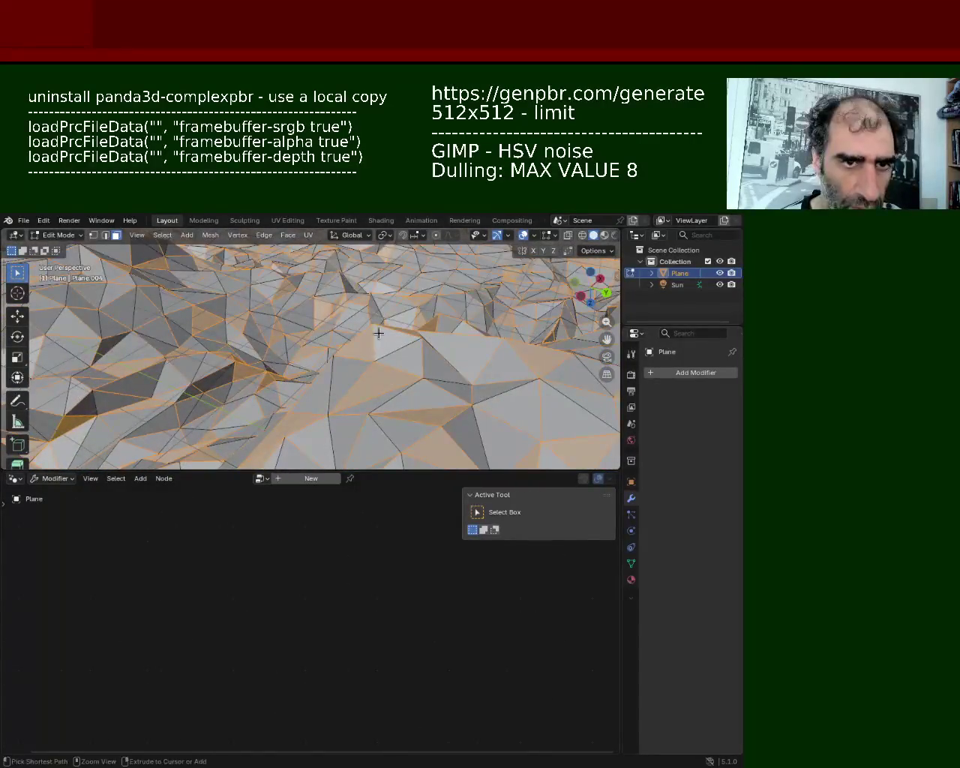
left_click(280, 340)
key("a")
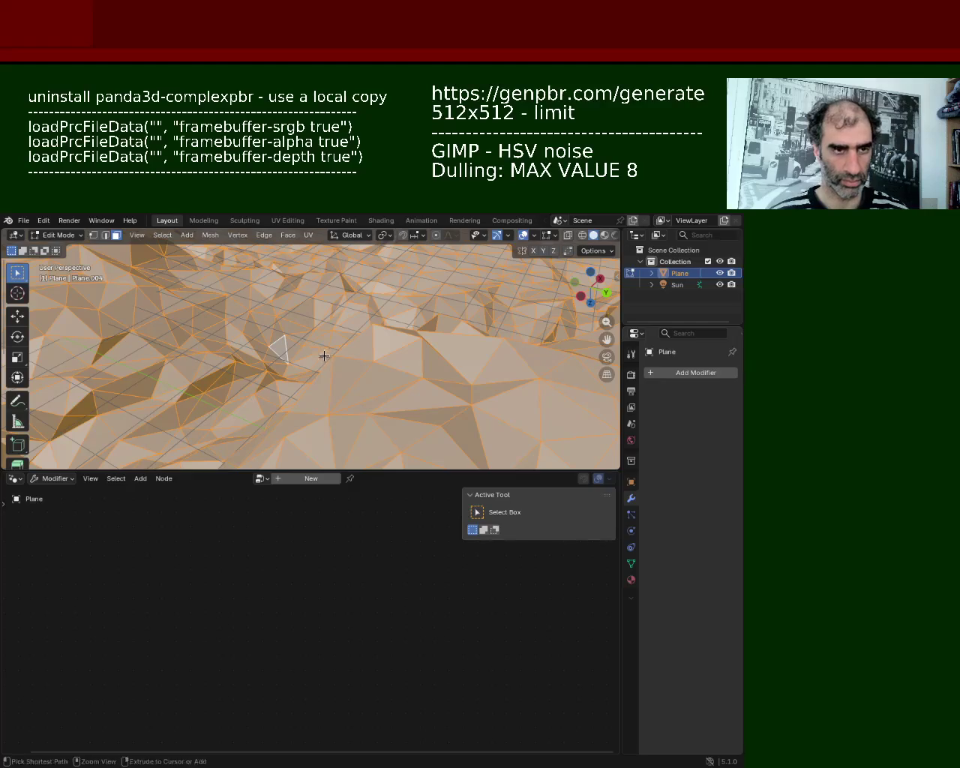
mouse_move(317, 424)
middle_mouse_down("ctrl")
mouse_move(319, 297)
mouse_move(380, 413)
mouse_move(355, 397)
mouse_move(373, 364)
middle_mouse_up("ctrl")
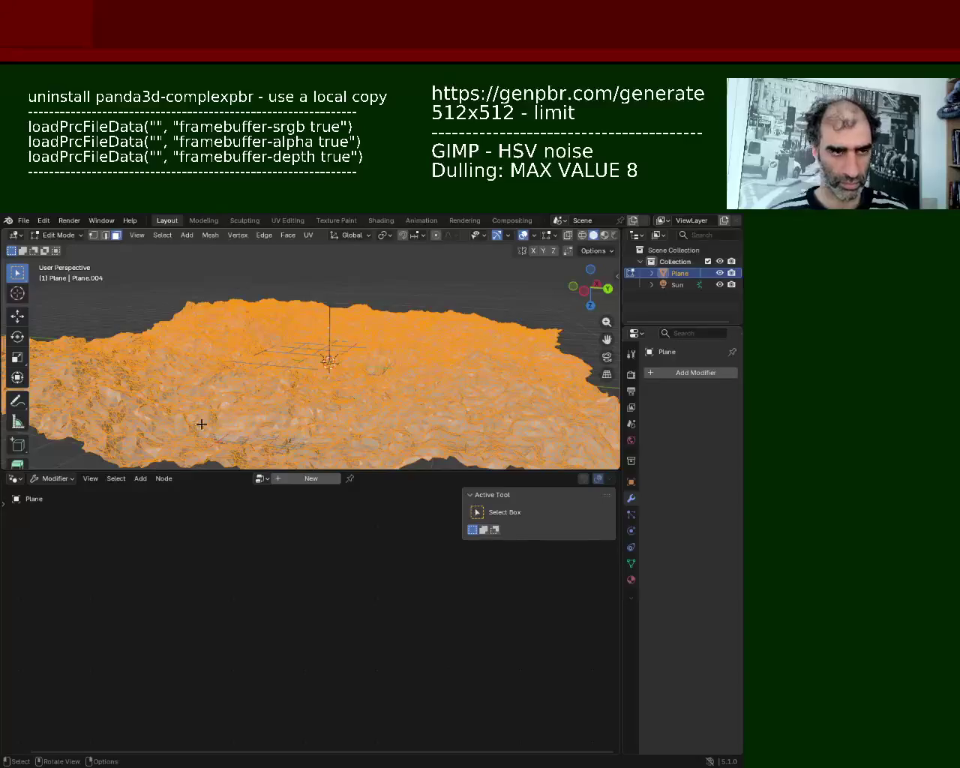
left_click(112, 294)
middle_click_drag(112, 293, 292, 352)
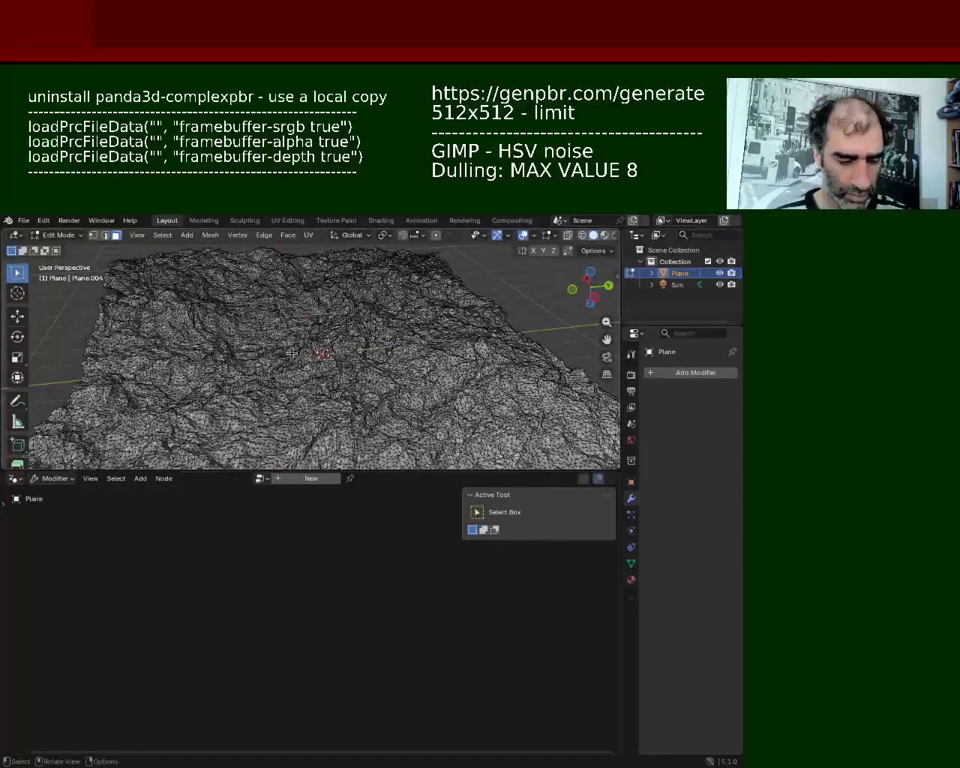
key("Tab")
mouse_move(352, 349)
middle_mouse_down("ctrl")
mouse_move(341, 300)
mouse_move(456, 298)
mouse_move(477, 318)
mouse_move(123, 319)
middle_mouse_up("ctrl")
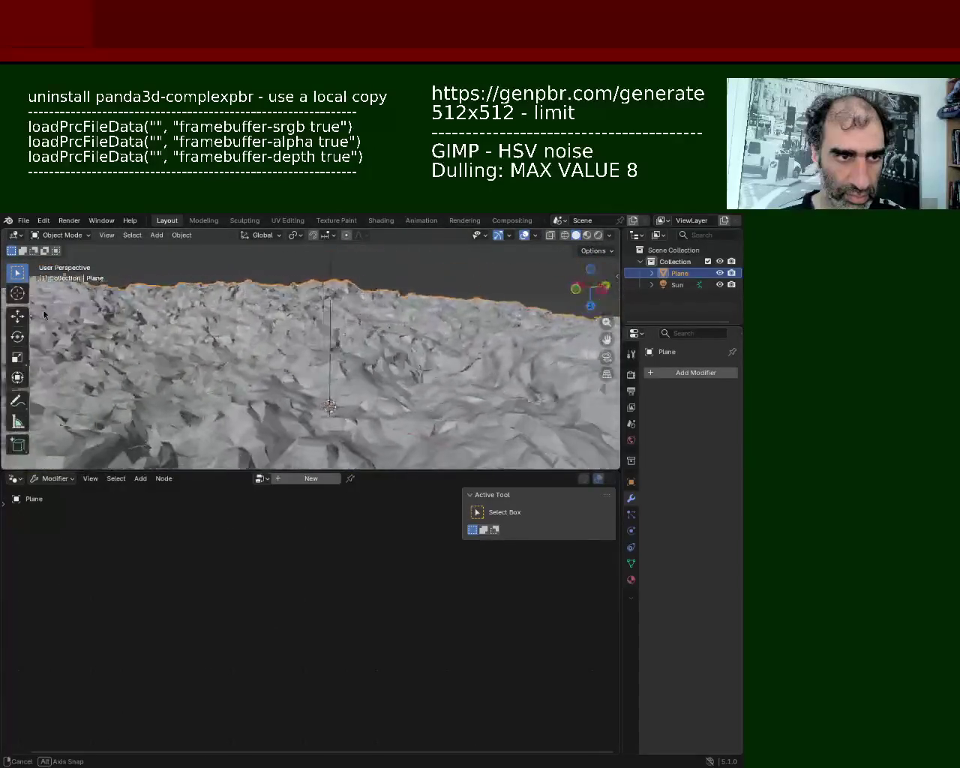
mouse_move(295, 337)
middle_mouse_down()
mouse_move(270, 358)
mouse_move(408, 419)
mouse_move(426, 381)
mouse_move(428, 390)
middle_mouse_up()
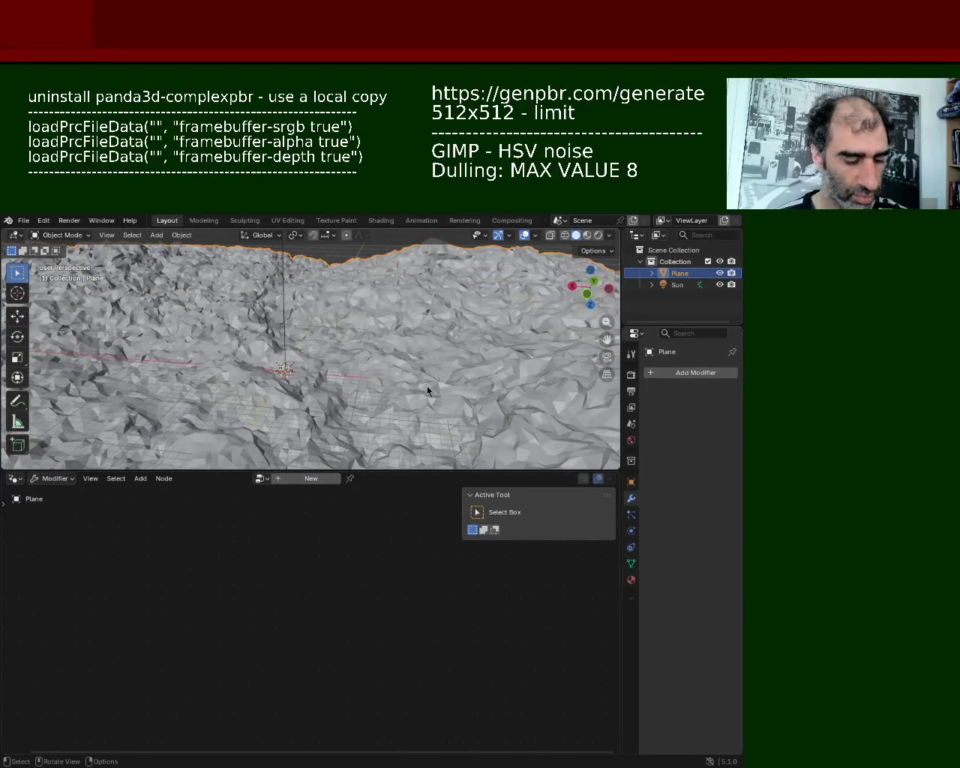
- Select the whole terrain mesh in Edit Mode and subdivide it with 1 cut
key("Tab")
key("a")
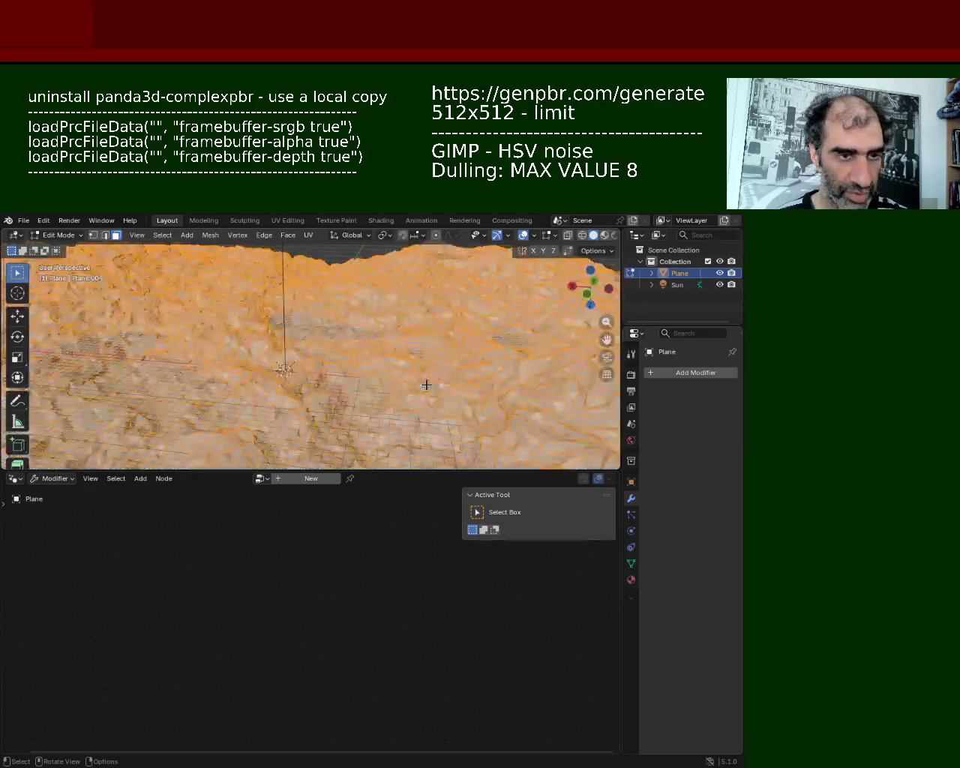
key("ctrl+e")
left_click(416, 436)
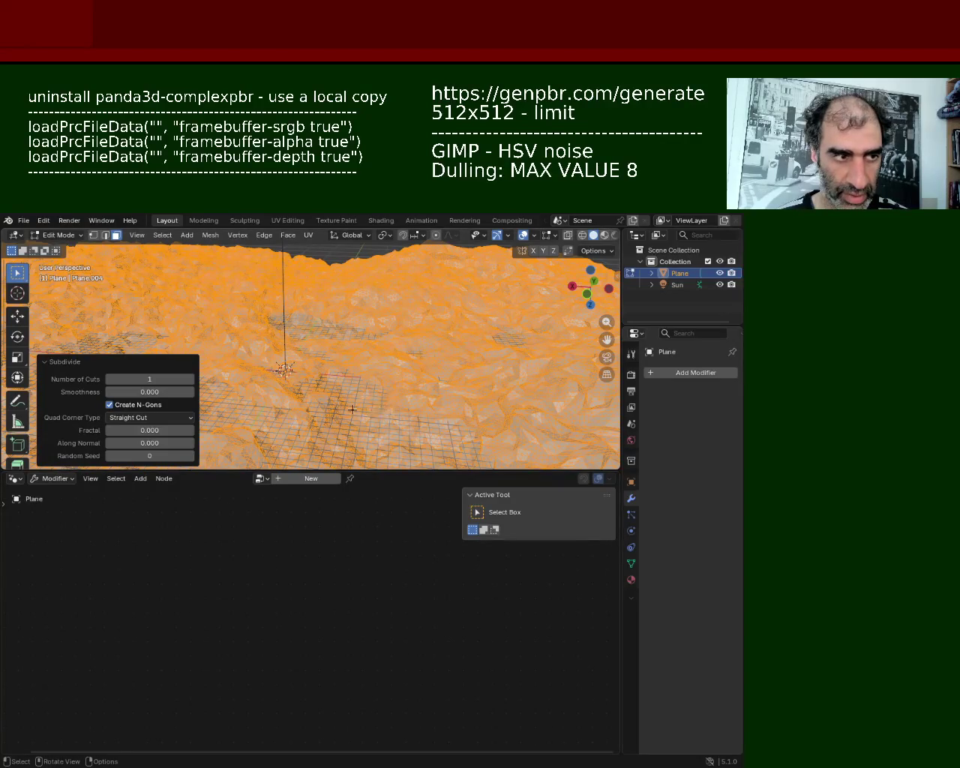
- Clear the selection and zoom in to inspect the denser subdivided faces
left_click(47, 362)
key("alt+a")
middle_click_drag(369, 387, 371, 286)
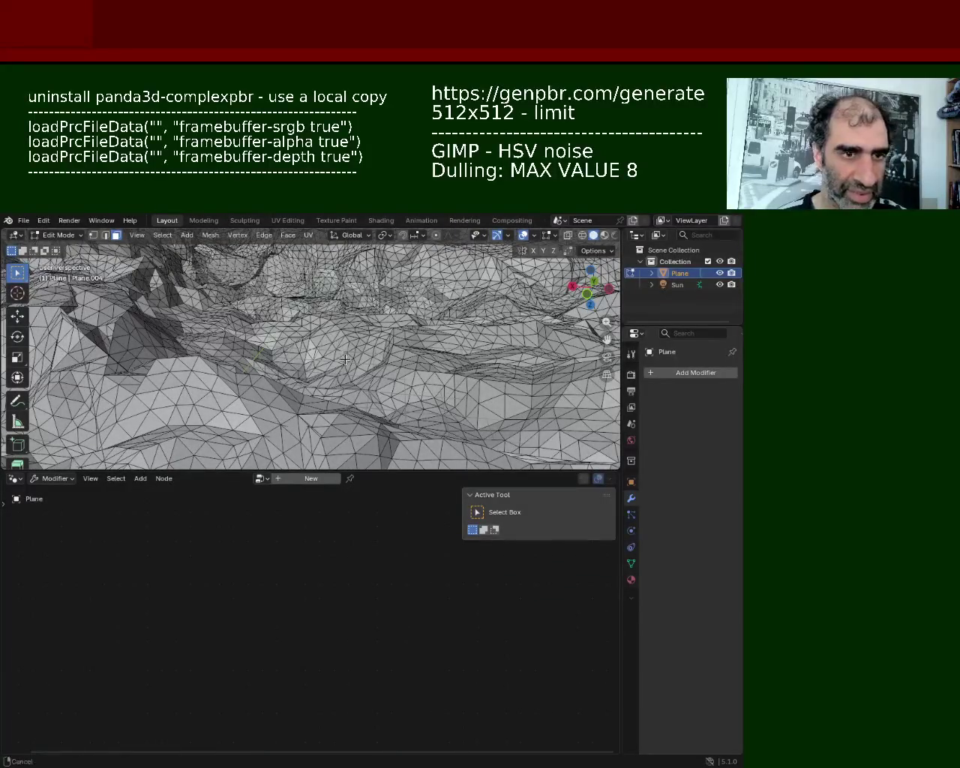
scroll(270, 335, "up", 3)
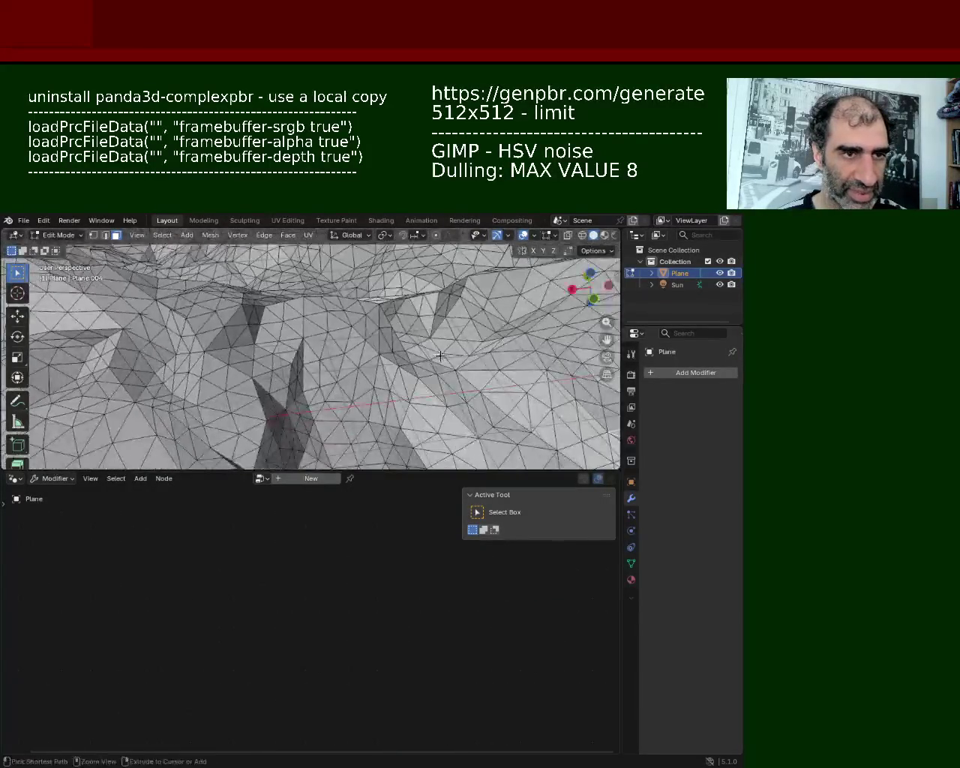
left_click(661, 375)
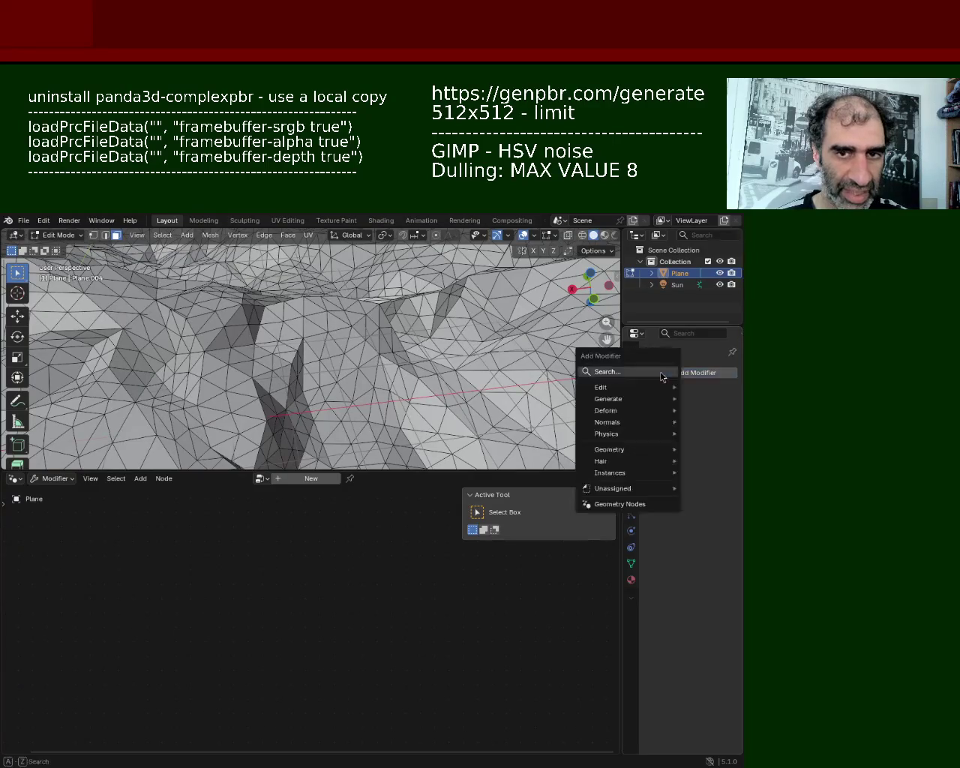
- Add a Triangulate modifier to the subdivided terrain and apply it in Object Mode
left_click(615, 377)
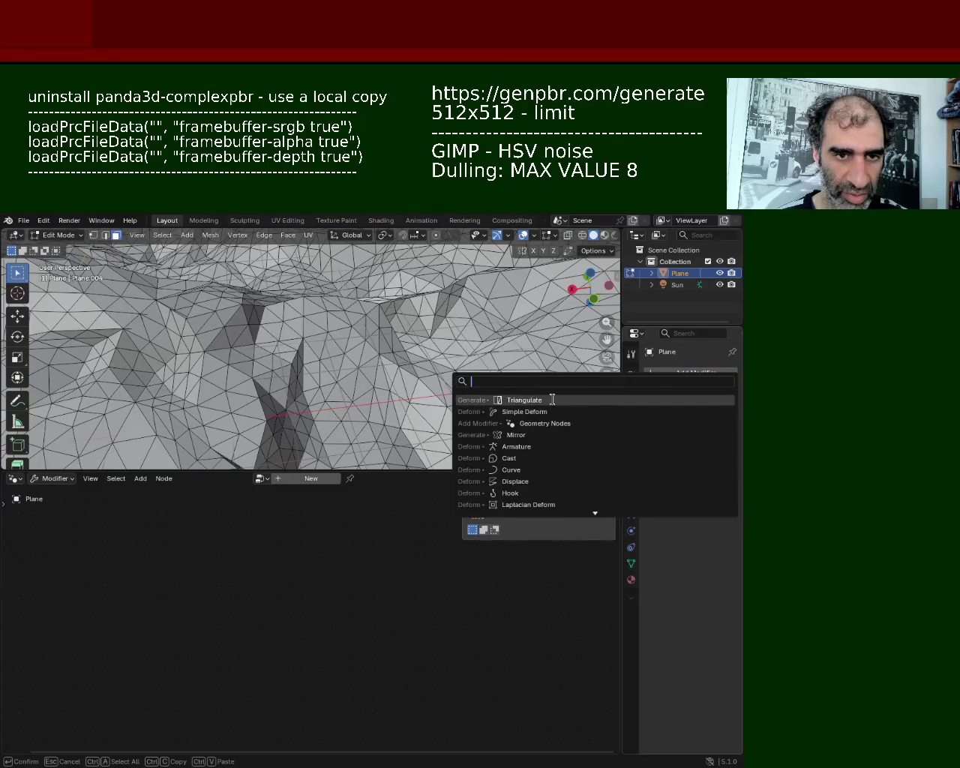
key("Return")
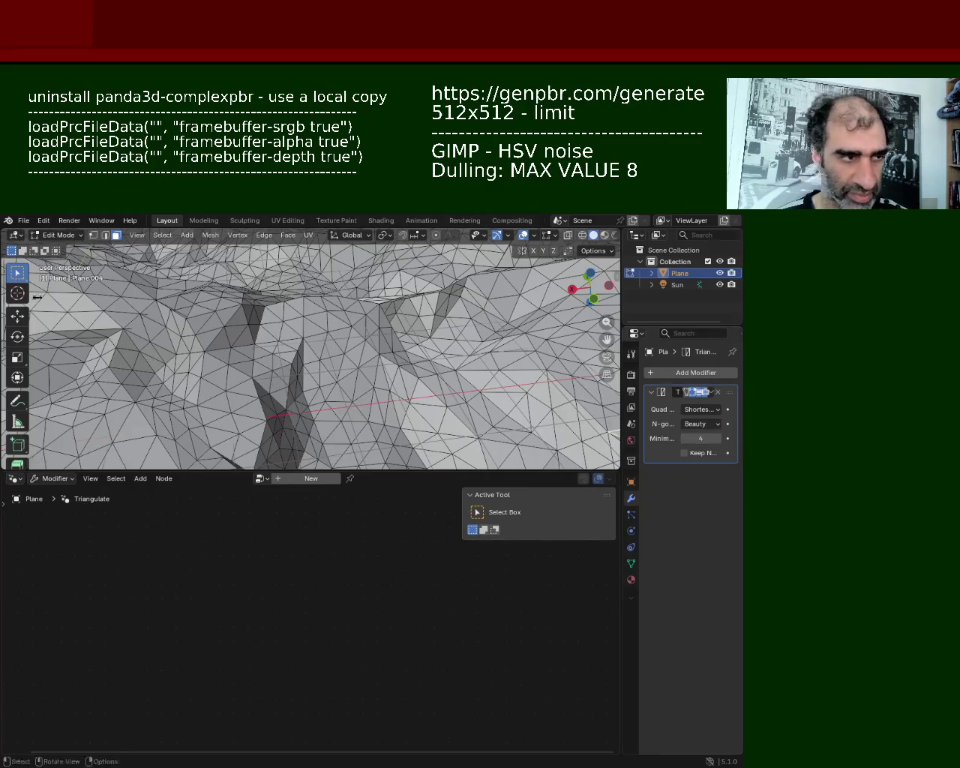
key("Tab")
left_click(708, 392)
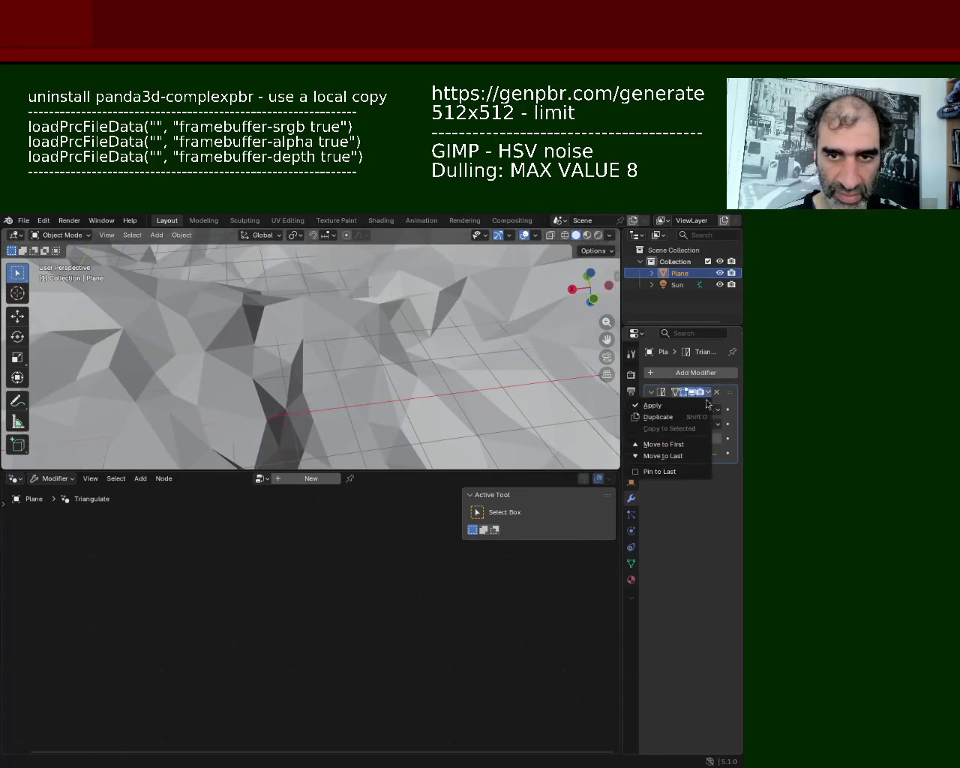
left_click(677, 406)
middle_click_drag(462, 358, 380, 315)
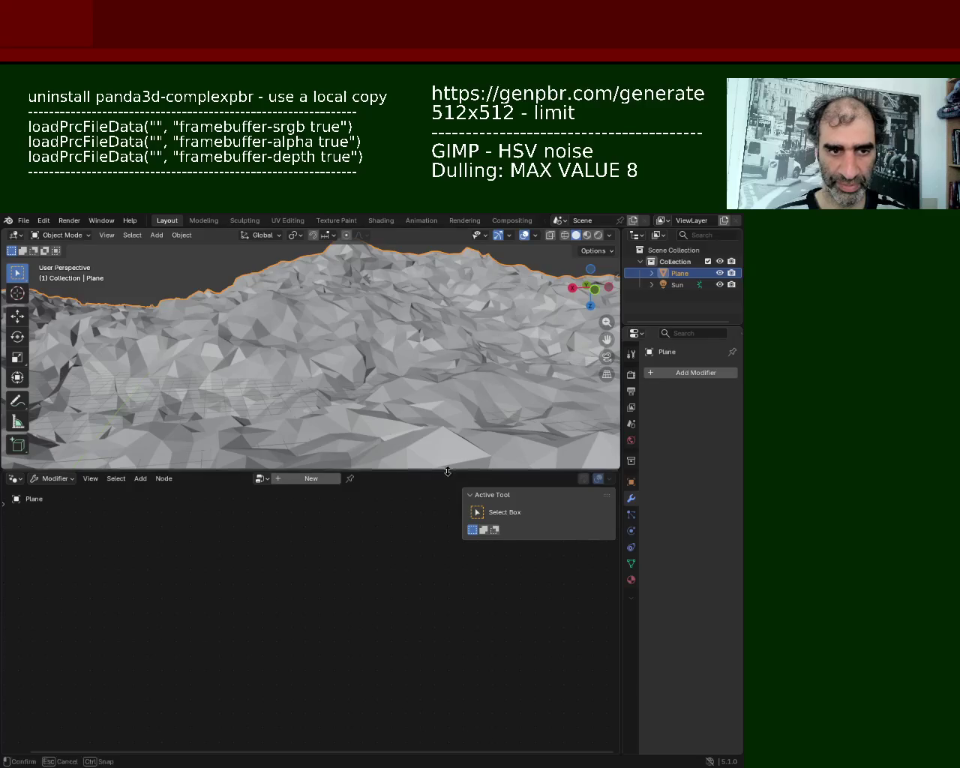
- Enlarge the 3D view, then in Edit Mode deselect every terrain face with Alt+A
left_click_drag(448, 471, 420, 605)
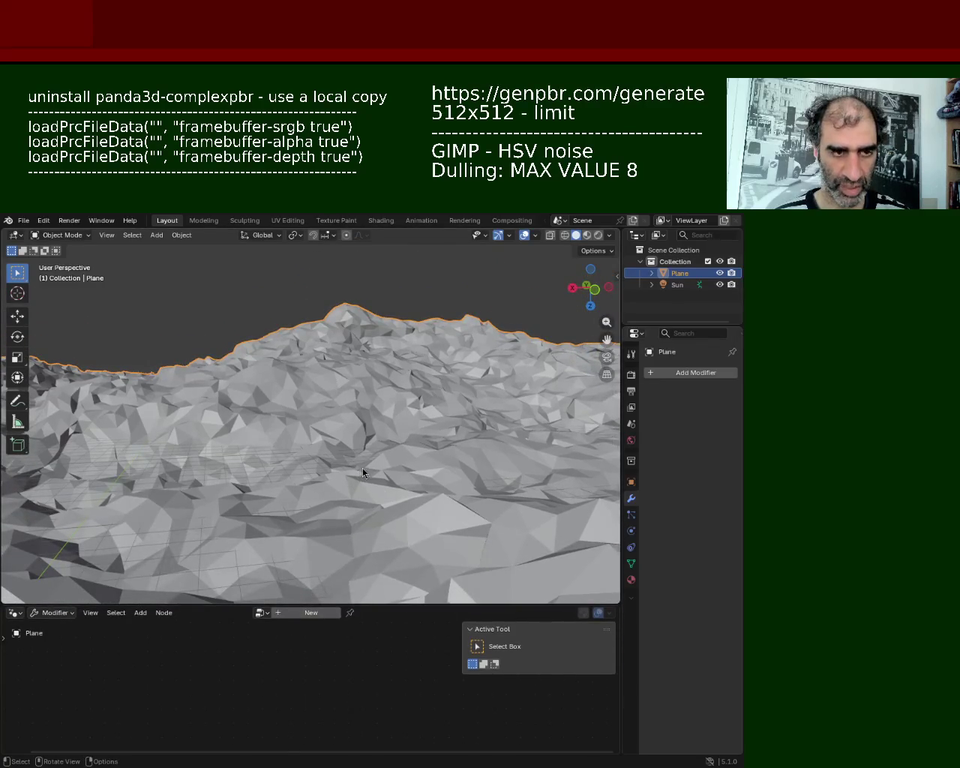
key("Tab")
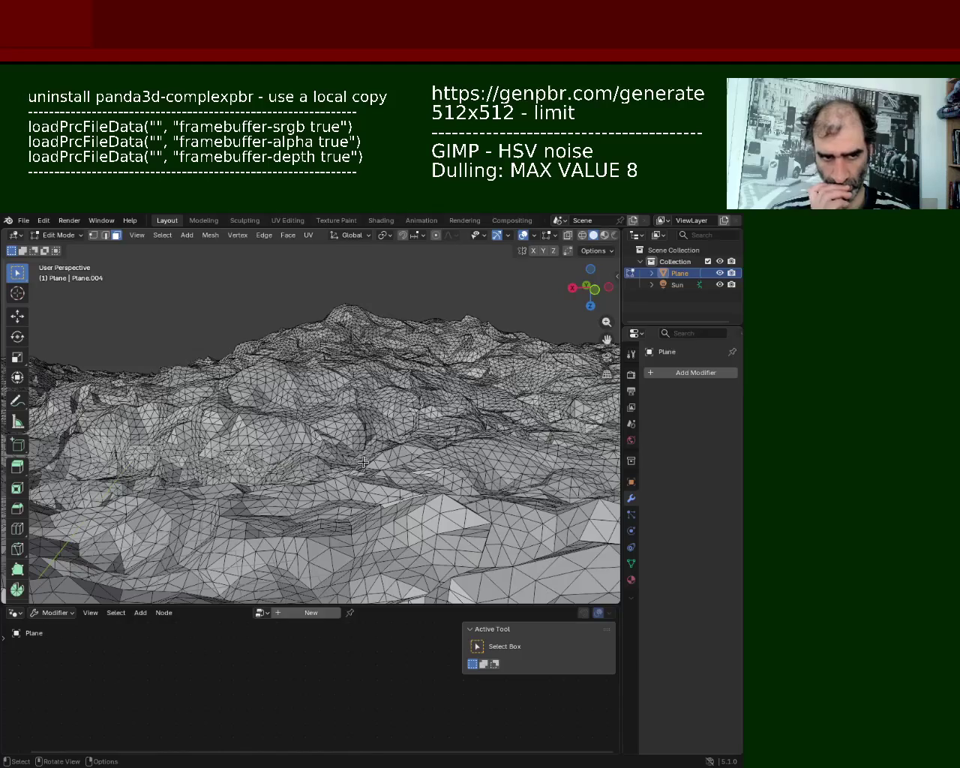
key("Tab")
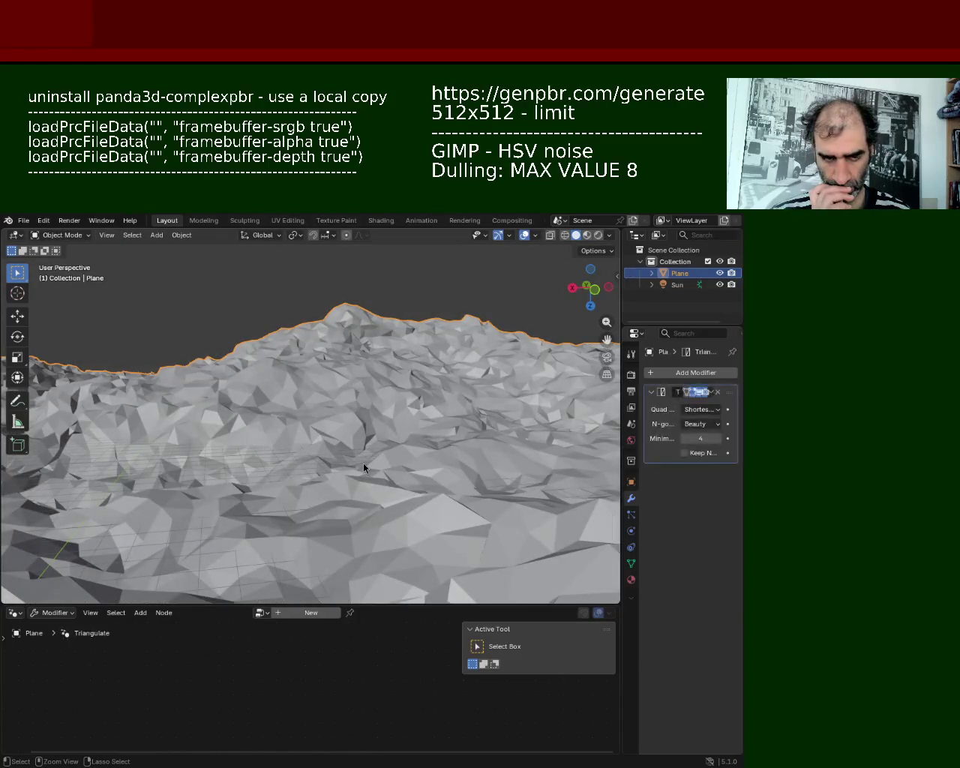
key("Tab")
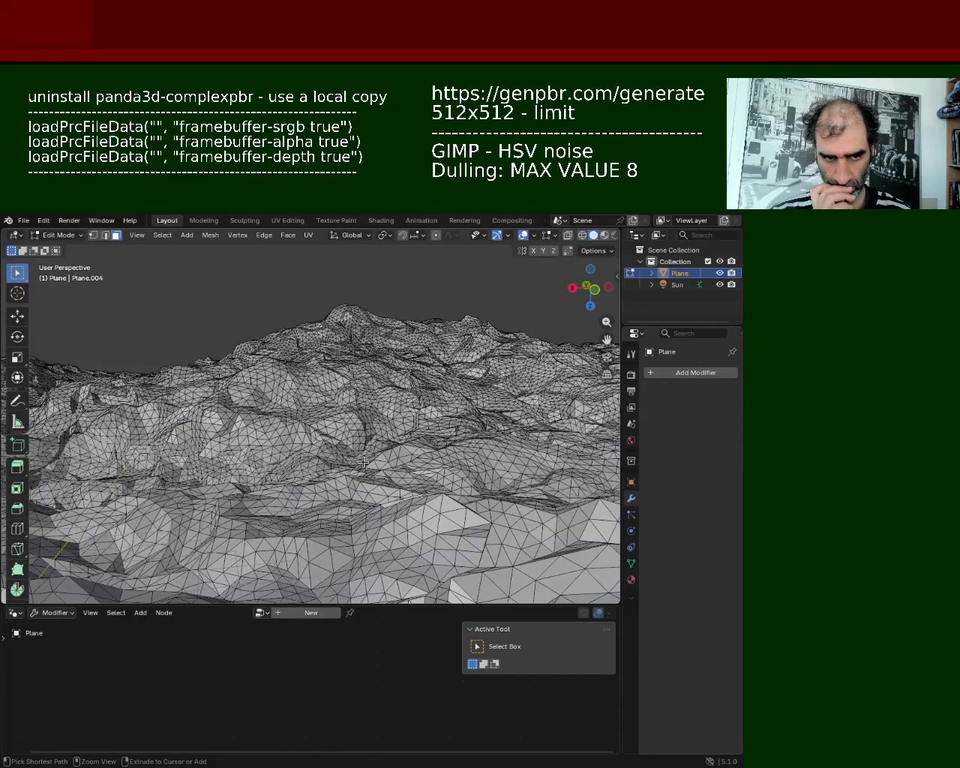
key("a")
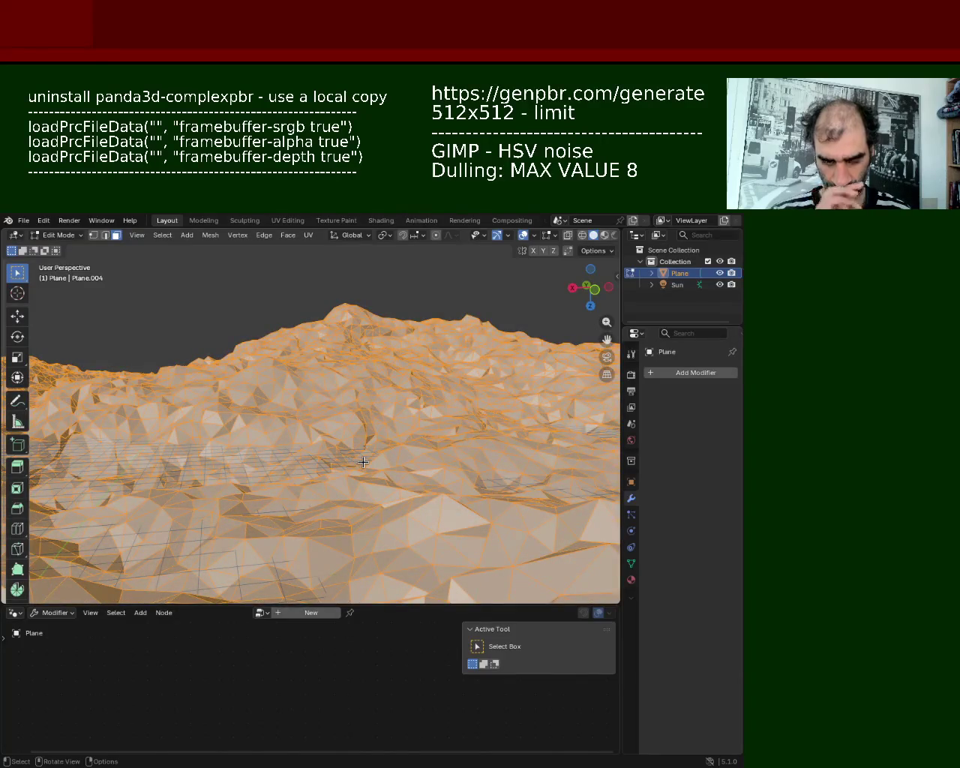
key("alt+a")
mouse_move(492, 485)
middle_mouse_down()
mouse_move(415, 368)
mouse_move(341, 440)
middle_mouse_up()
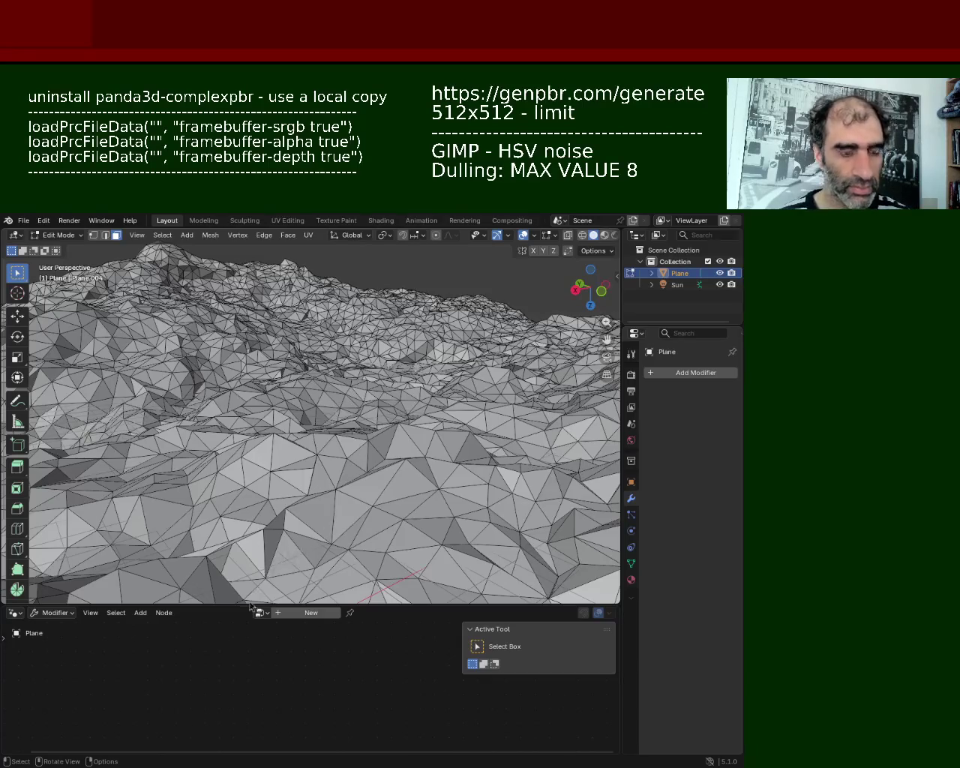
- Save, switch the lower area to the Shader Editor and assign the existing Material
key("ctrl+s")
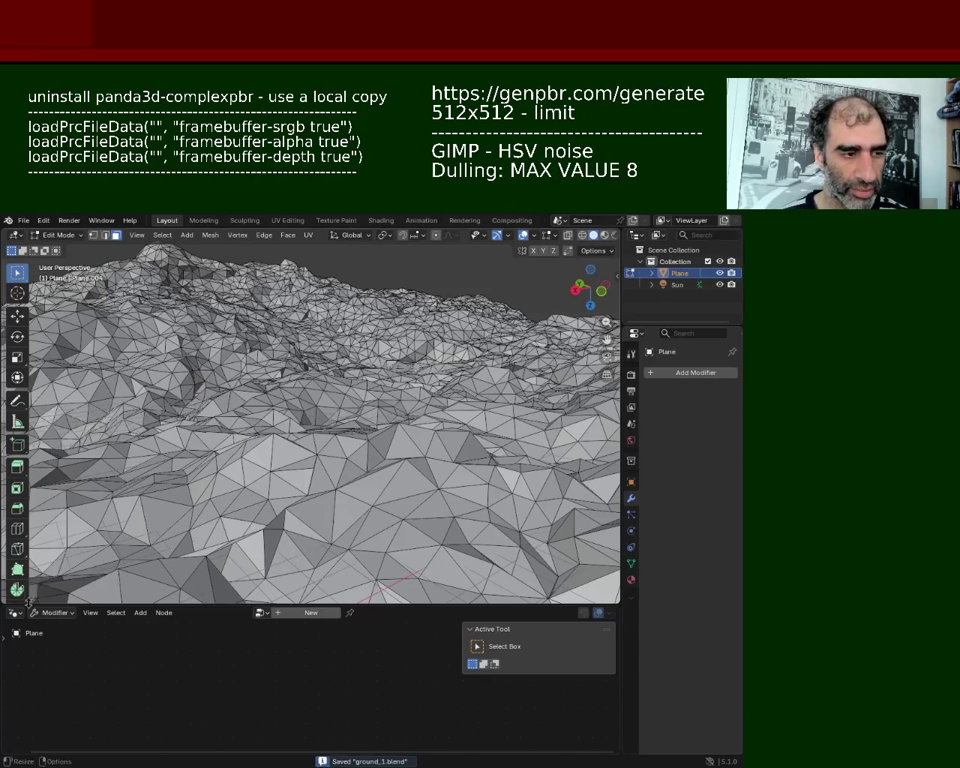
left_click(18, 617)
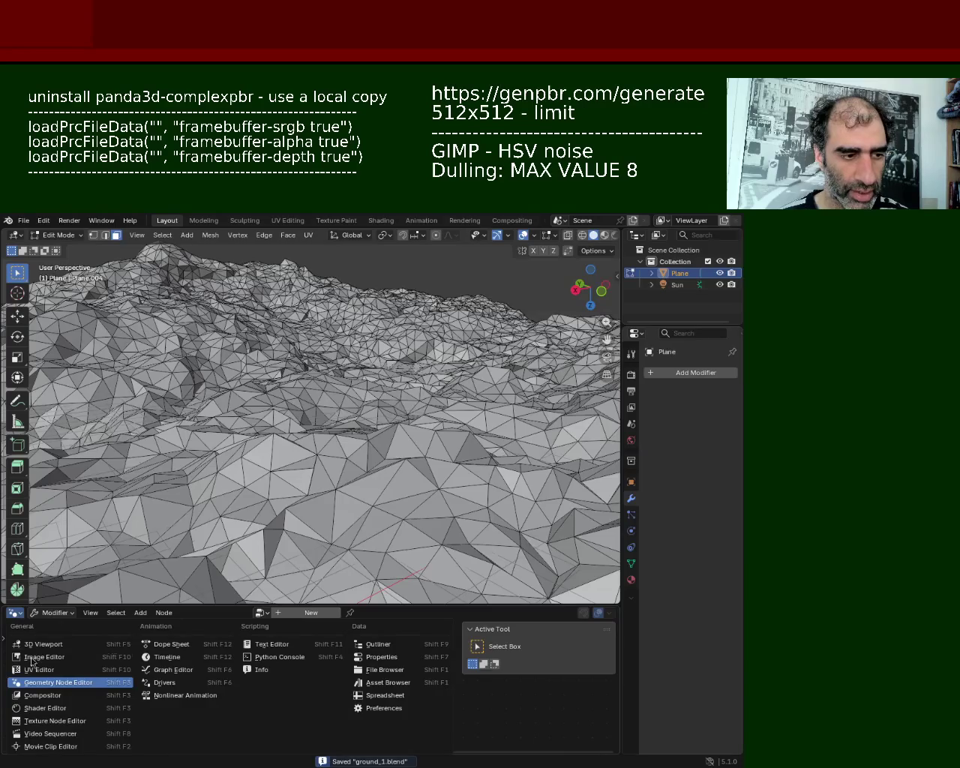
left_click(66, 701)
left_click_drag(178, 606, 180, 379)
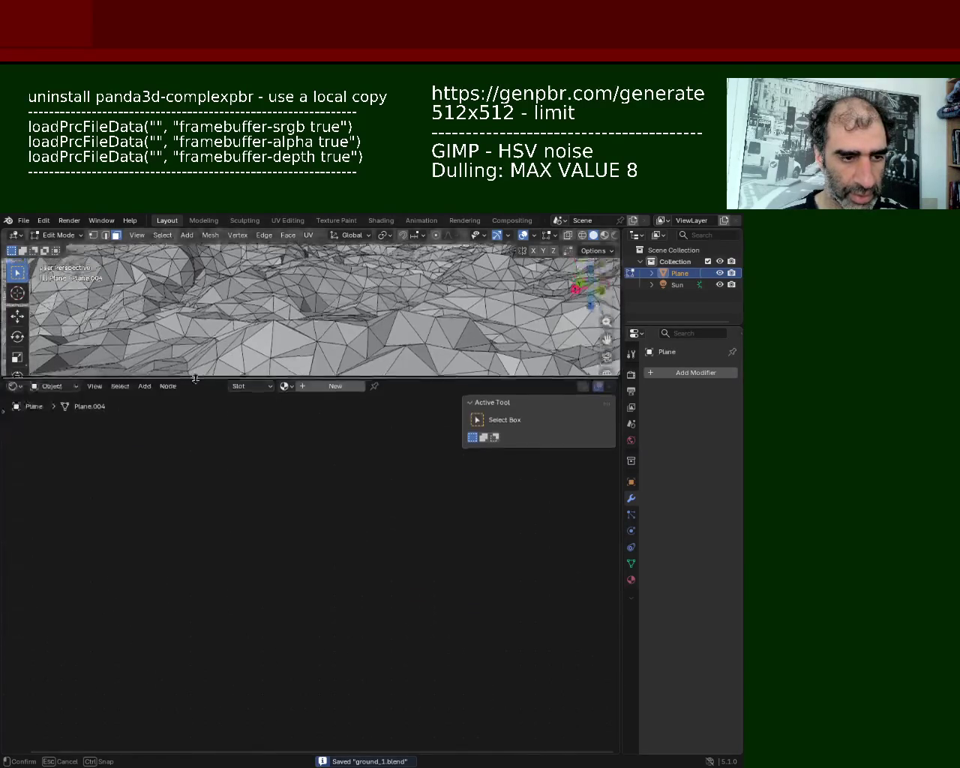
left_click(284, 389)
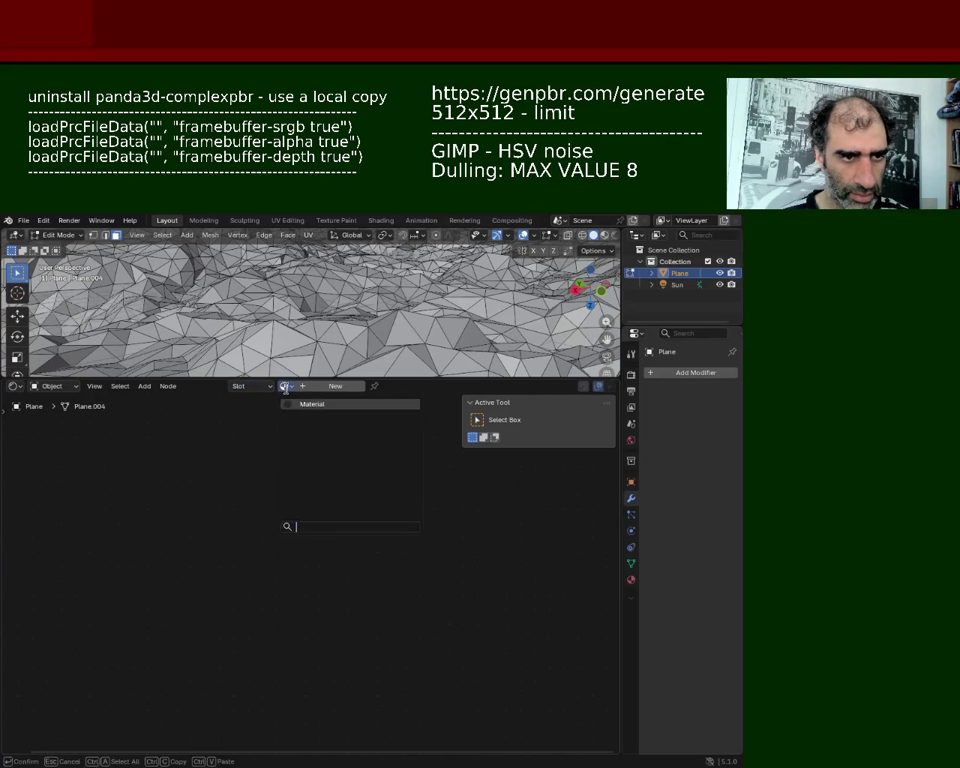
left_click(293, 406)
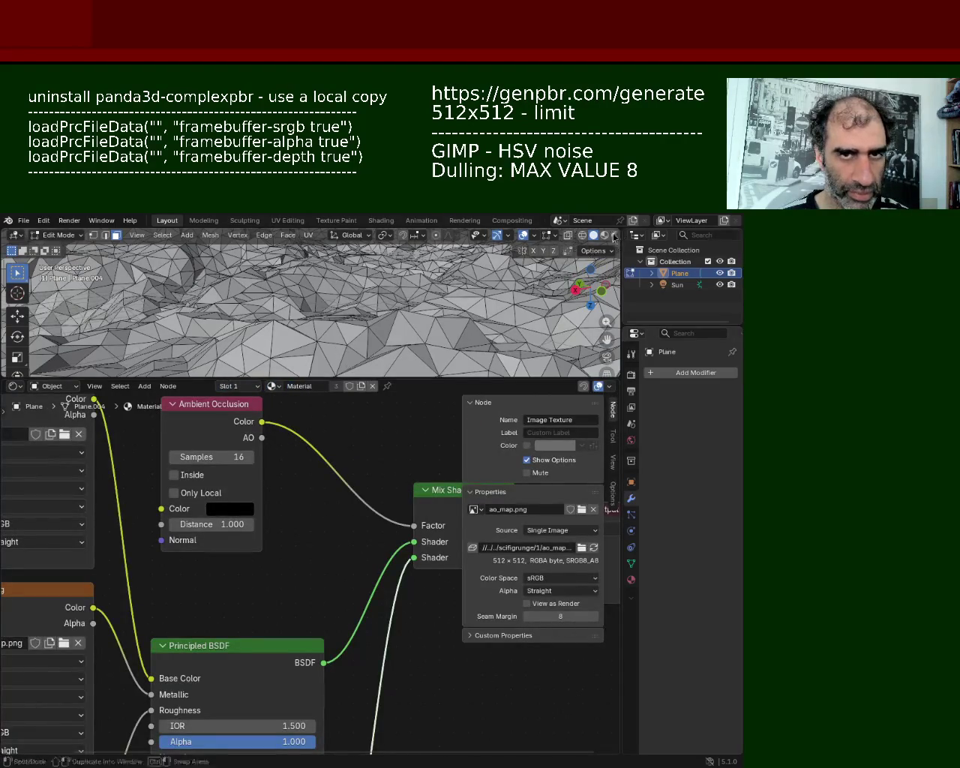
- Enable Material Preview and unwrap the whole terrain with Smart UV Project
left_click(605, 235)
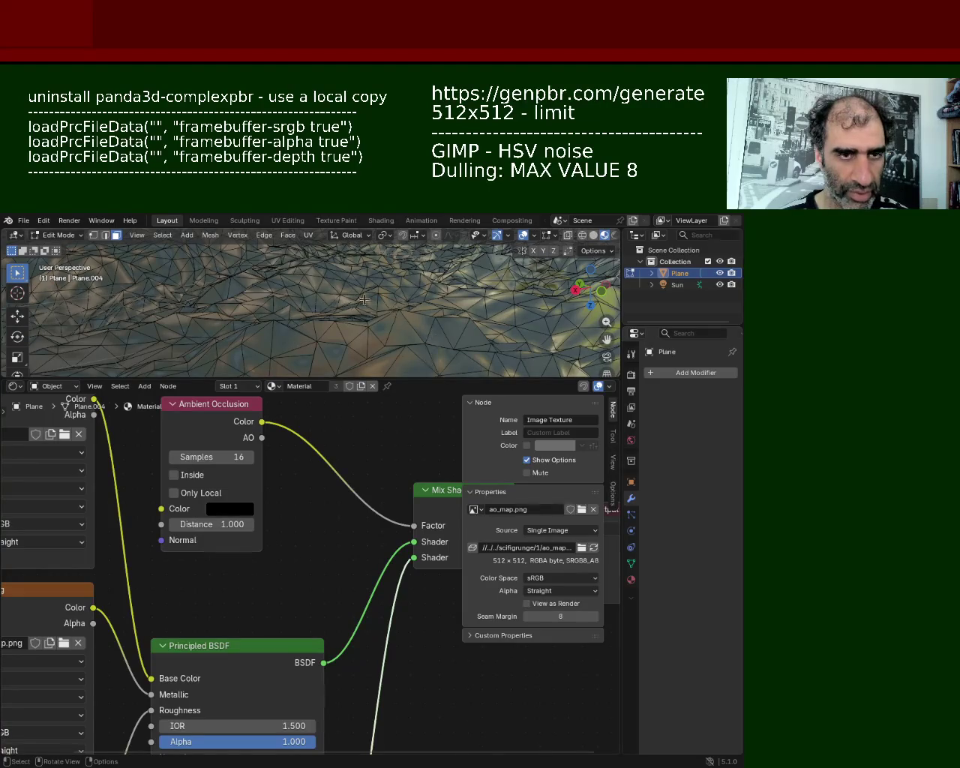
key("a")
left_click(311, 237)
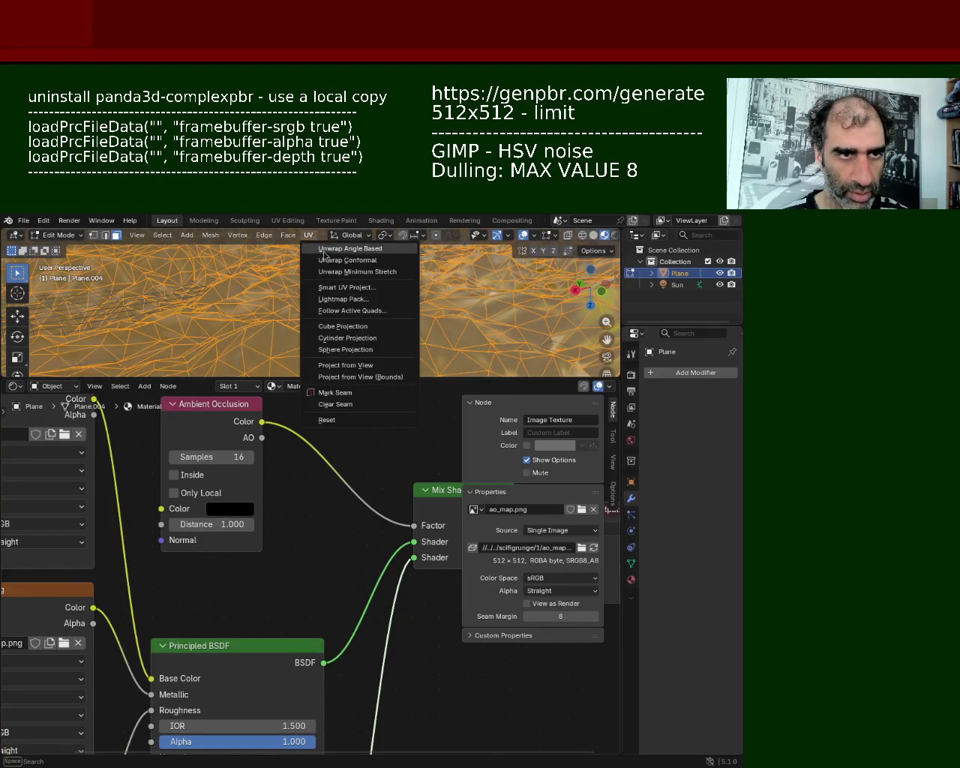
left_click(339, 290)
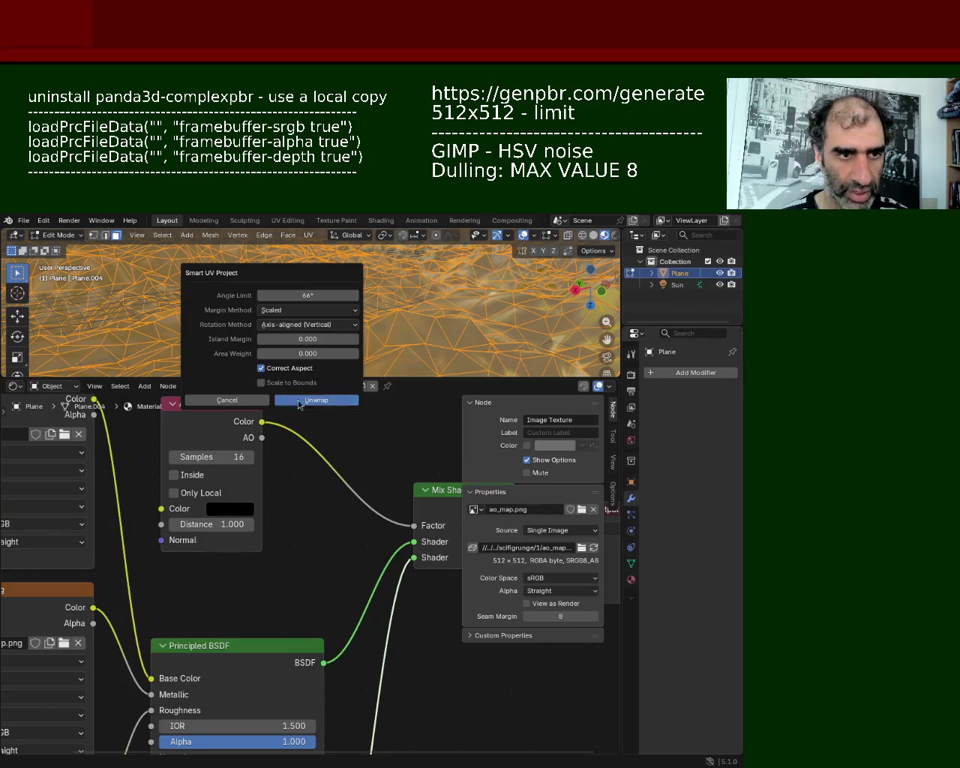
left_click(340, 401)
- Show the UV Editor, scale the UV islands against ao_map.png, then clear the selection
left_click(15, 388)
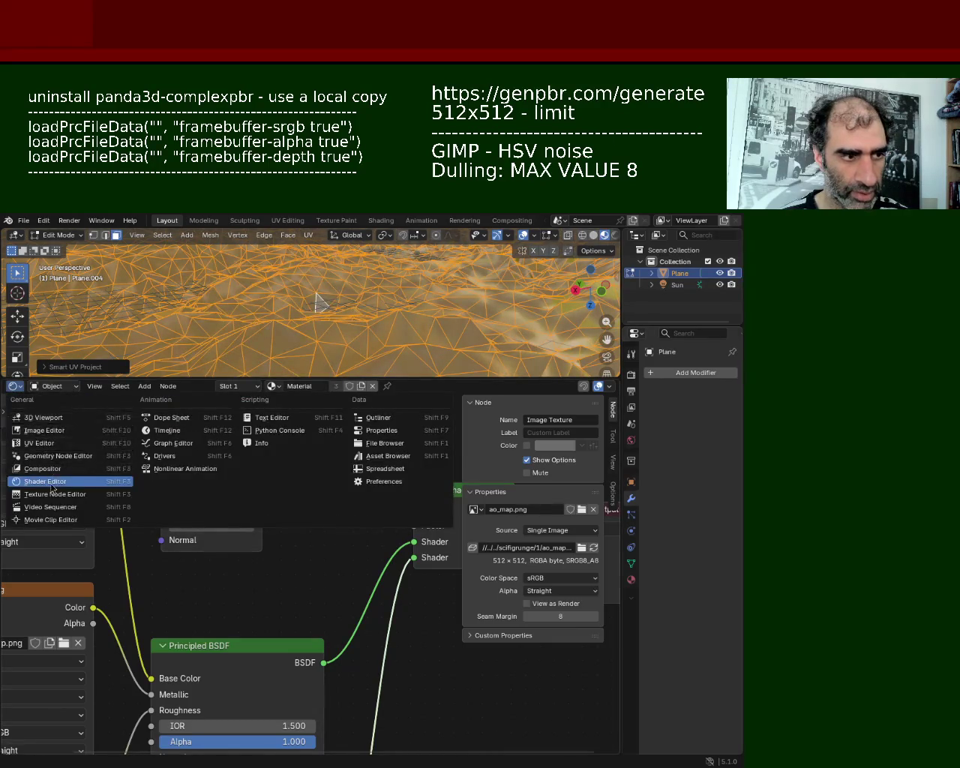
left_click(15, 386)
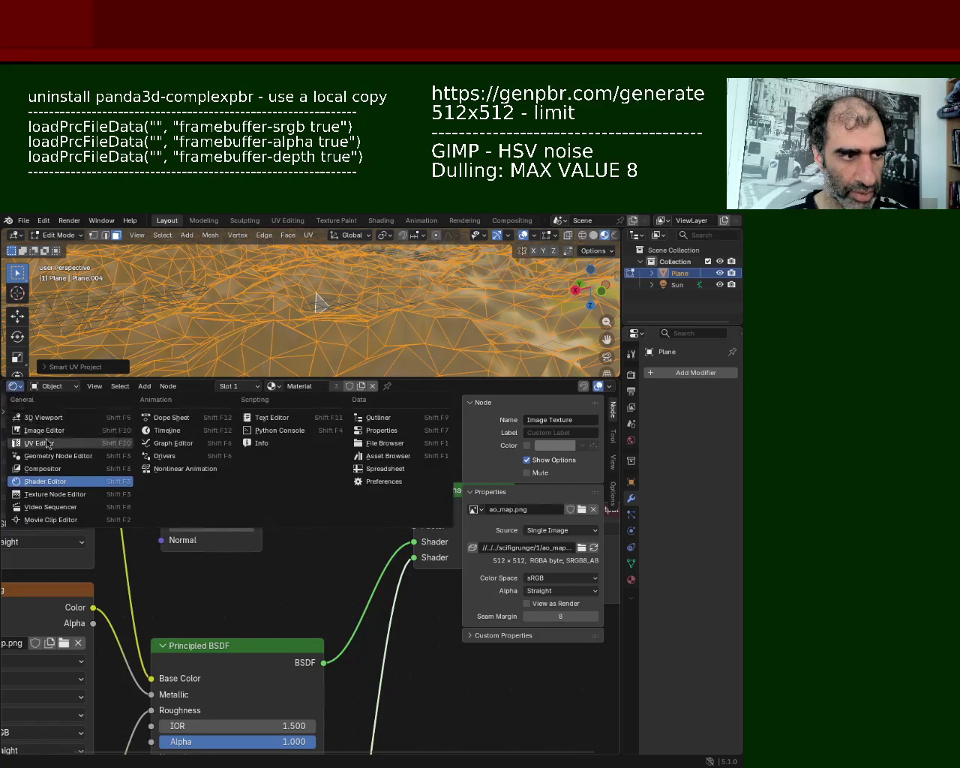
left_click(38, 443)
key("s")
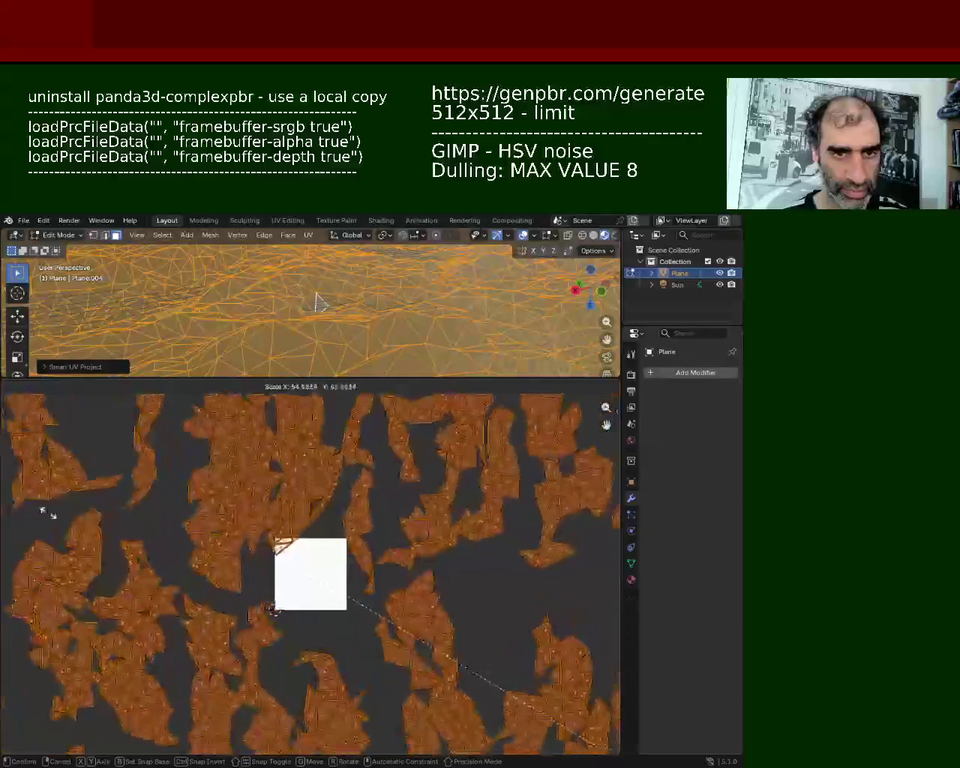
key("Return")
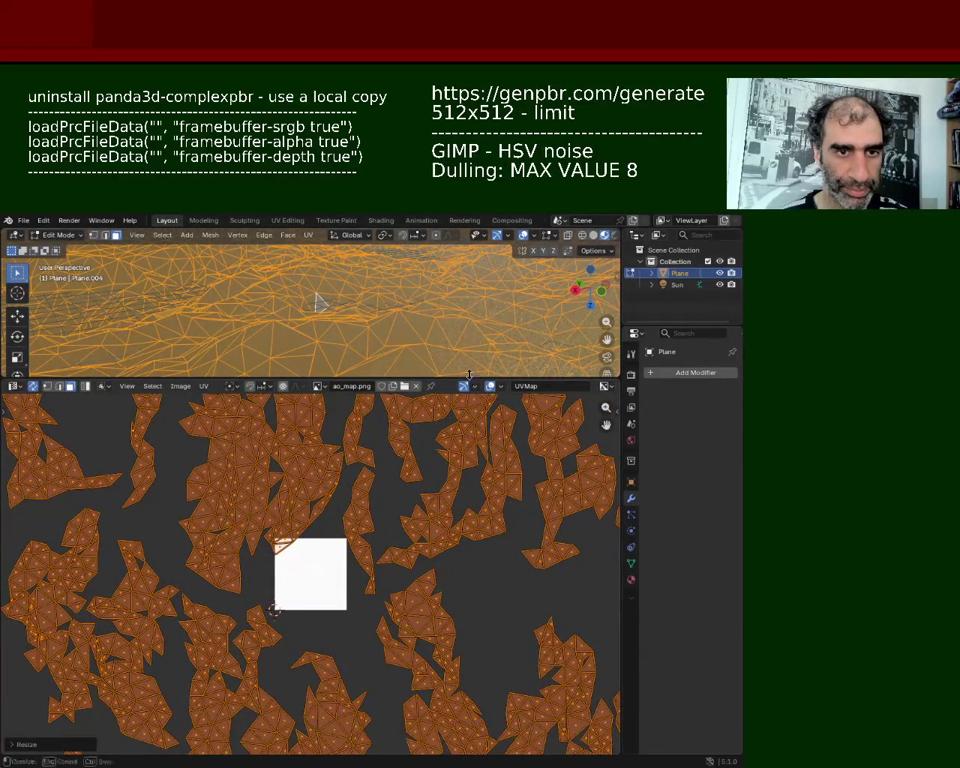
left_click_drag(470, 374, 470, 663)
key("alt+a")
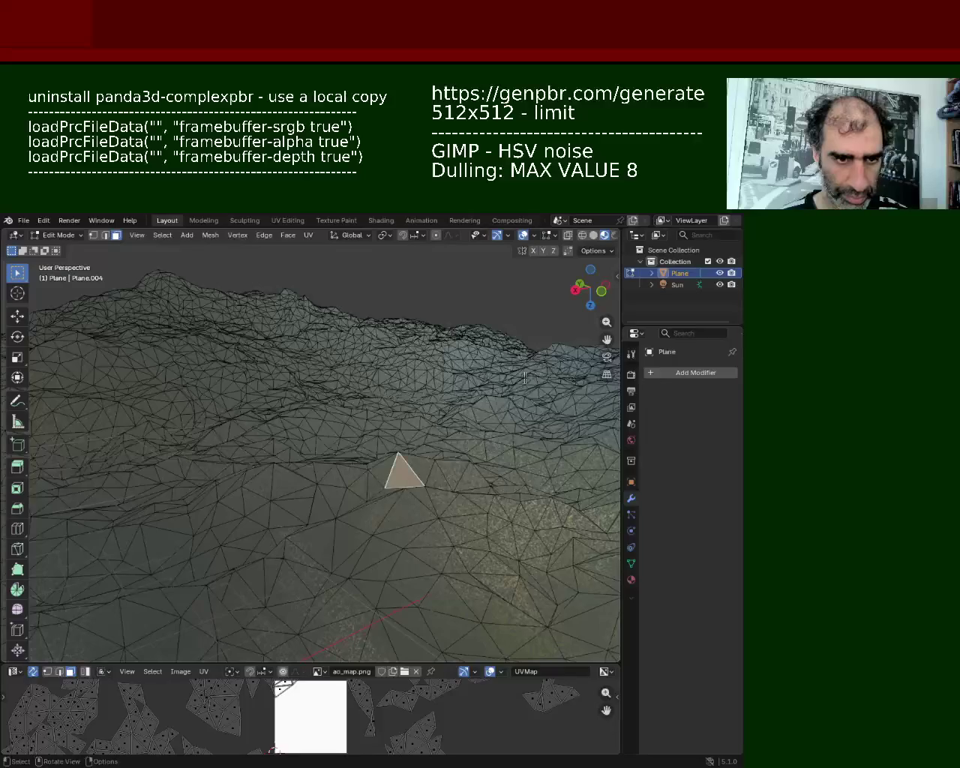
left_click(508, 302)
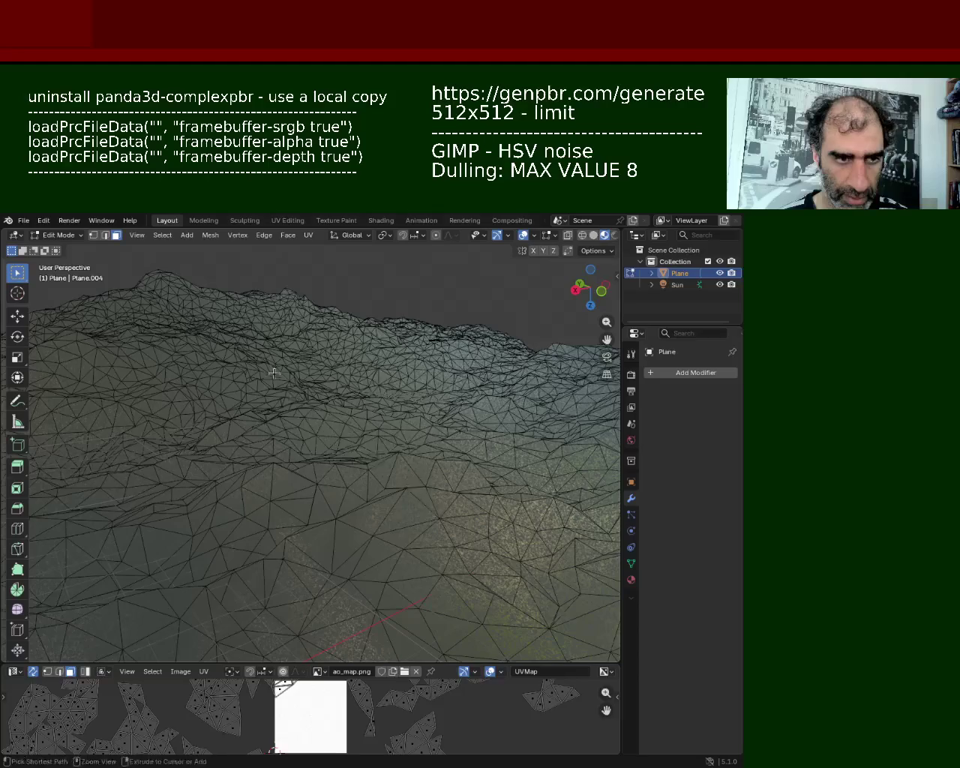
- Zoom out and orbit to view the whole terrain from above
scroll(325, 429, "down", 2)
scroll(325, 429, "down", 2)
scroll(325, 429, "down", 2)
scroll(325, 429, "down", 2)
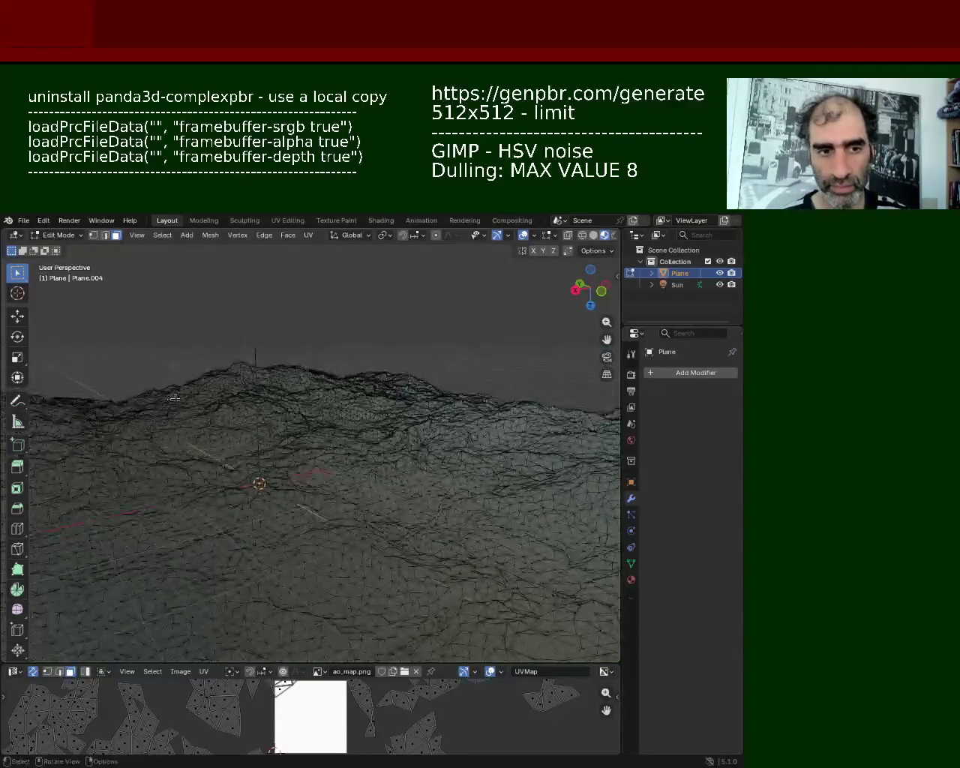
middle_click_drag(325, 450, 302, 568)
scroll(371, 525, "up", 4)
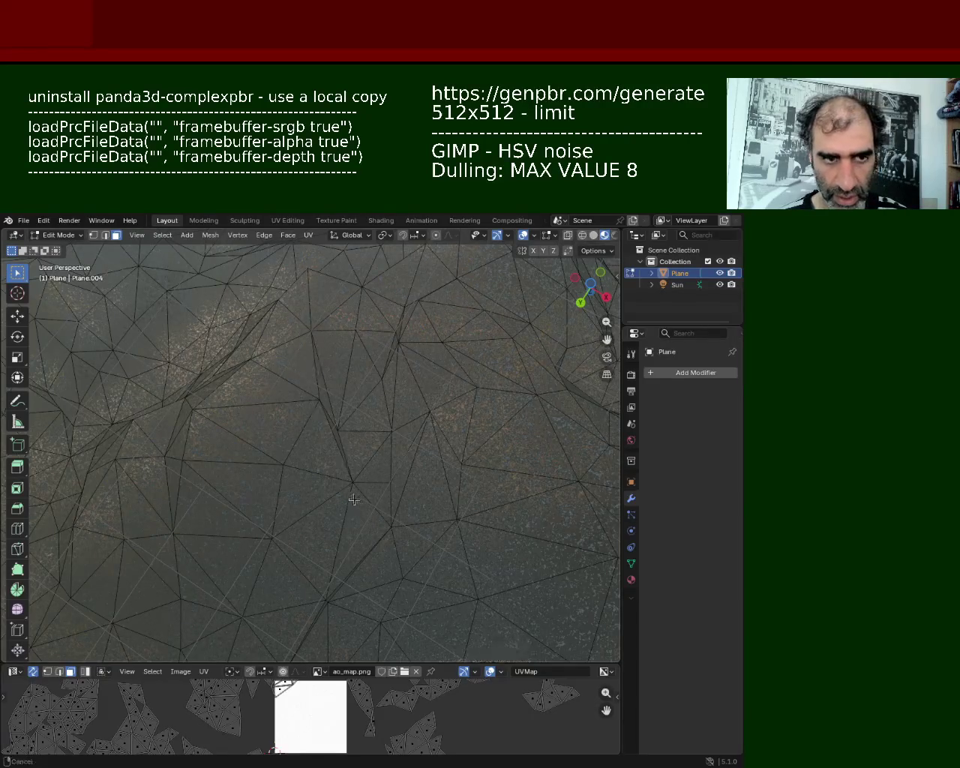
mouse_move(257, 319)
middle_mouse_down("ctrl")
mouse_move(306, 498)
mouse_move(313, 444)
mouse_move(215, 368)
middle_mouse_up("ctrl")
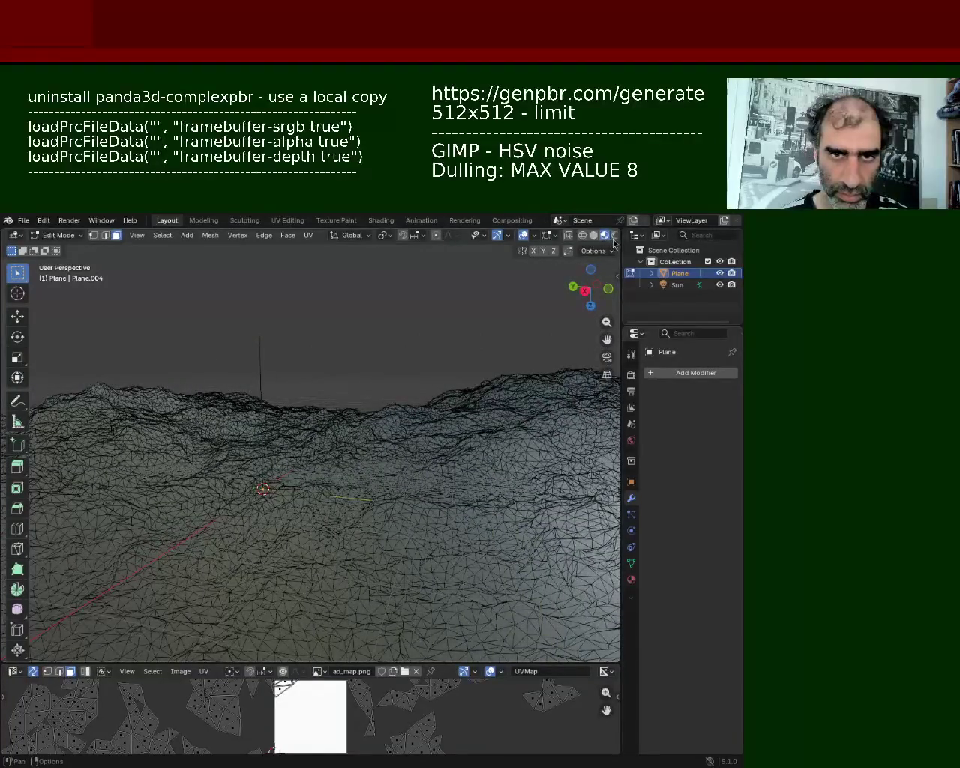
- Switch the viewport to Rendered shading and turn off the overlays
left_click(614, 235)
mouse_move(236, 397)
middle_mouse_down()
mouse_move(398, 456)
mouse_move(420, 420)
middle_mouse_up()
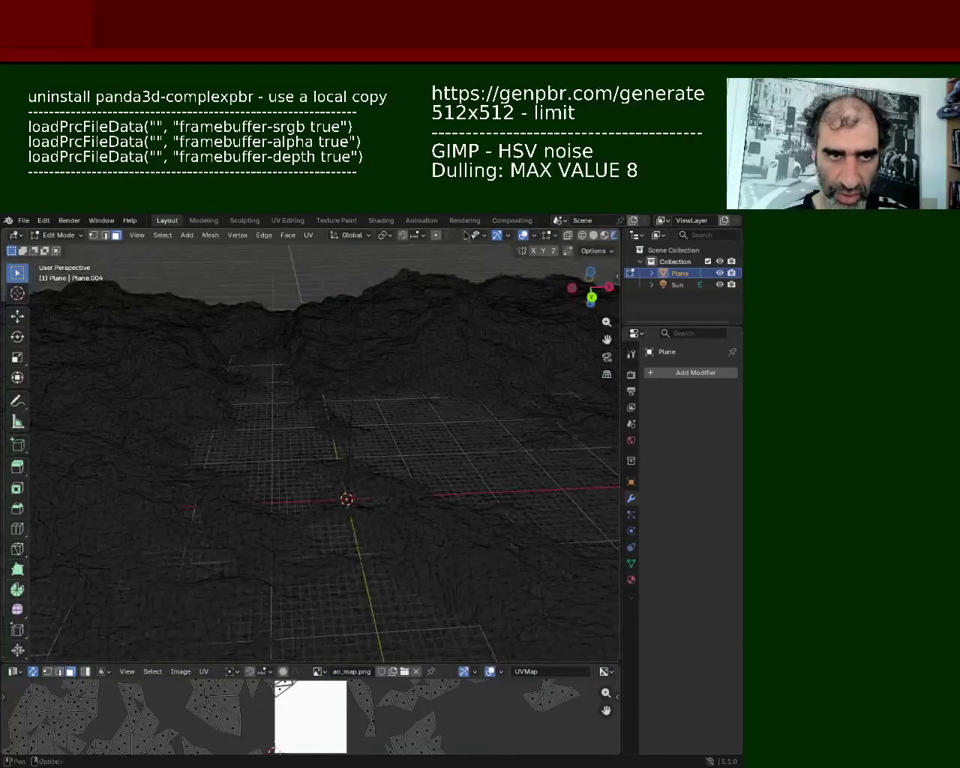
left_click(497, 234)
left_click(523, 235)
mouse_move(452, 336)
middle_mouse_down()
mouse_move(292, 472)
mouse_move(270, 437)
middle_mouse_up()
- Set the Sun light's Strength to 5 in Object Mode and save ground_1.blend
left_click(673, 286)
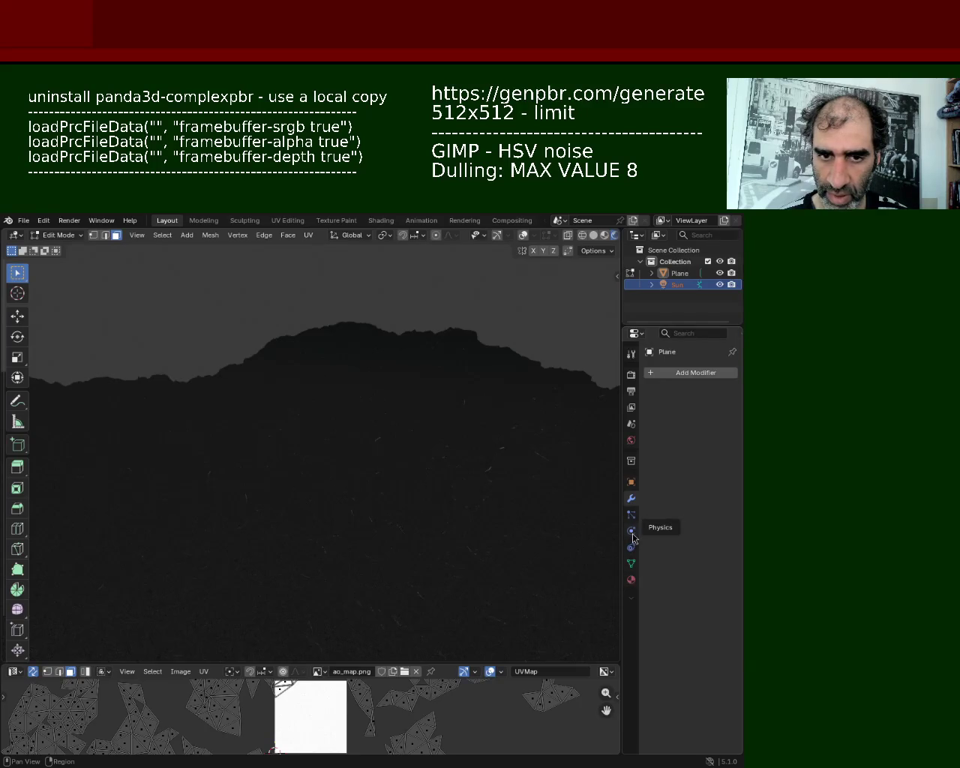
key("Tab")
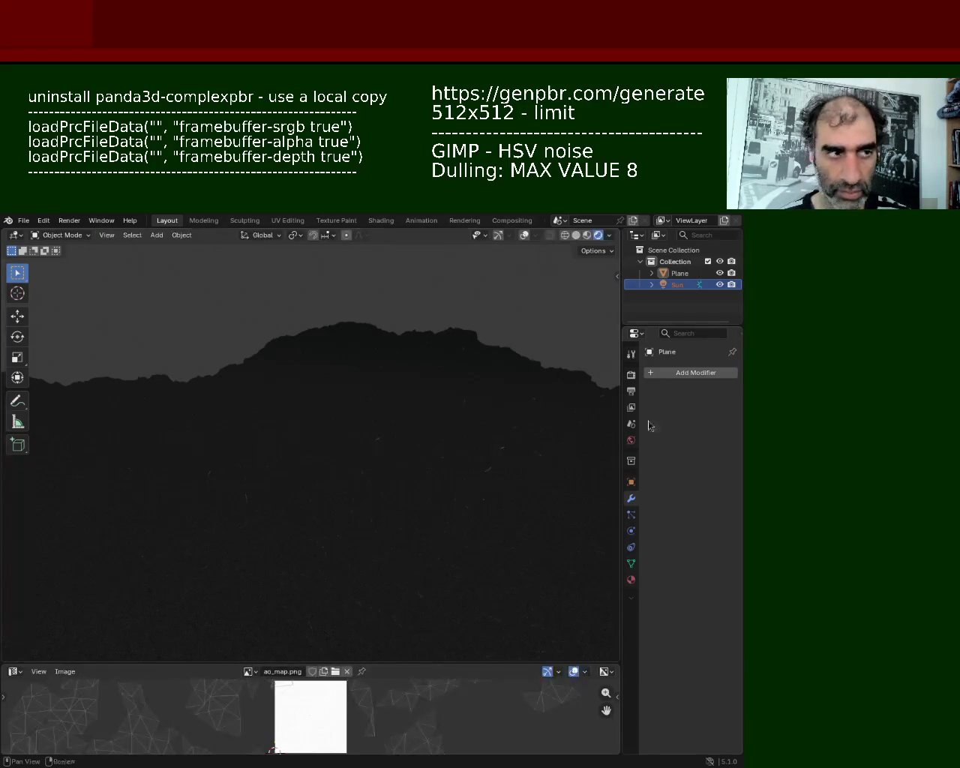
left_click(669, 284)
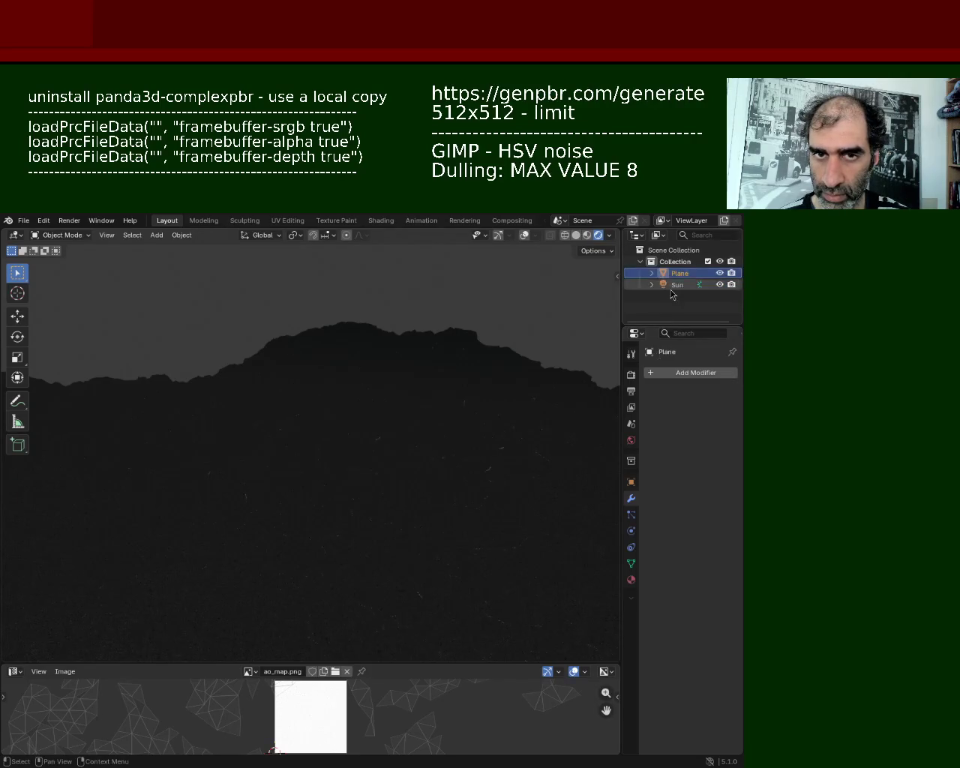
left_click(631, 530)
left_click(698, 473)
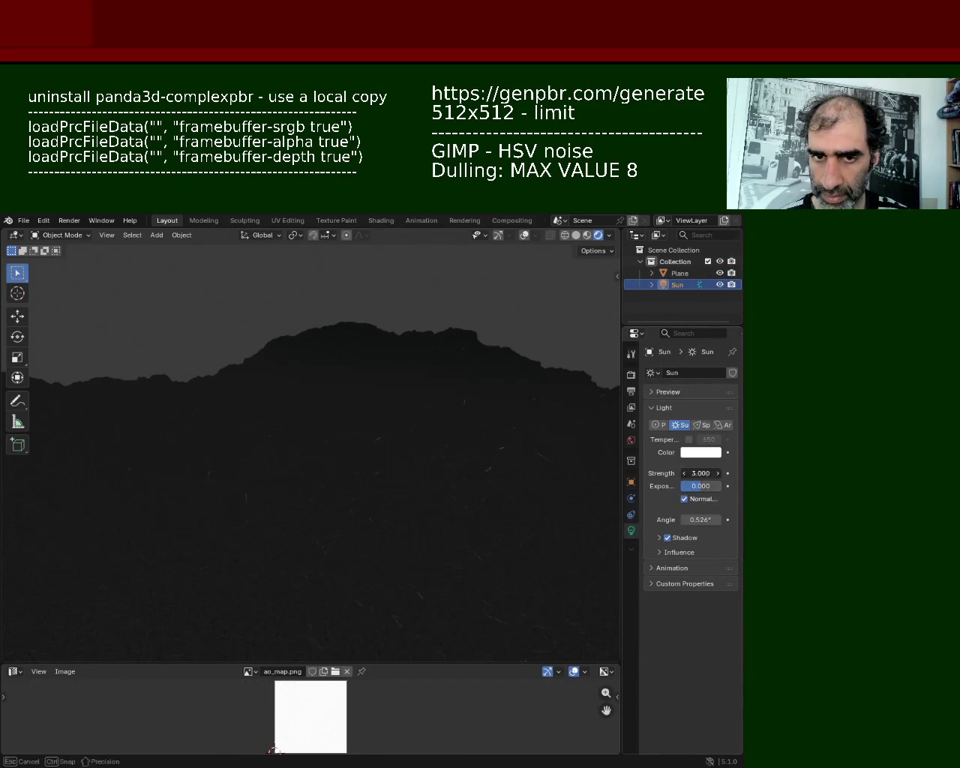
type("5")
key("Return")
mouse_move(390, 425)
middle_mouse_down()
mouse_move(398, 403)
mouse_move(480, 401)
mouse_move(363, 464)
mouse_move(367, 405)
mouse_move(298, 408)
mouse_move(206, 448)
mouse_move(191, 480)
mouse_move(204, 447)
mouse_move(250, 413)
middle_mouse_up()
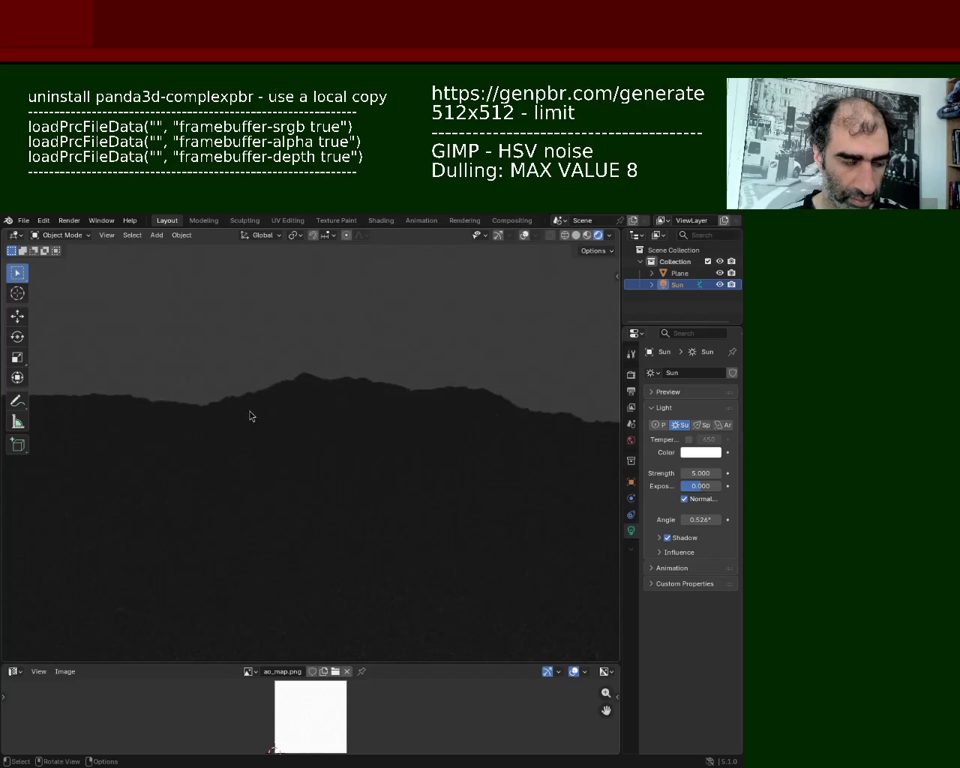
key("ctrl+s")
- Rename the Plane object to ground_1 in the Outliner
left_click(23, 220)
mouse_move(43, 386)
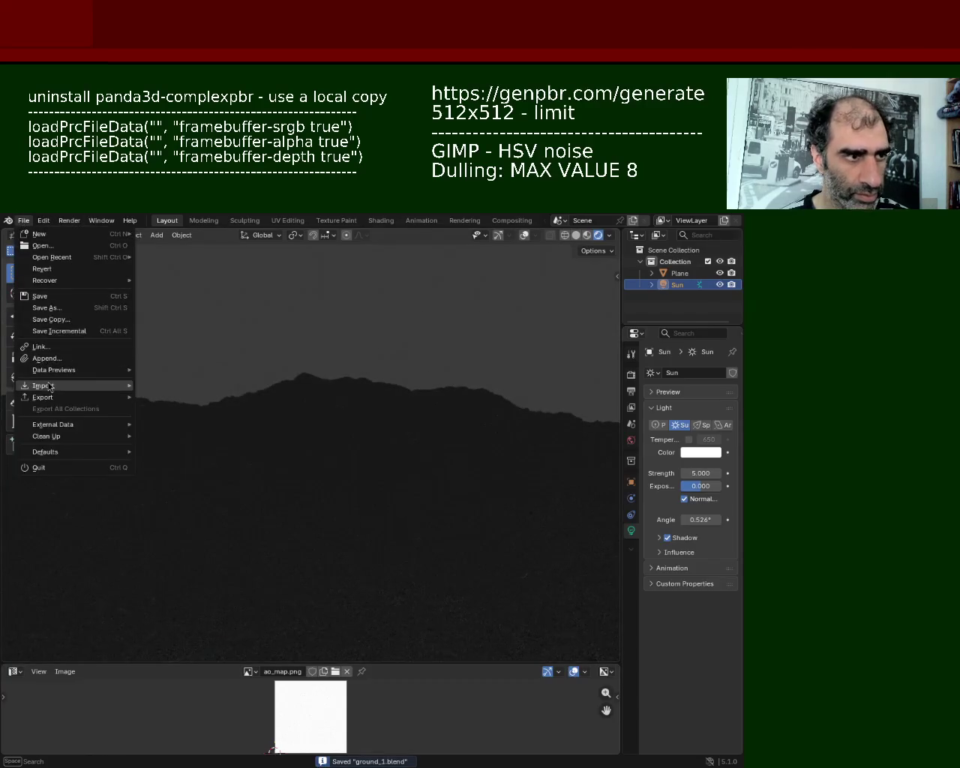
left_click(664, 295)
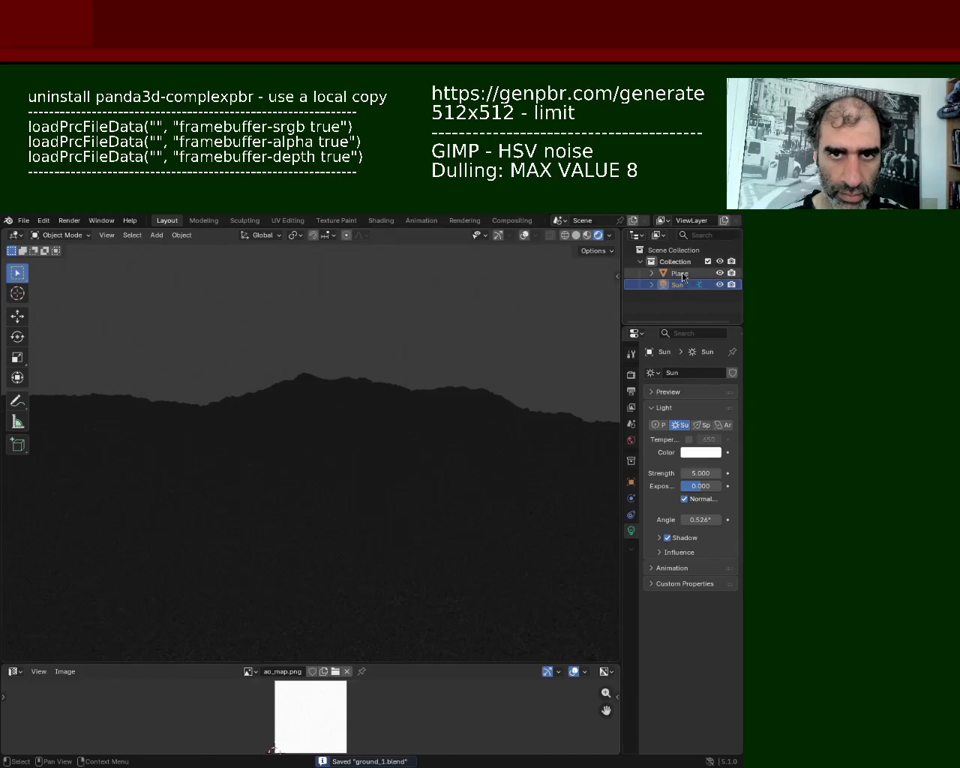
left_click(683, 274)
double_click(687, 274)
type("ground_1")
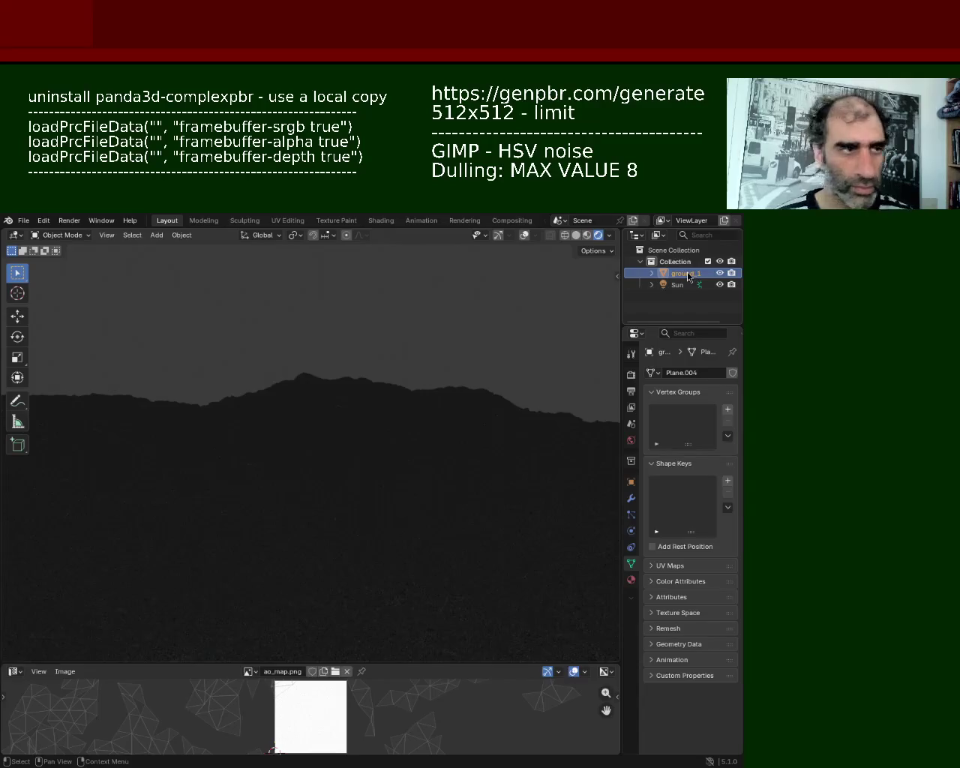
key("Return")
left_click(25, 223)
mouse_move(43, 397)
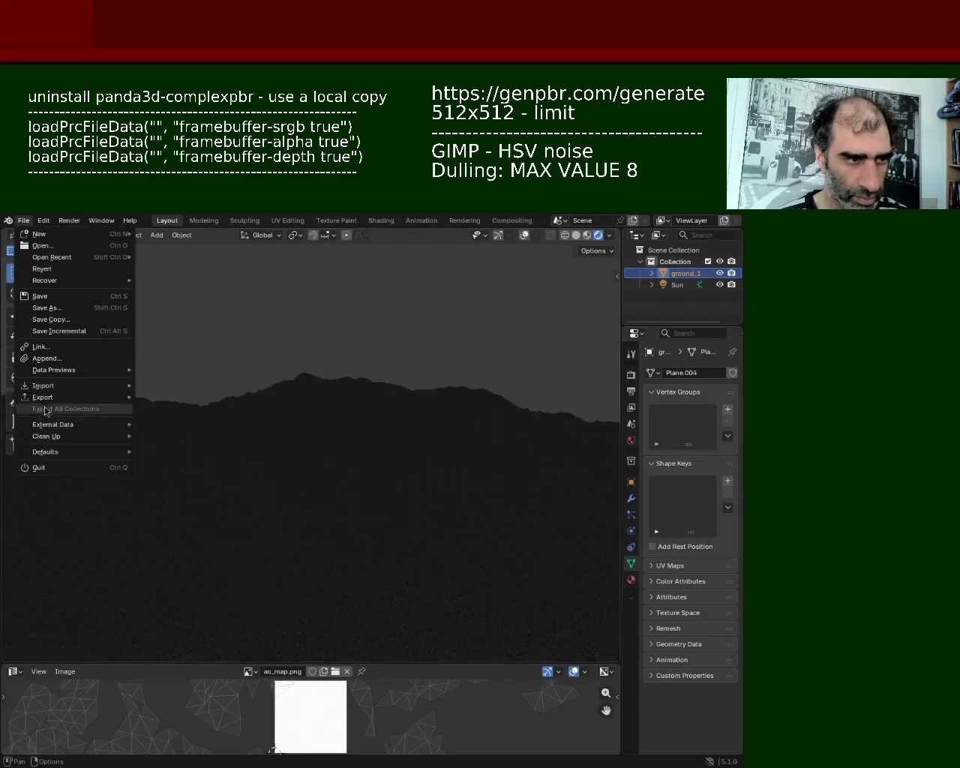
left_click(186, 500)
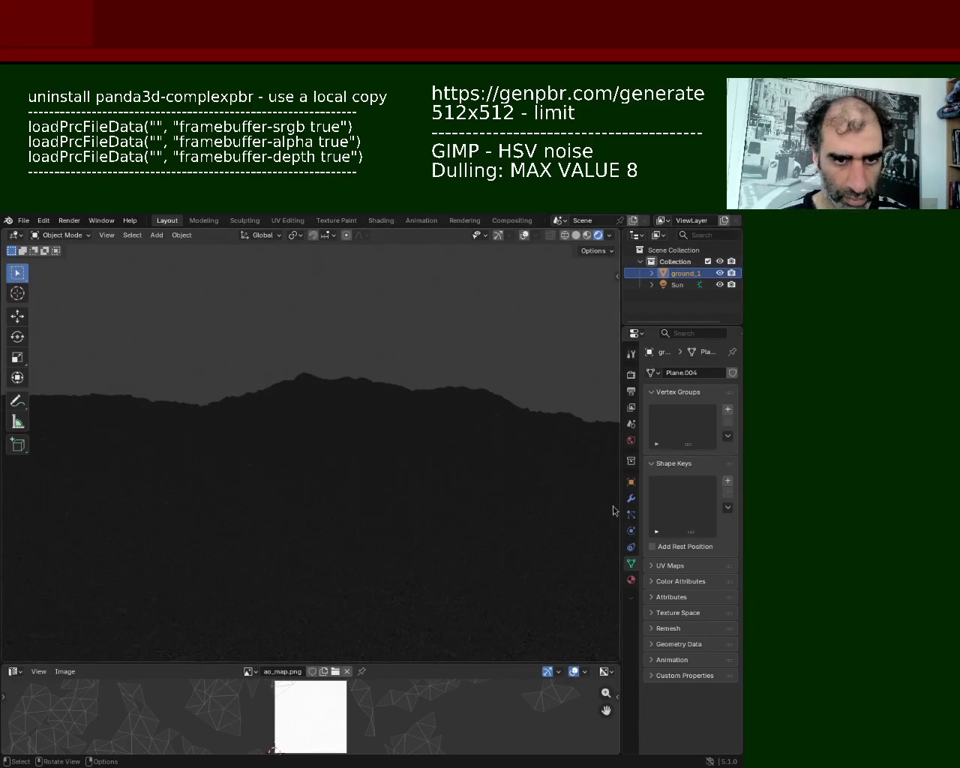